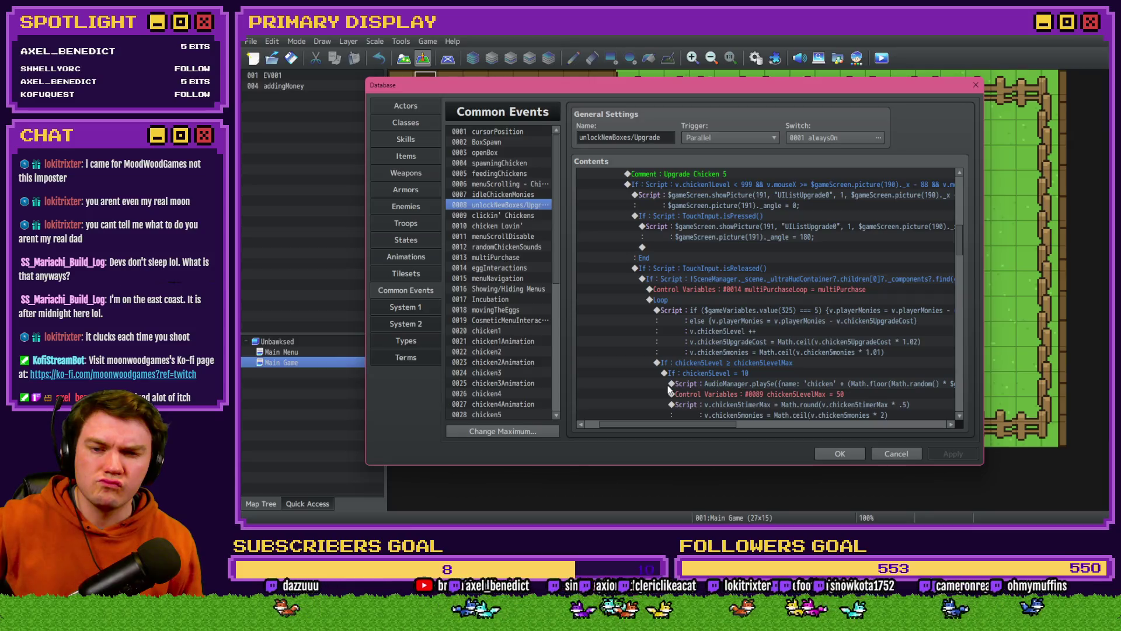
Step: Close the RPG Maker database and bring up the itch.io Bad Ideas Game Jam 2026 submissions
left_click(840, 454)
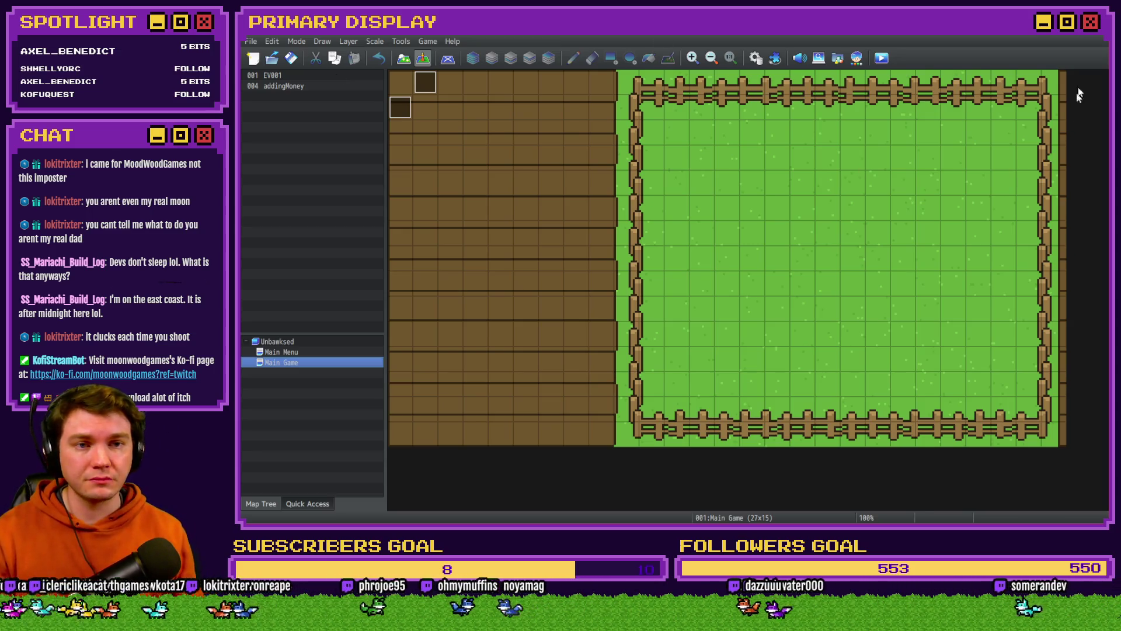
left_click(1093, 34)
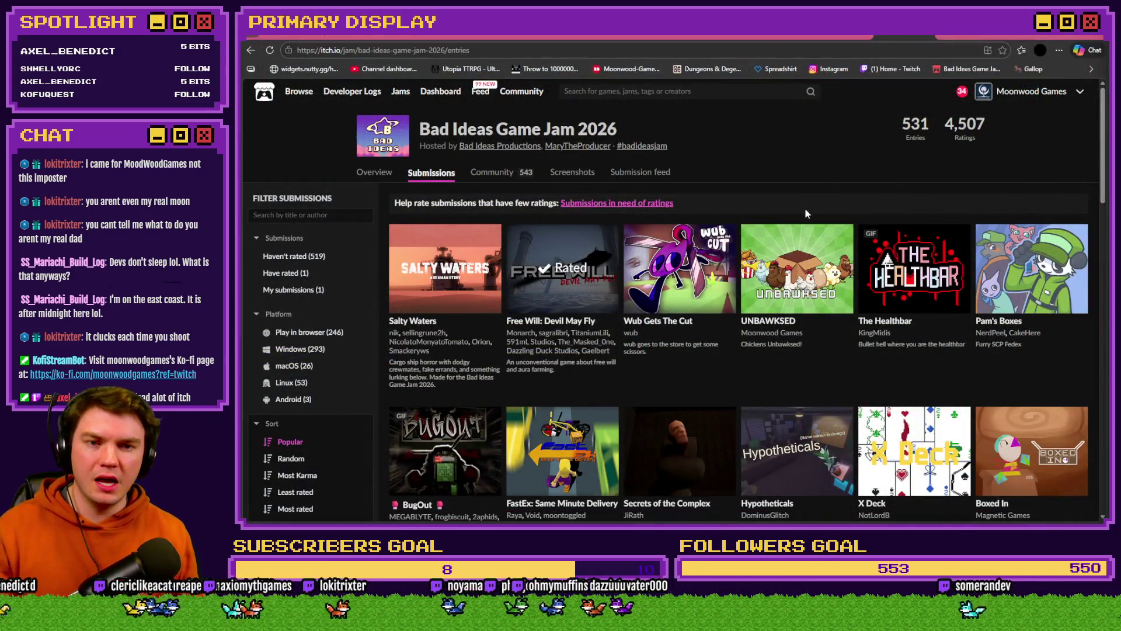
Step: Load the Tomb of Vercilias Trello board in the browser
left_click(552, 68)
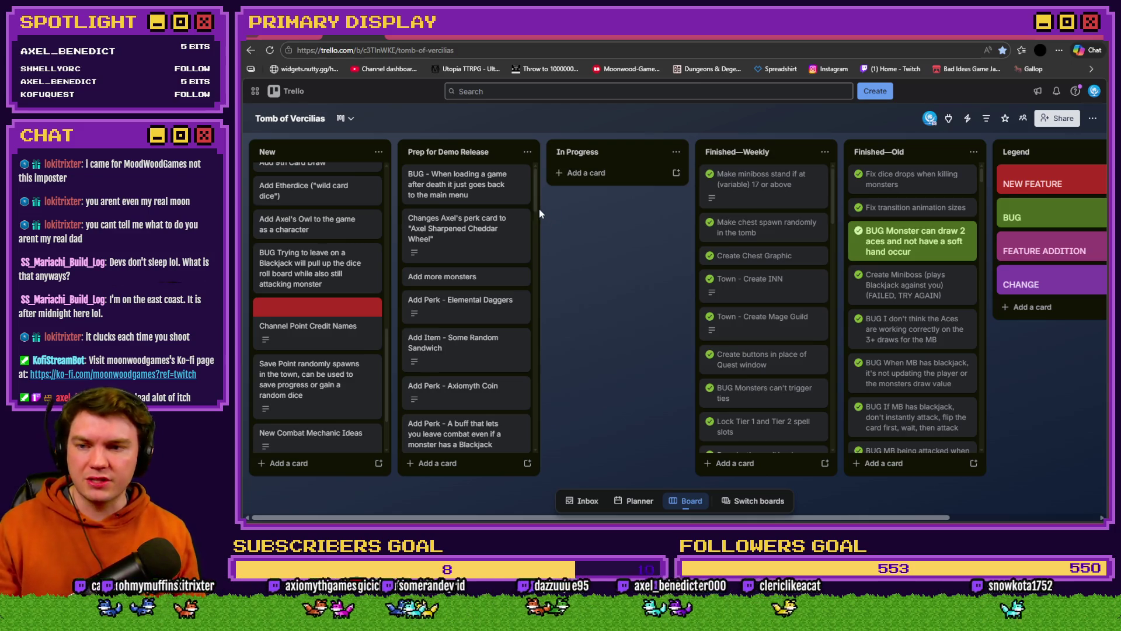
Step: Read the 'Add Item - Some Random Sandwich' card in Prep for Demo Release, then return to the editor
scroll(537, 205, "down", 2)
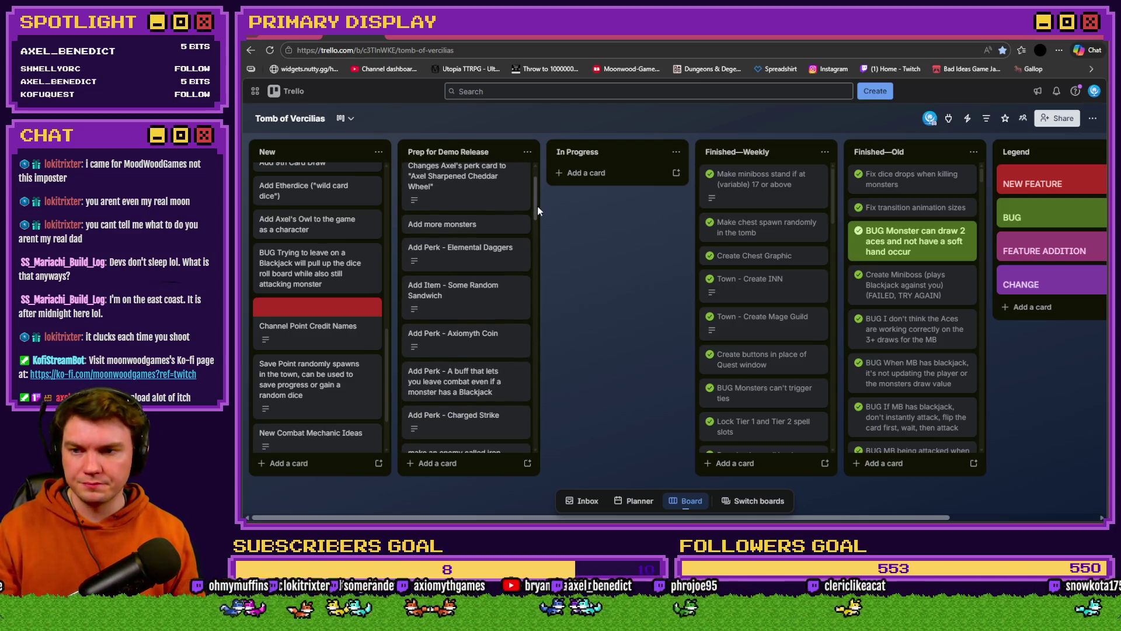
scroll(538, 212, "down", 1)
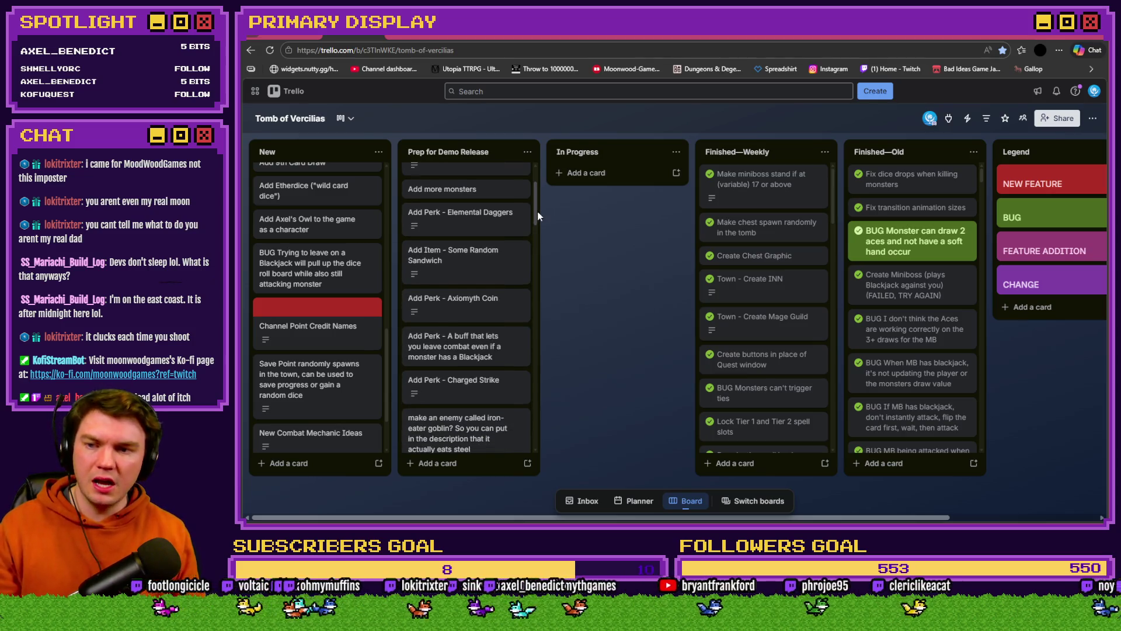
scroll(537, 218, "down", 2)
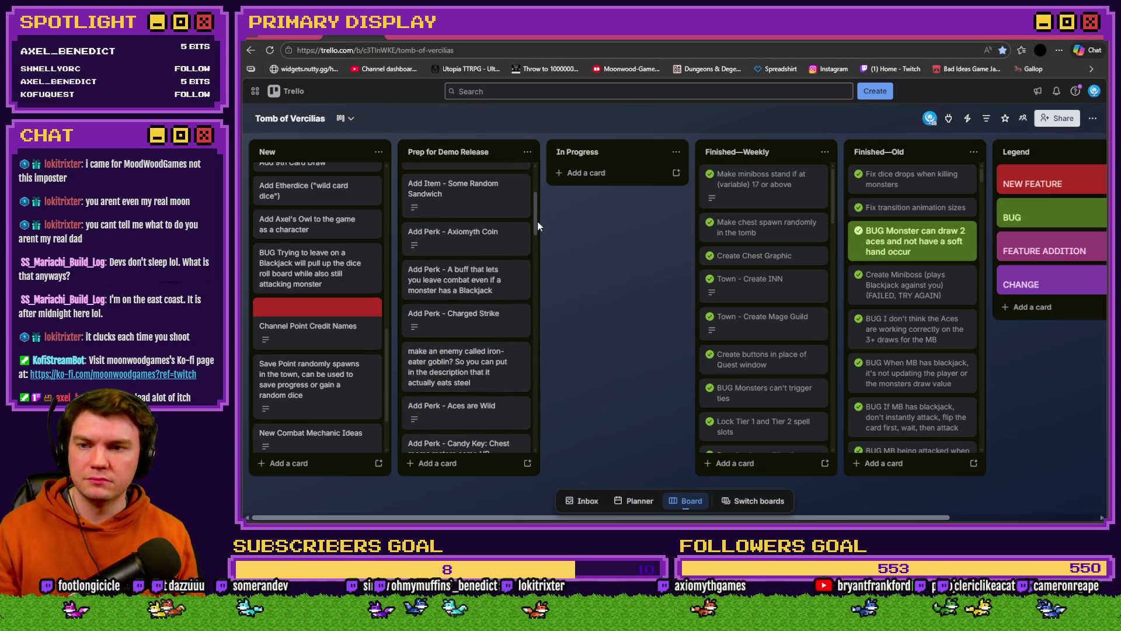
scroll(537, 223, "up", 1)
left_click(492, 230)
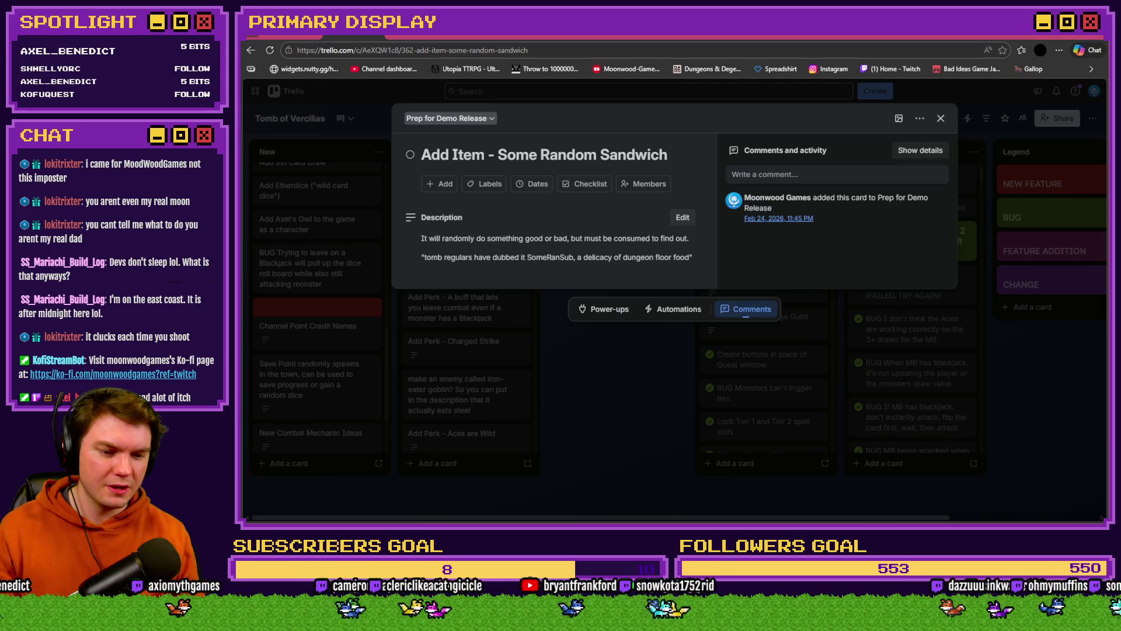
key("alt+Tab")
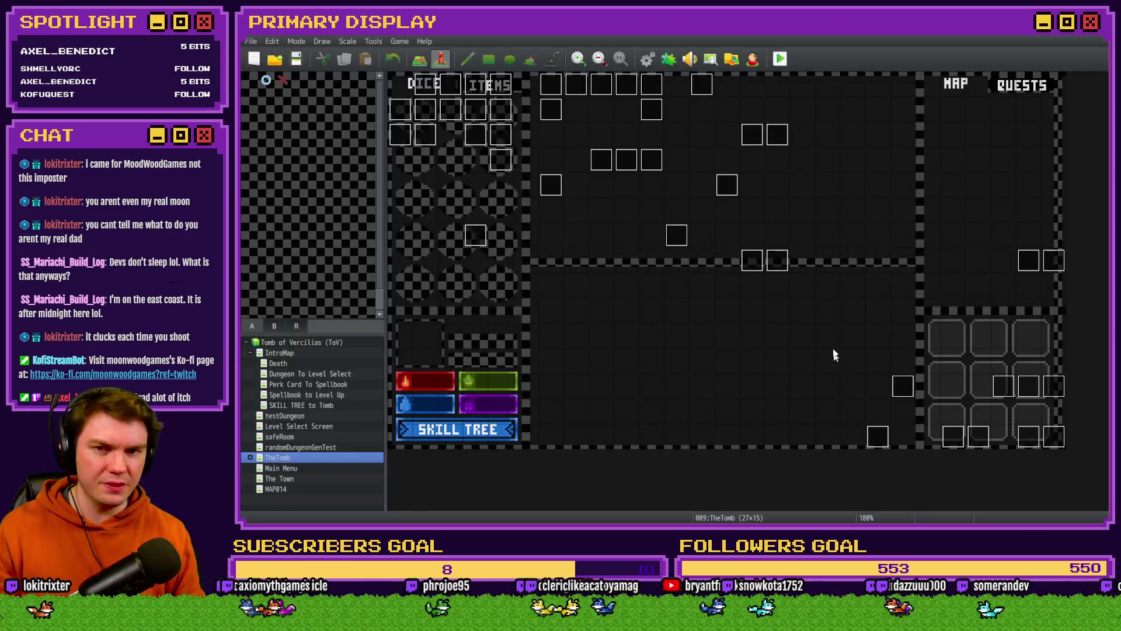
Step: Playtest in a widened window, resetting with F5 to reach the perk card screen, then quit
left_click(781, 59)
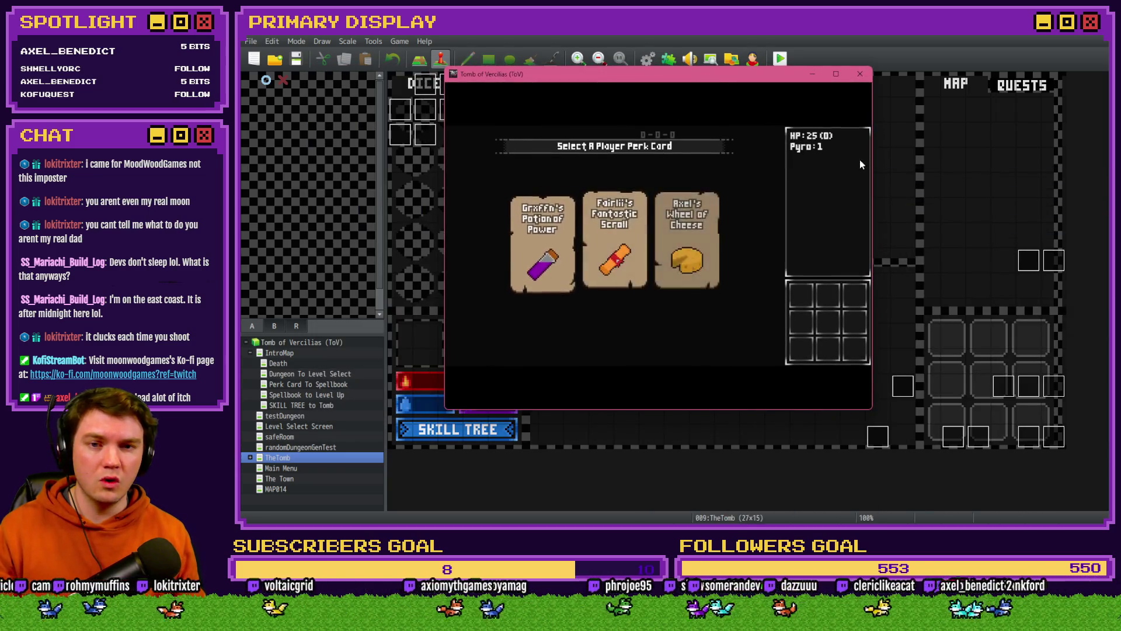
left_click_drag(876, 159, 1046, 160)
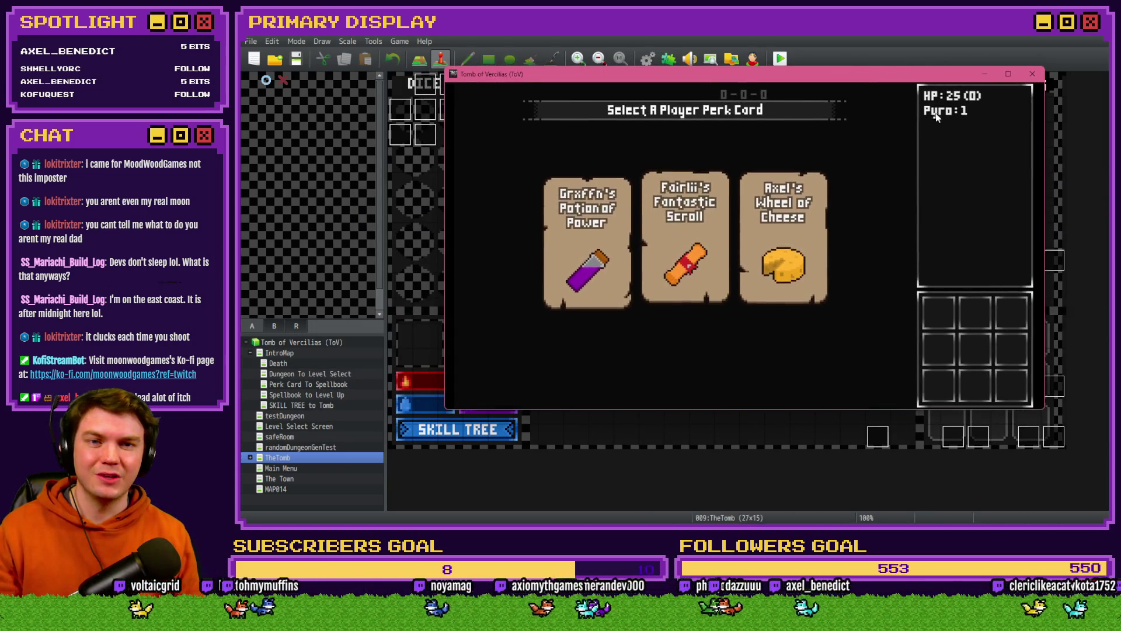
key("F5")
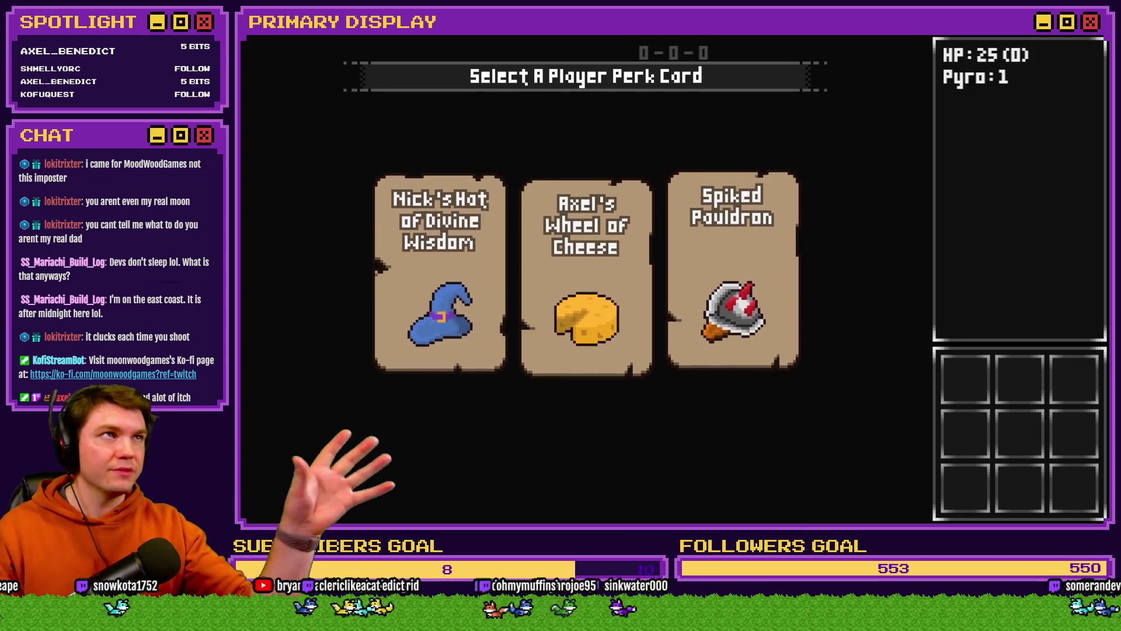
key("alt+F4")
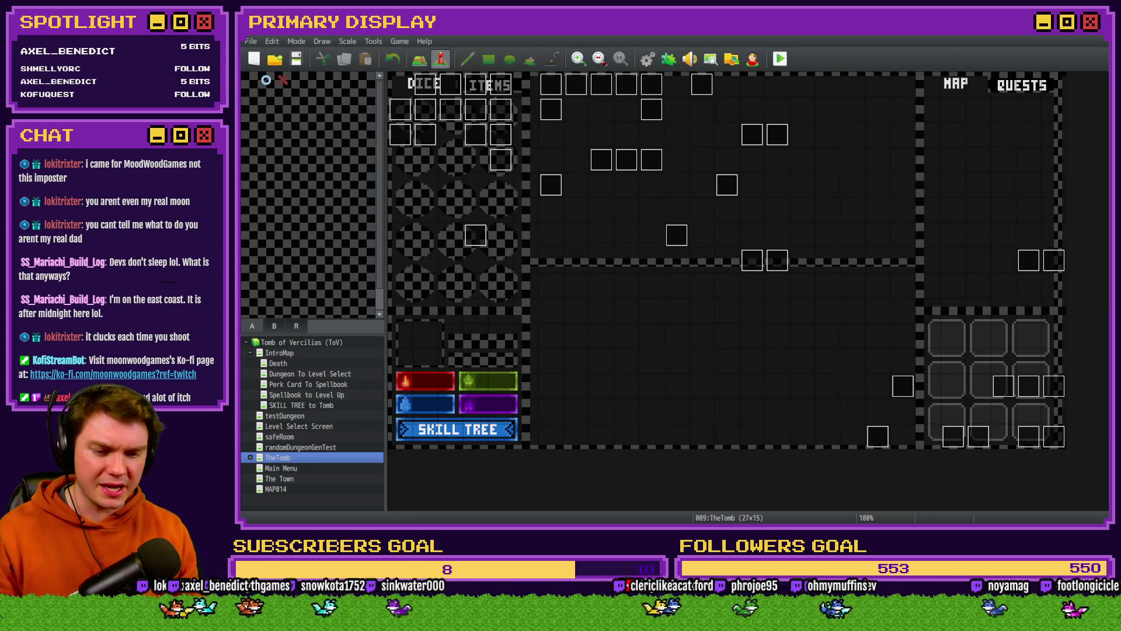
Step: Search the Channel Point Credit Names card description for 'char', then return to the running game
key("alt+Tab")
left_click(936, 117)
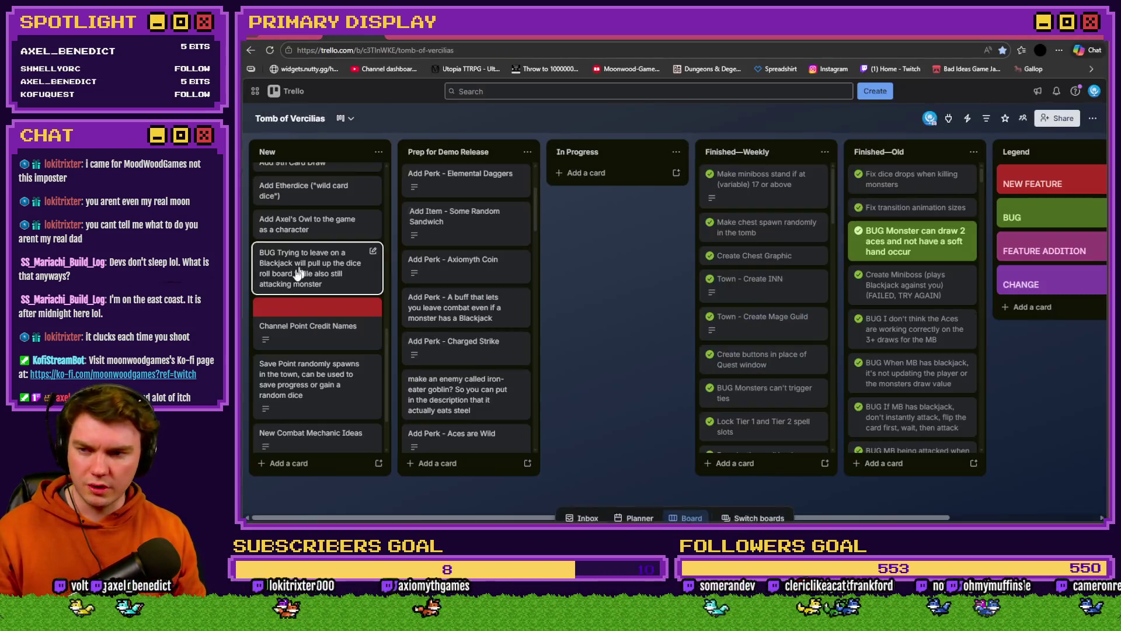
left_click(298, 327)
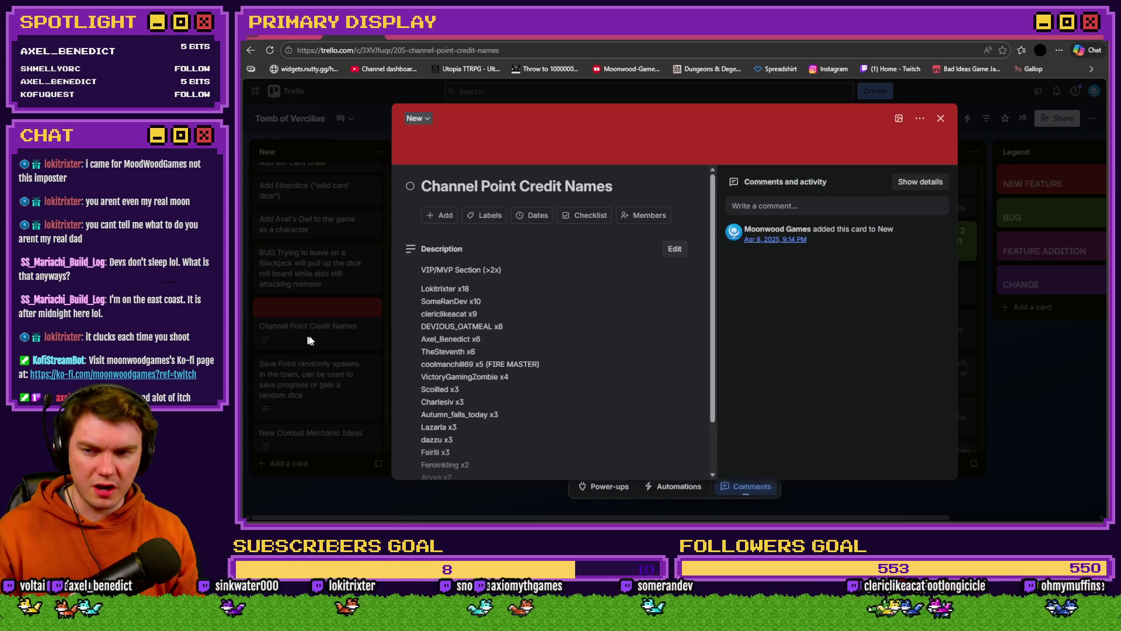
left_click(494, 361)
key("ctrl+f")
type("char")
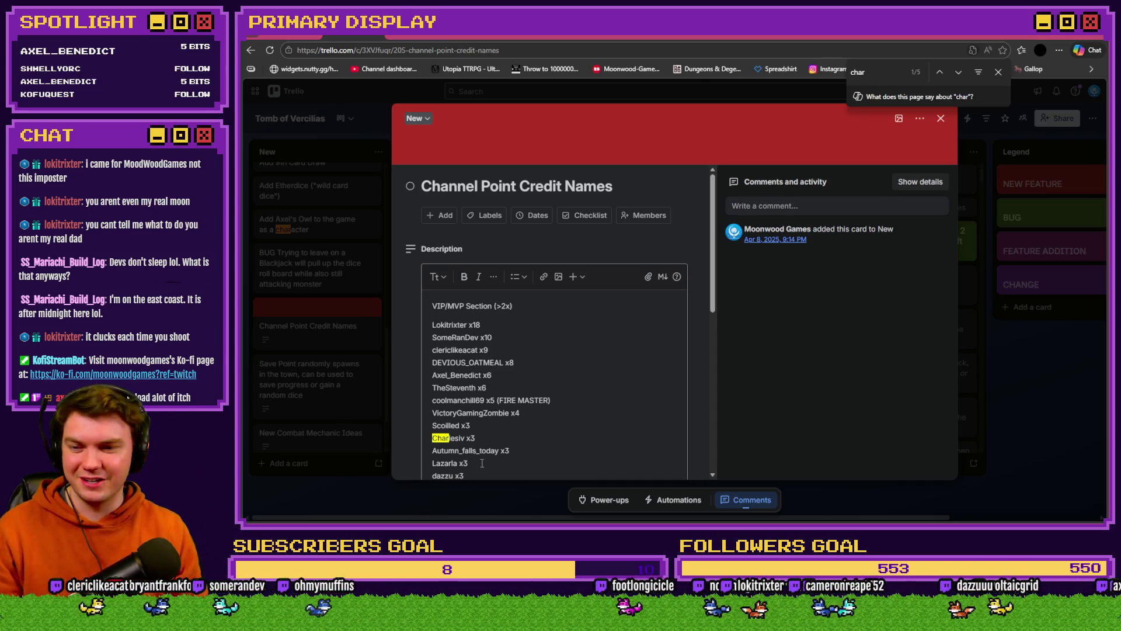
scroll(482, 463, "down", 3)
key("alt+Tab")
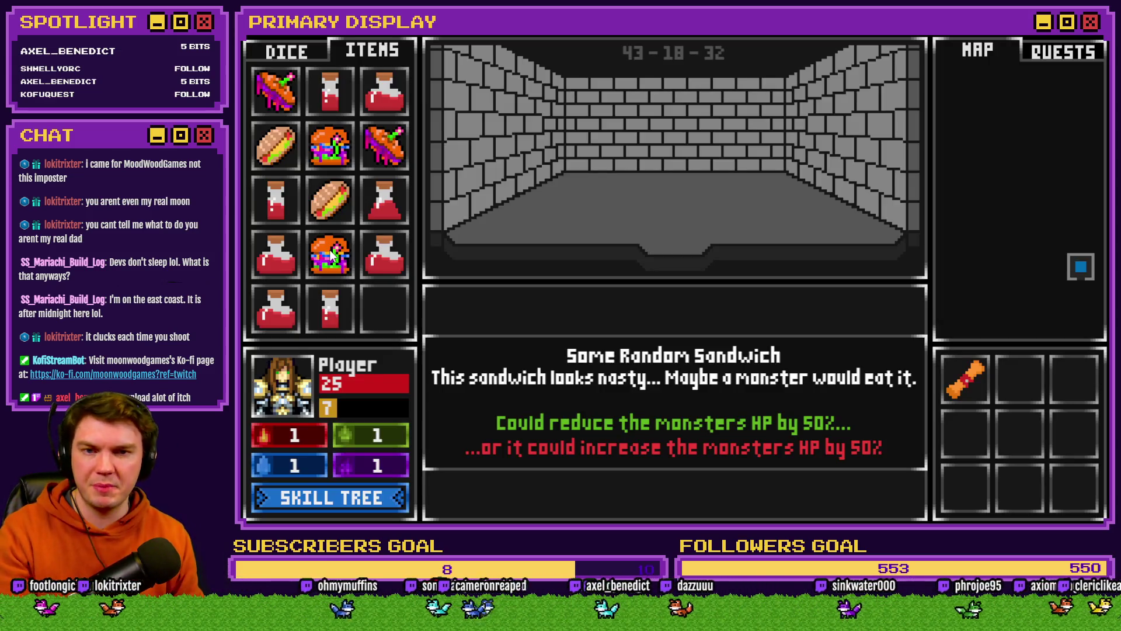
Step: Walk into the skull encounter and feed it three sandwiches, including the attack-changing one
key("w")
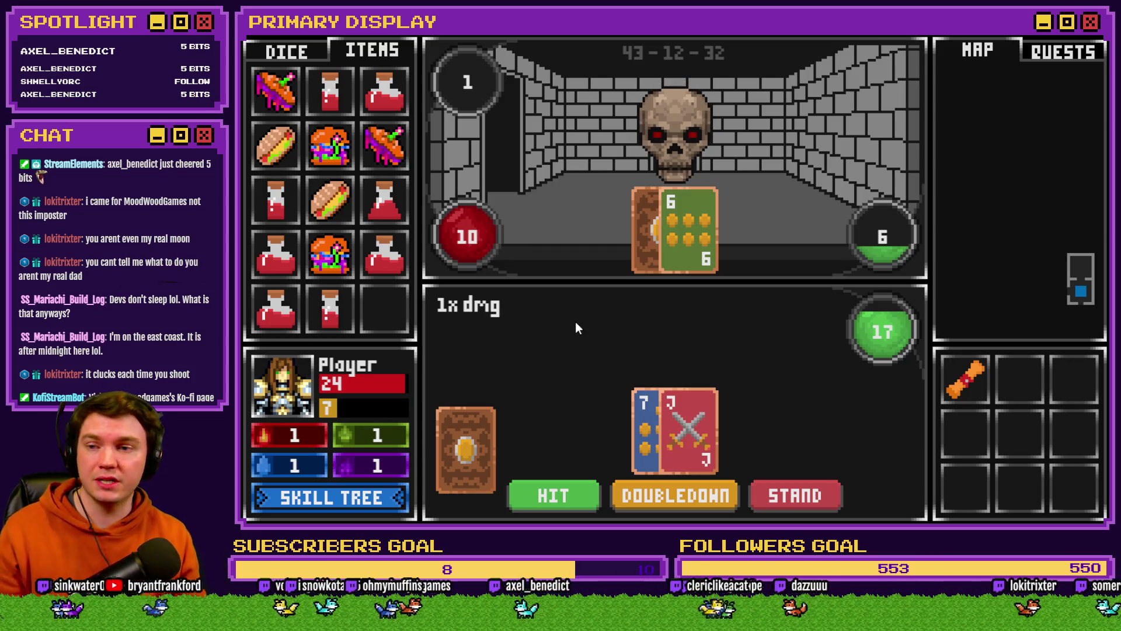
mouse_move(334, 256)
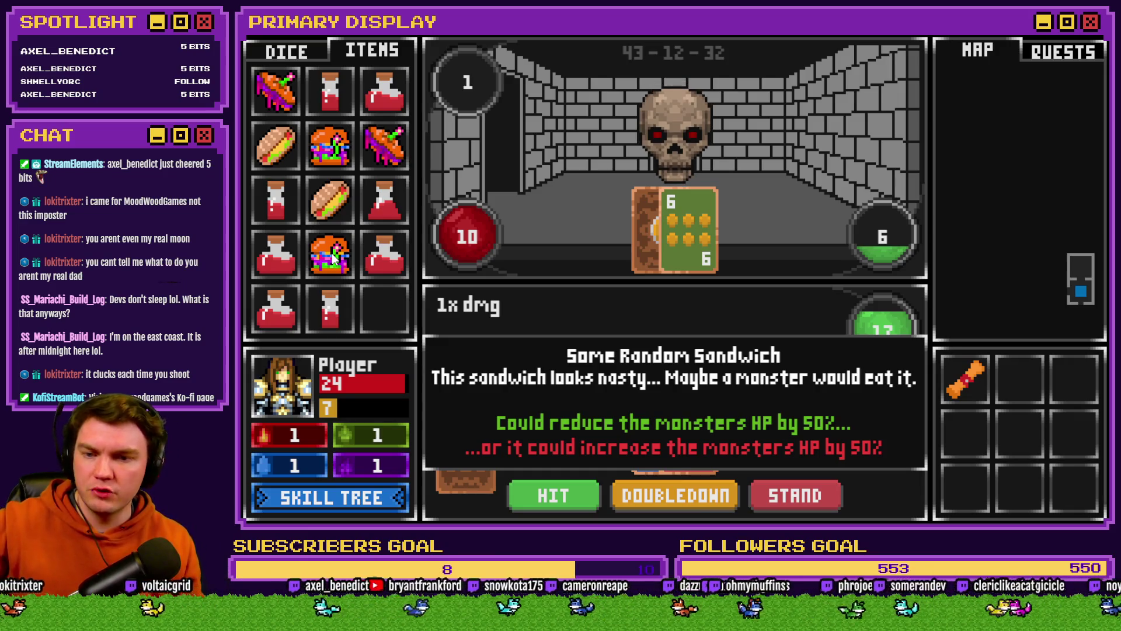
mouse_move(333, 257)
left_mouse_down()
mouse_move(438, 306)
mouse_move(641, 330)
mouse_move(699, 159)
left_mouse_up()
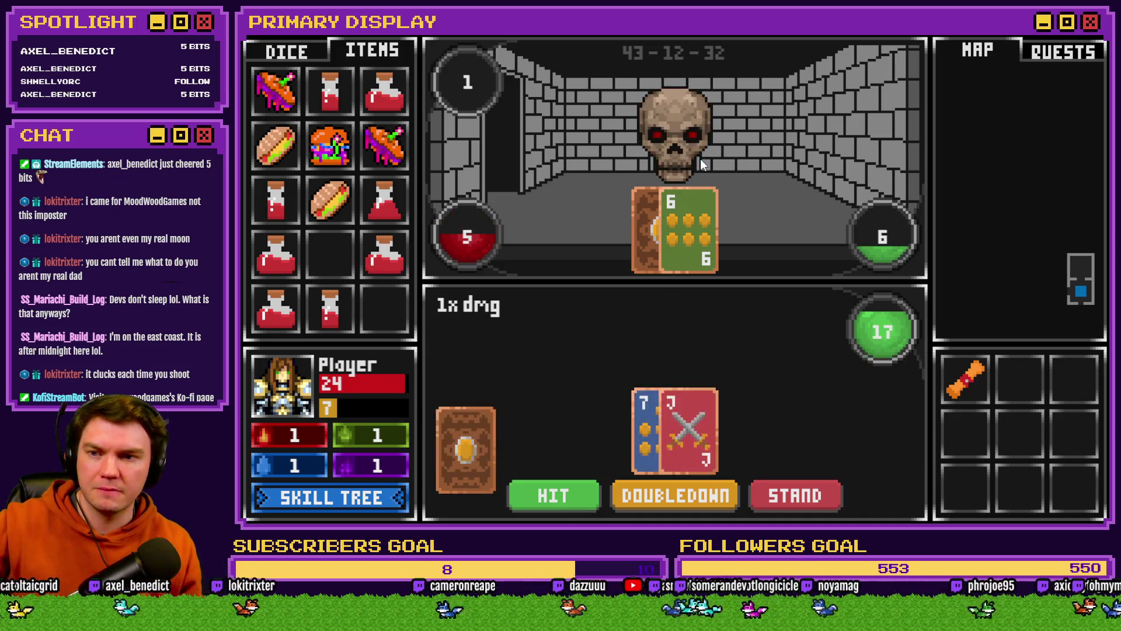
mouse_move(325, 156)
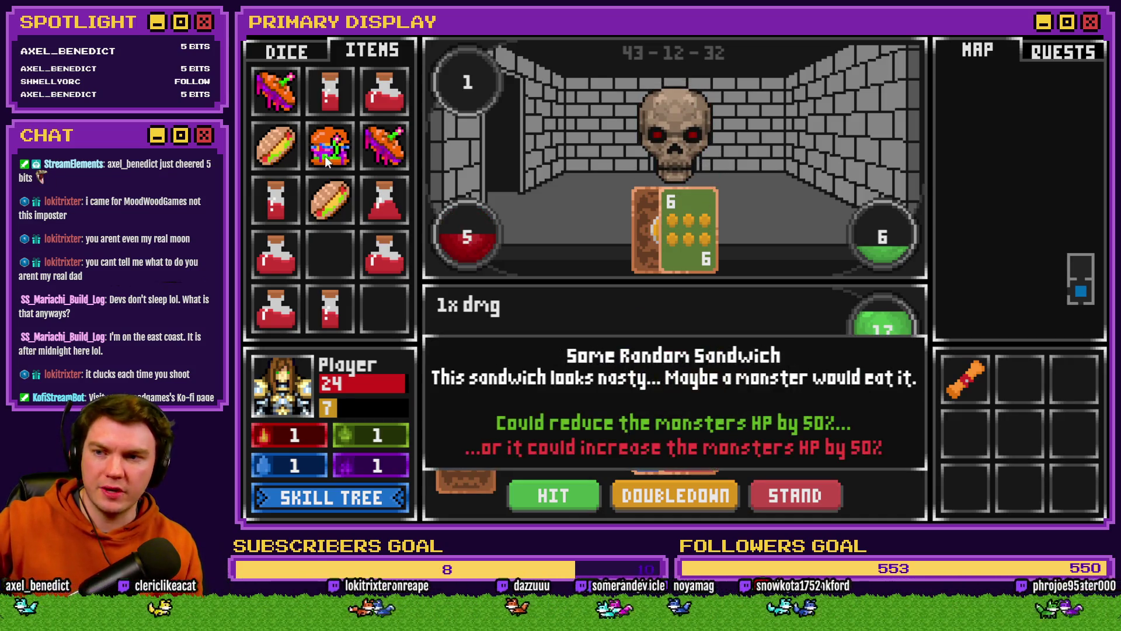
mouse_move(330, 146)
left_mouse_down()
mouse_move(397, 161)
mouse_move(688, 149)
left_mouse_up()
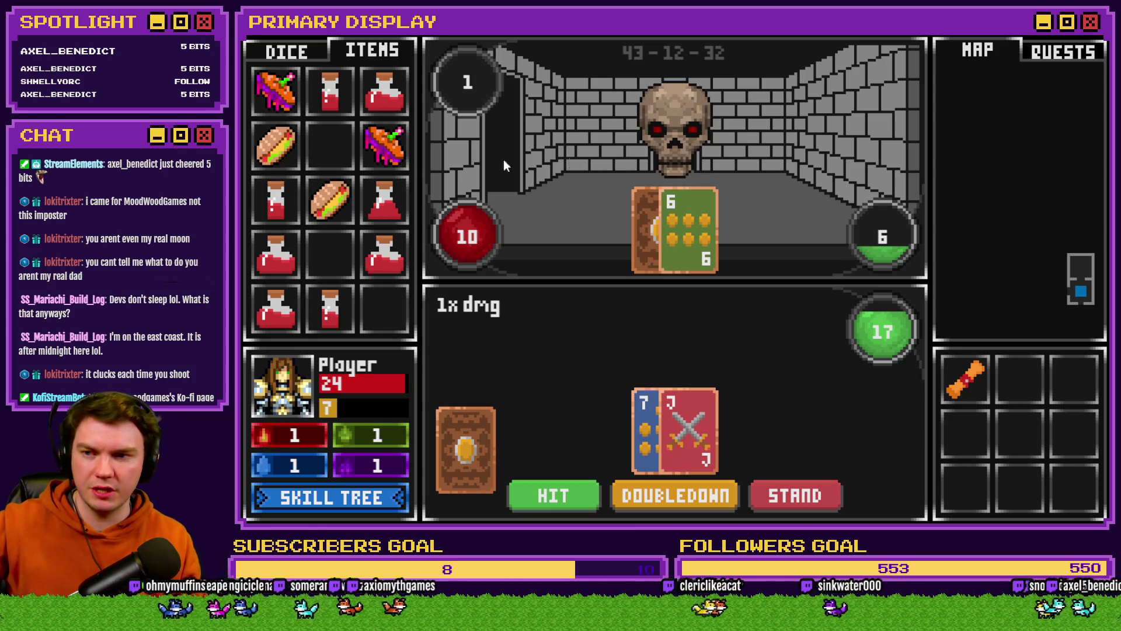
mouse_move(392, 161)
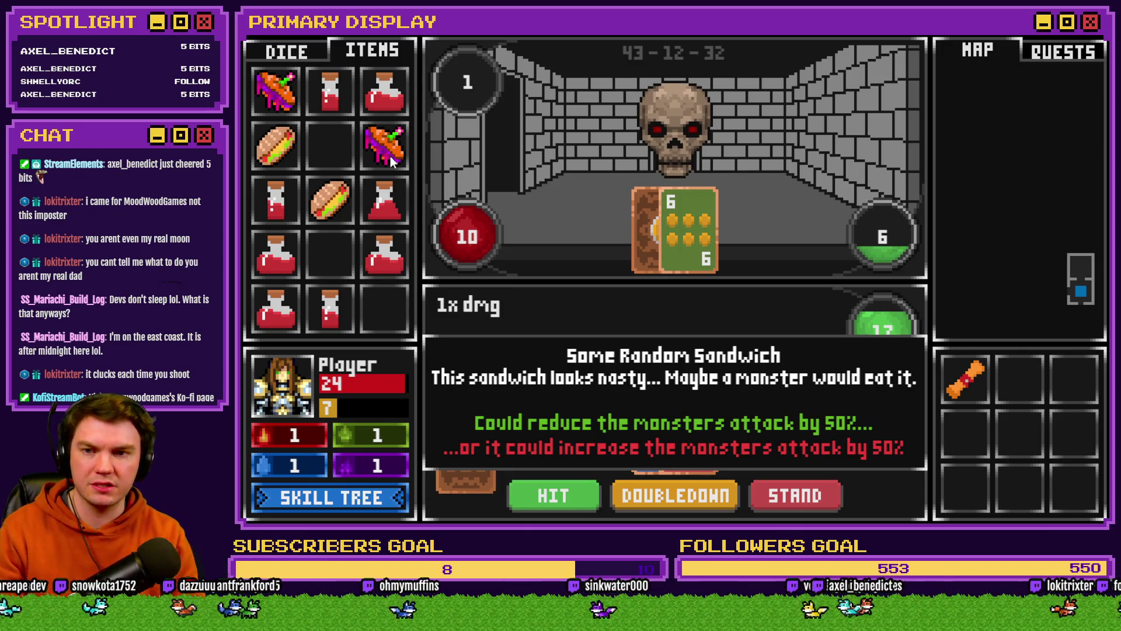
mouse_move(391, 163)
left_mouse_down()
mouse_move(468, 186)
mouse_move(663, 173)
left_mouse_up()
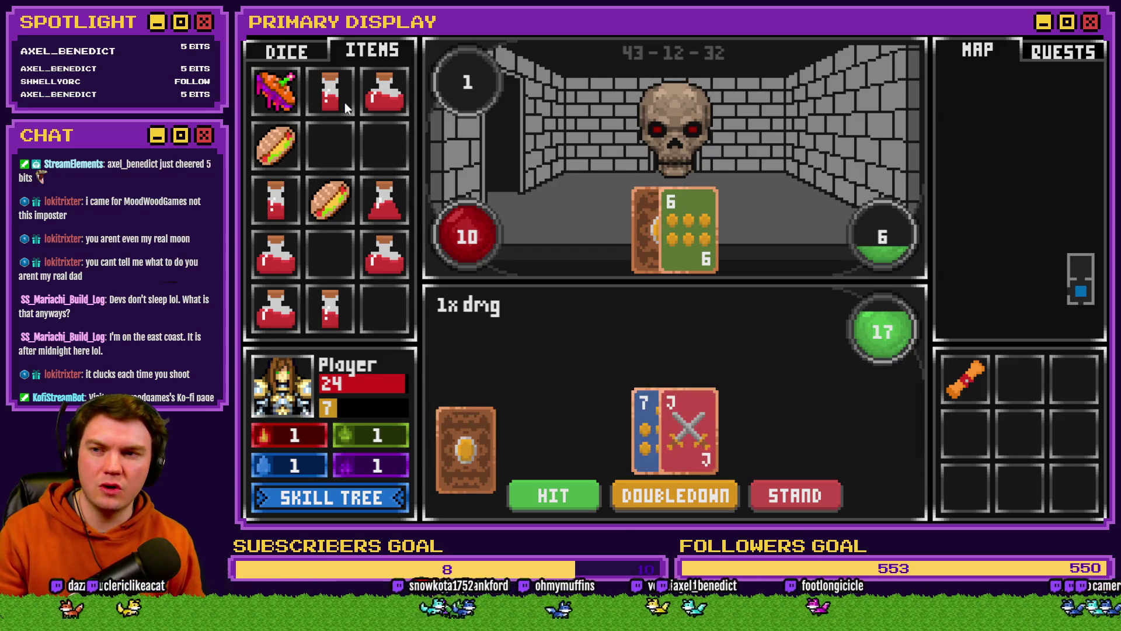
Step: Show debug variables 0091–0100, with currentRoomLayout 12 and playerLocation 12
mouse_move(271, 94)
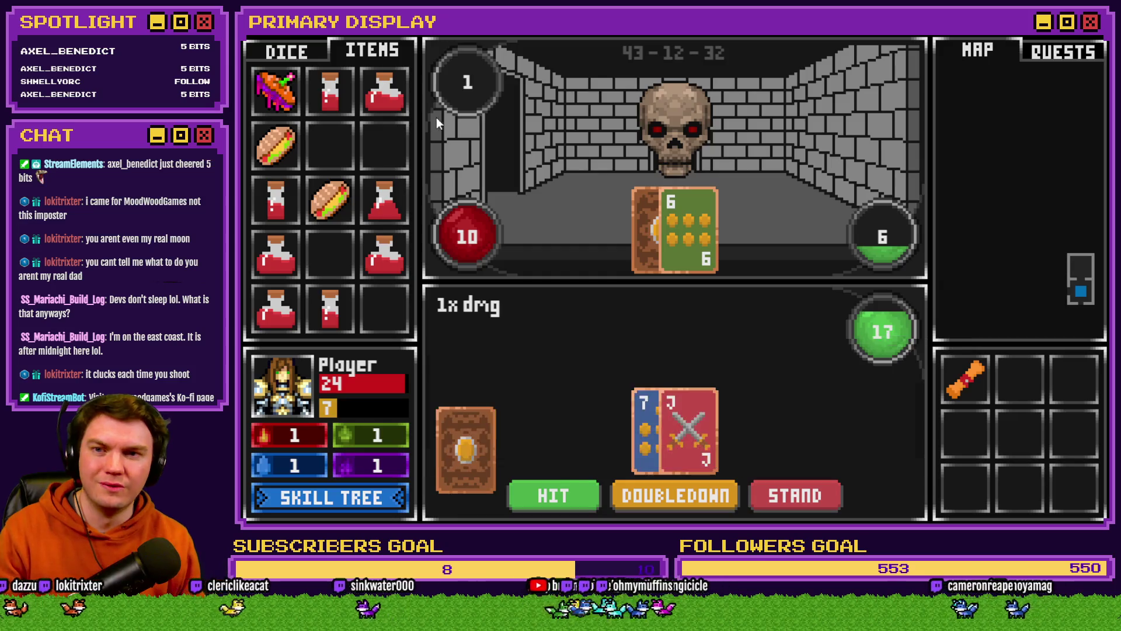
key("F1")
key("Down")
key("Down")
key("Down")
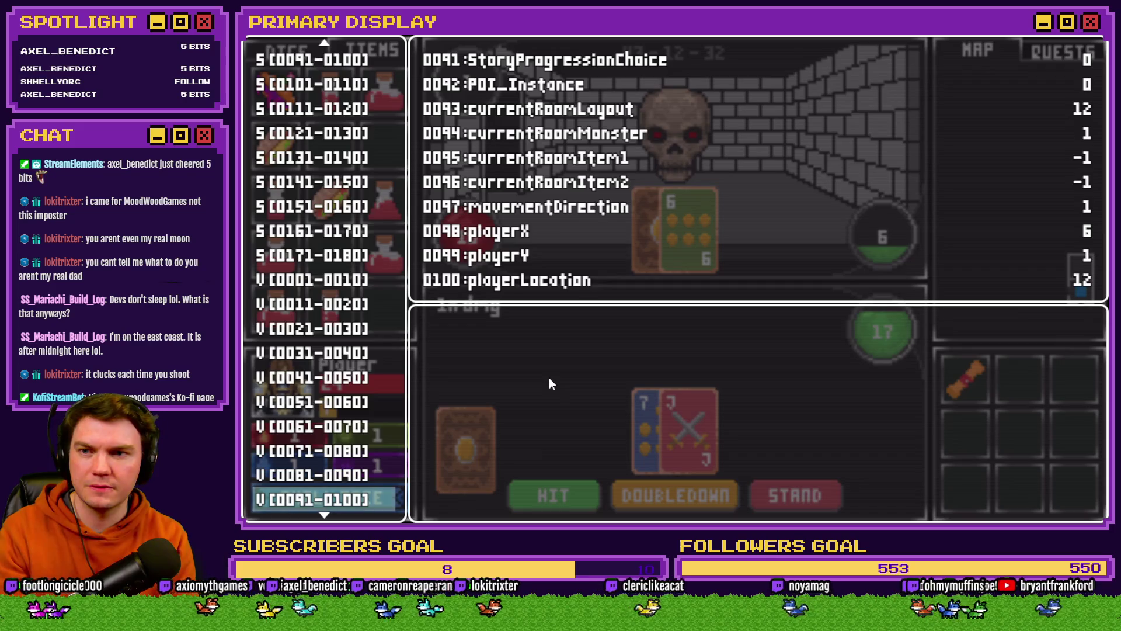
Step: Page the debug list up to variables 0061–0070 to check the monster stats, then close it
key("Up")
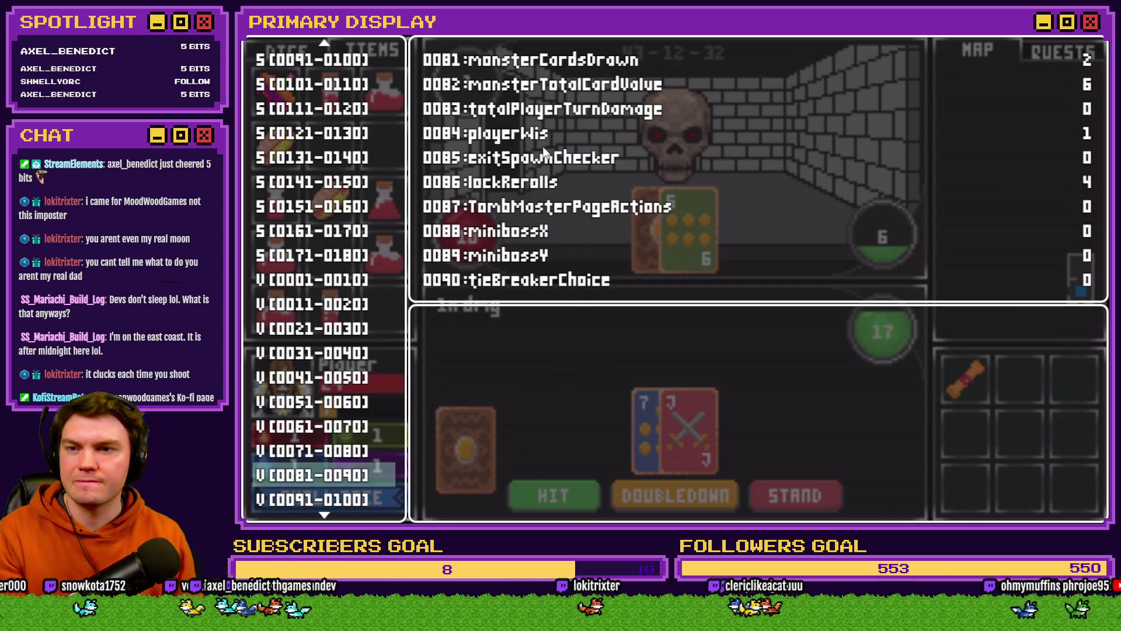
key("Up")
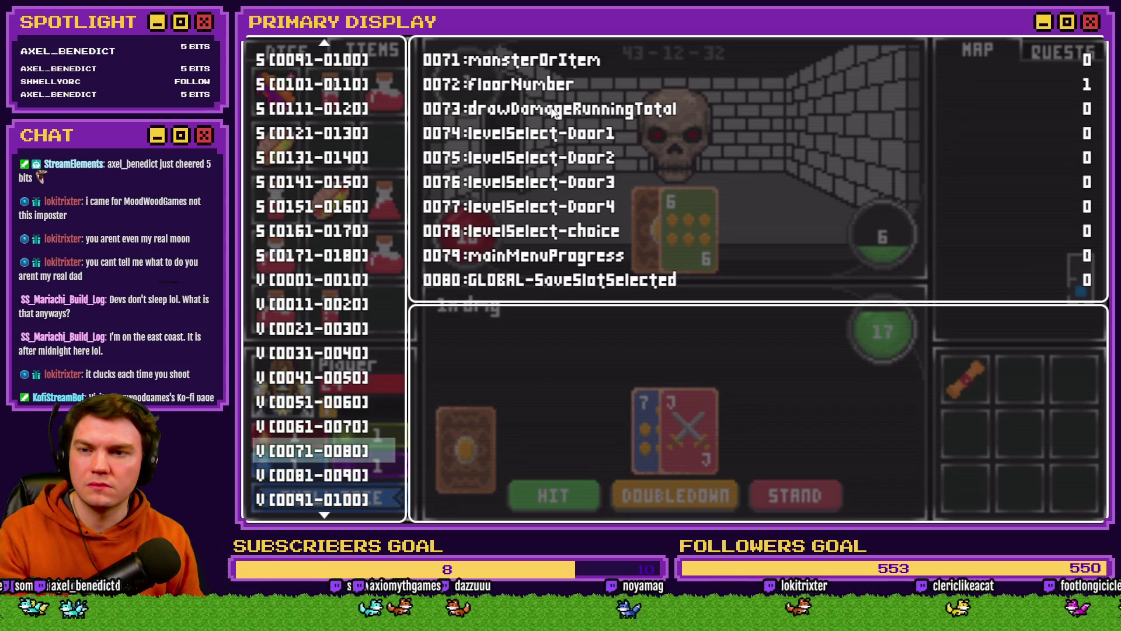
key("Up")
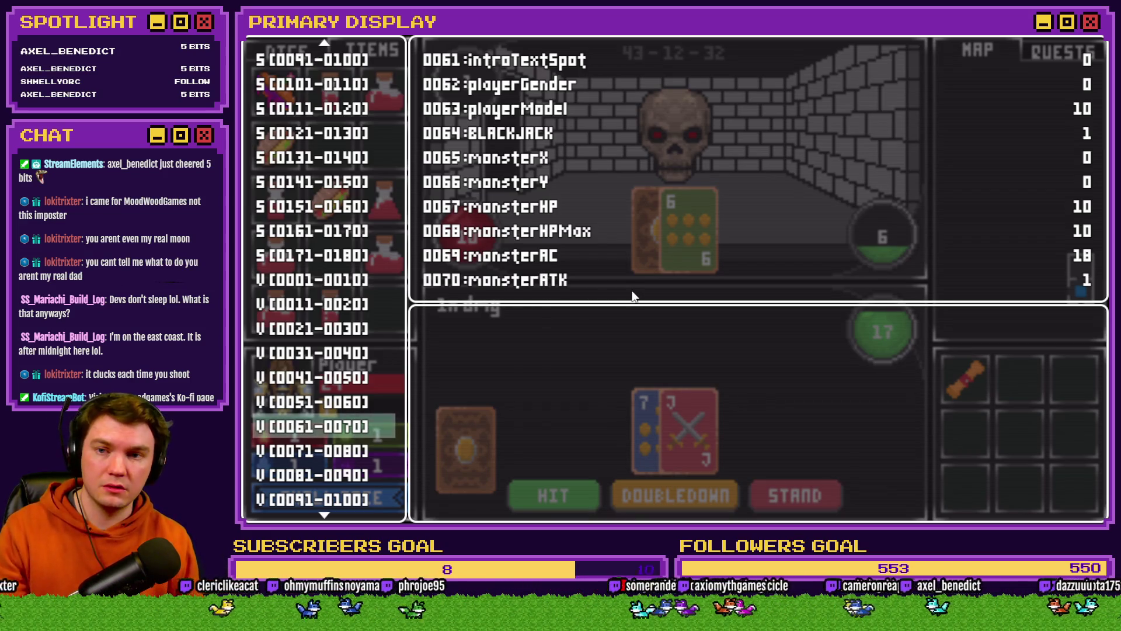
key("grave")
Step: Feed the top-left sandwich to the skull, end the playtest and bring up the database
mouse_move(278, 85)
left_click_drag(278, 85, 657, 129)
key("grave")
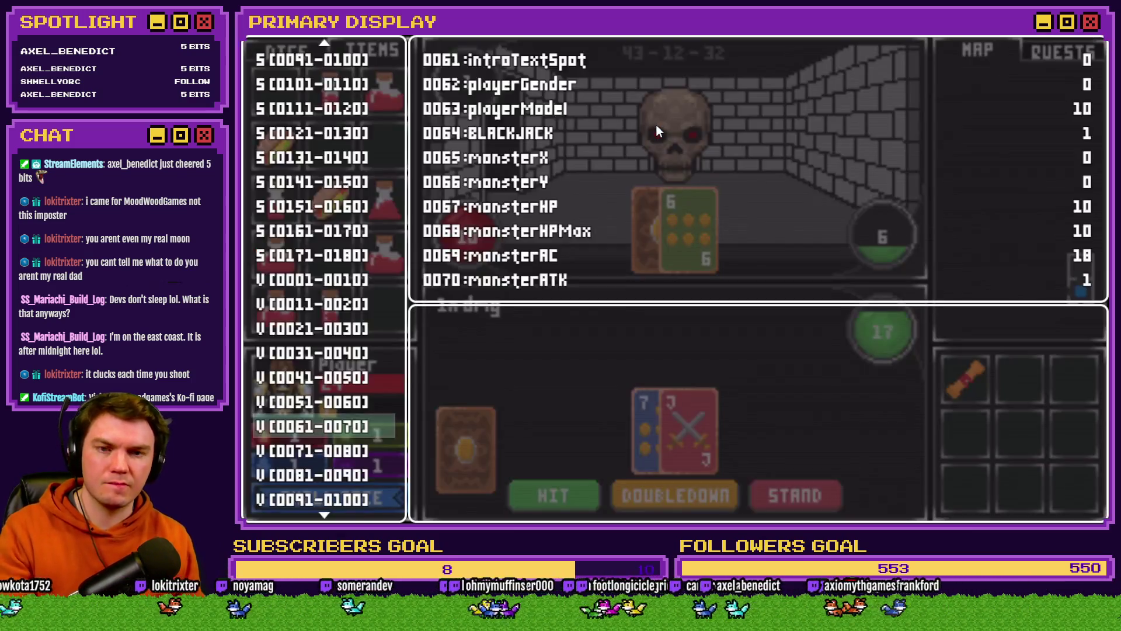
key("grave")
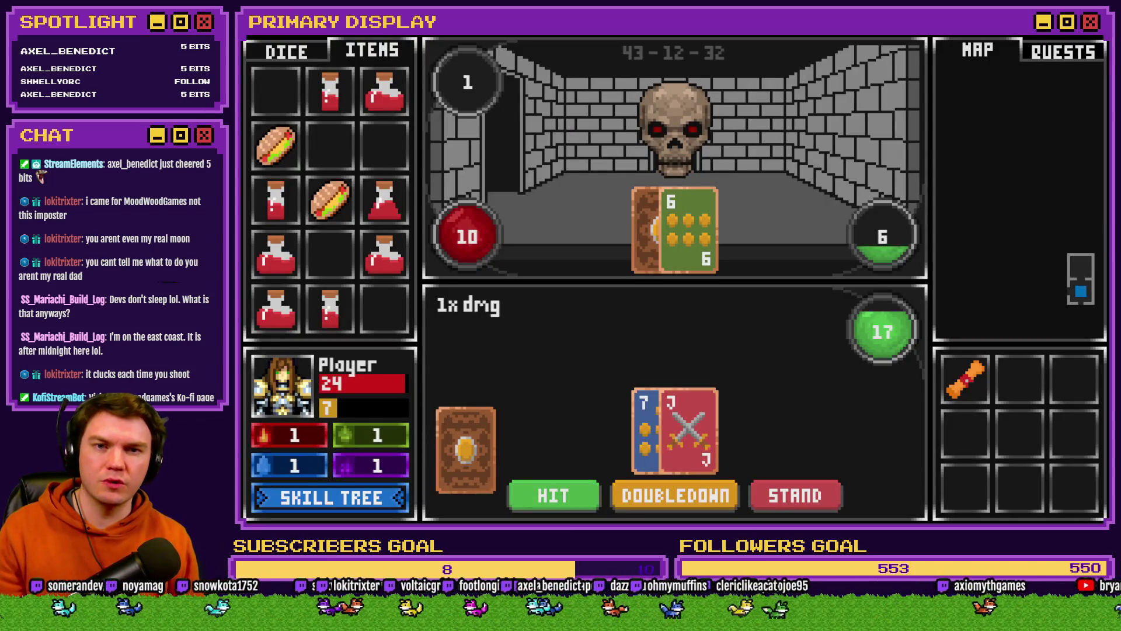
key("alt+F4")
key("F9")
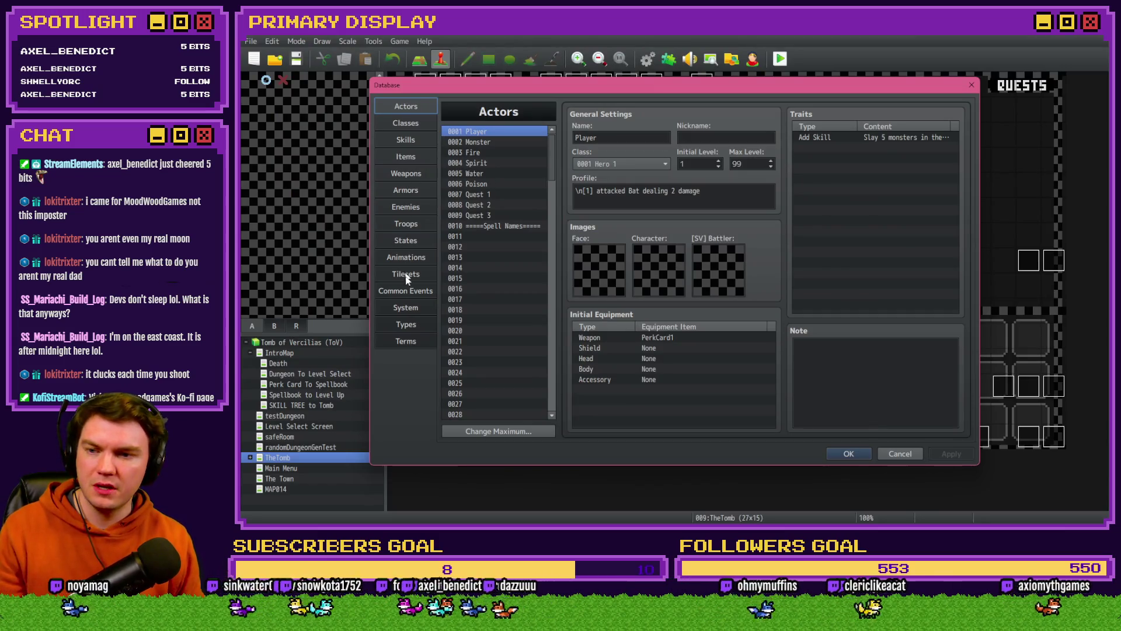
Step: Look over the Common Events list, including getMouseCords, then cancel out of the database
left_click(406, 291)
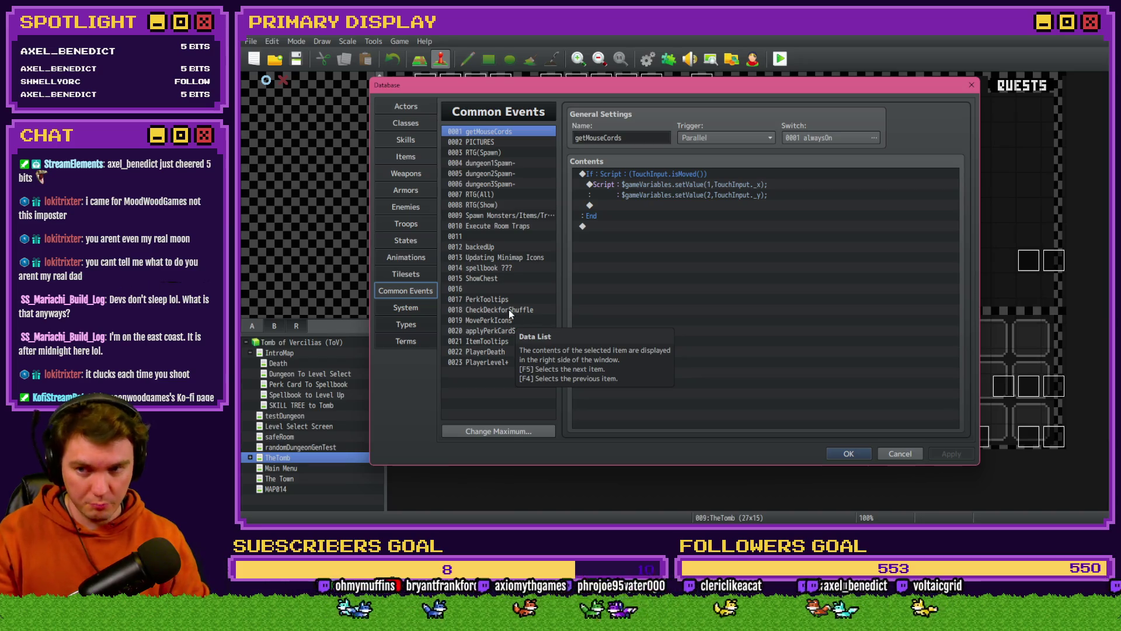
left_click(910, 453)
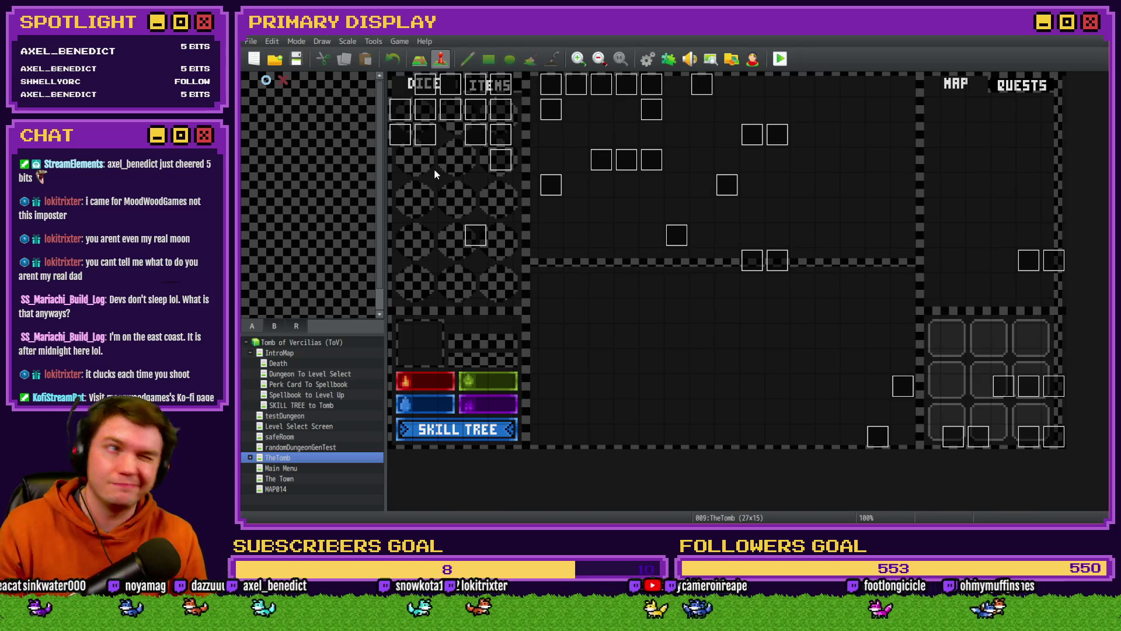
Step: Browse pages 2, 7, 8 and 9 of the Int/Movement event, then close it
double_click(426, 88)
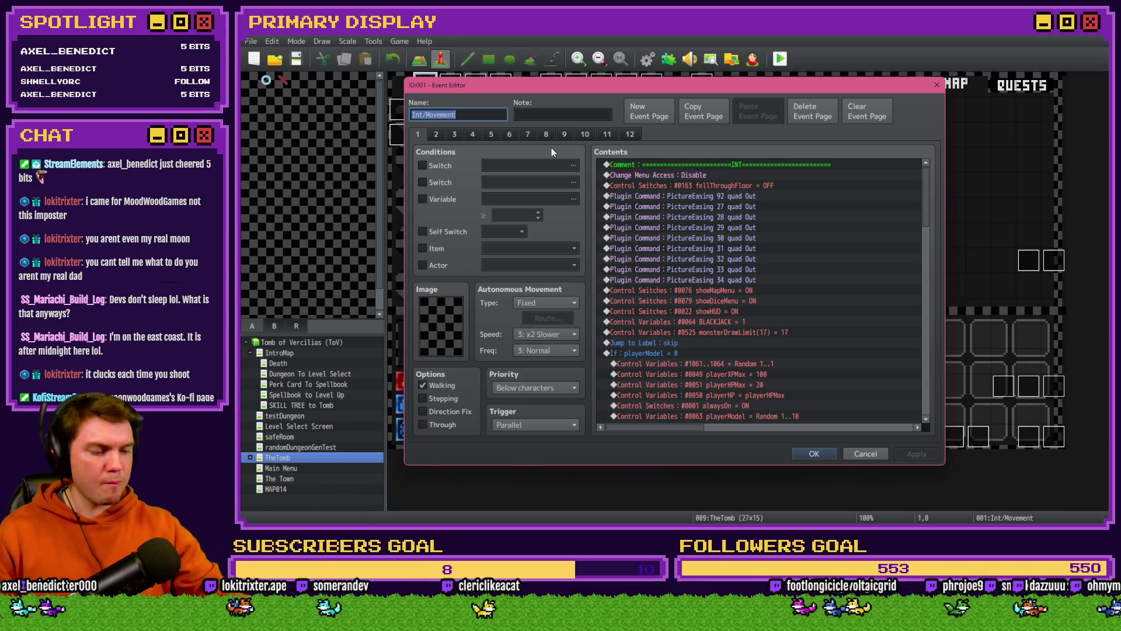
left_click(443, 135)
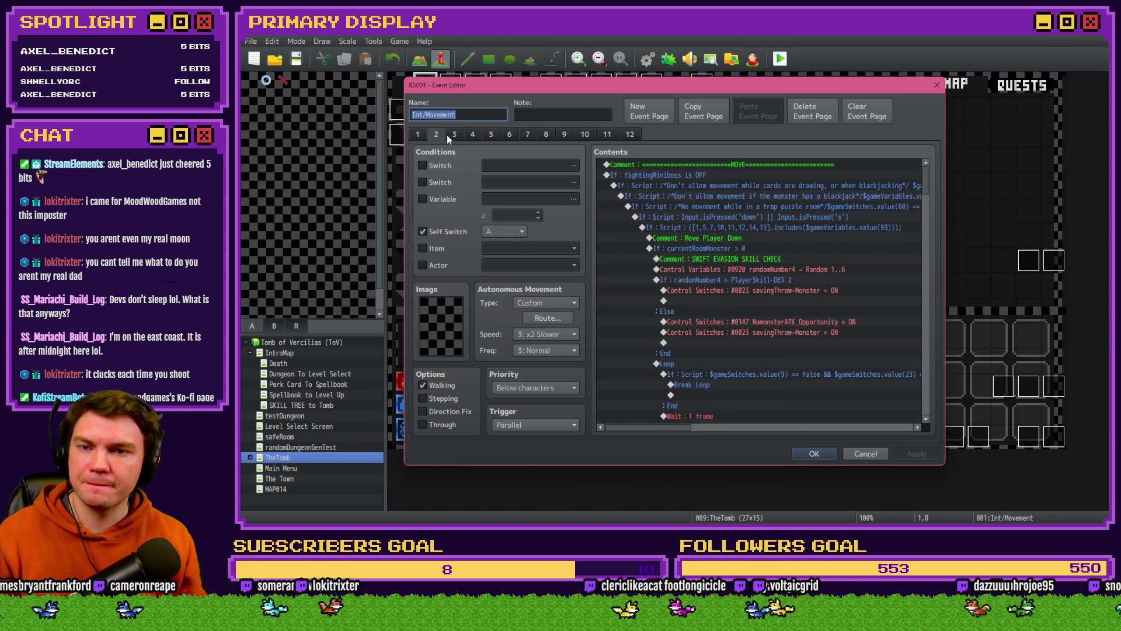
left_click(528, 135)
left_click(547, 135)
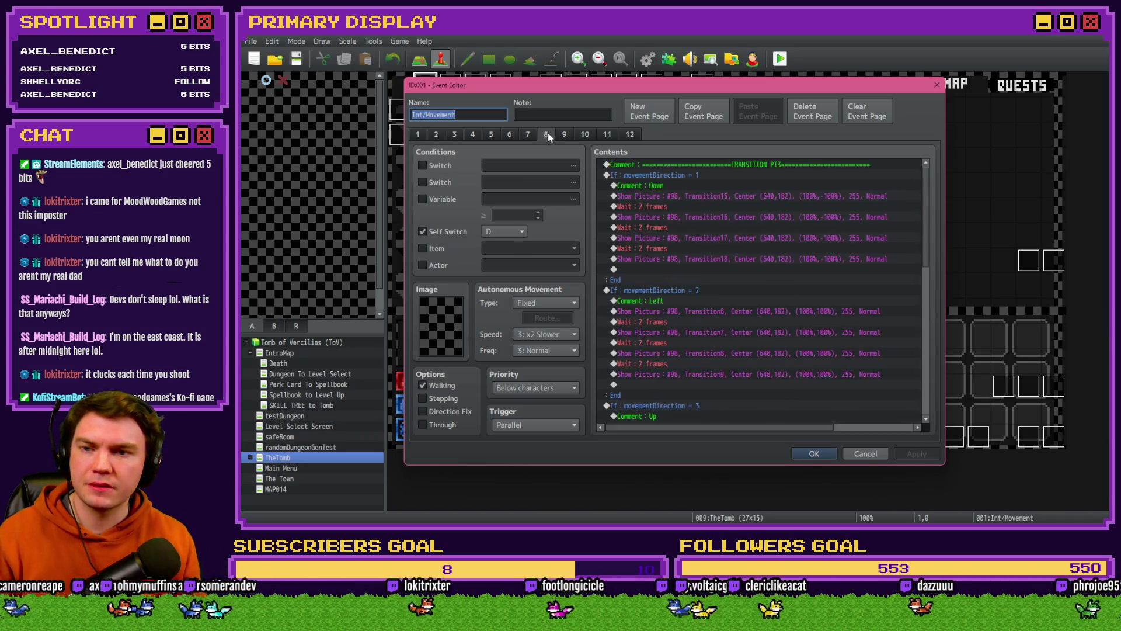
left_click(564, 135)
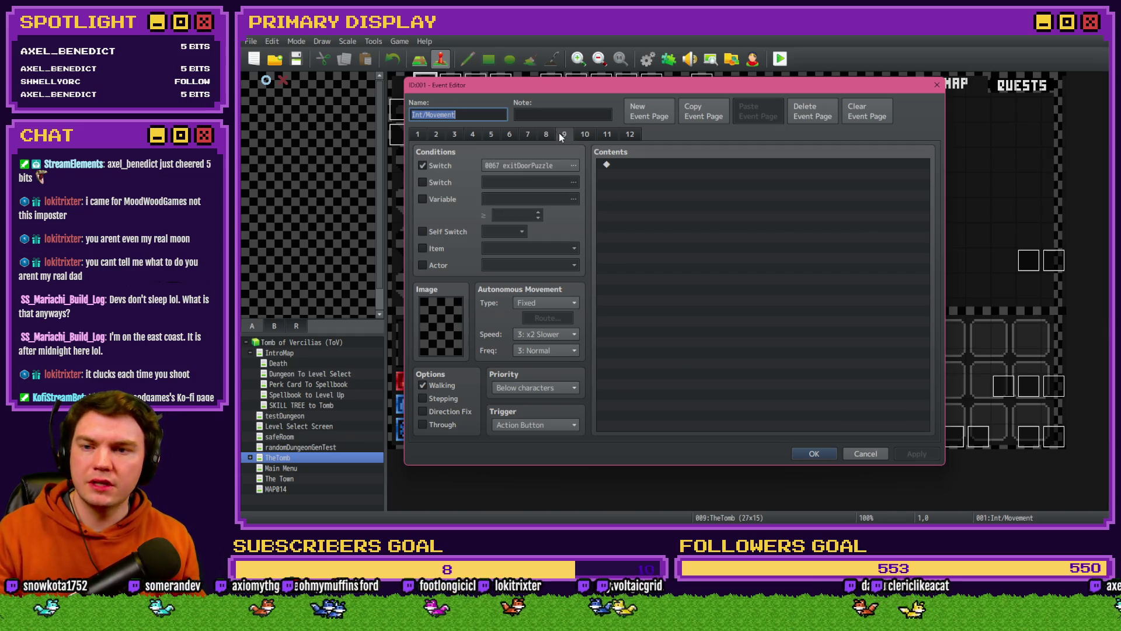
key("Escape")
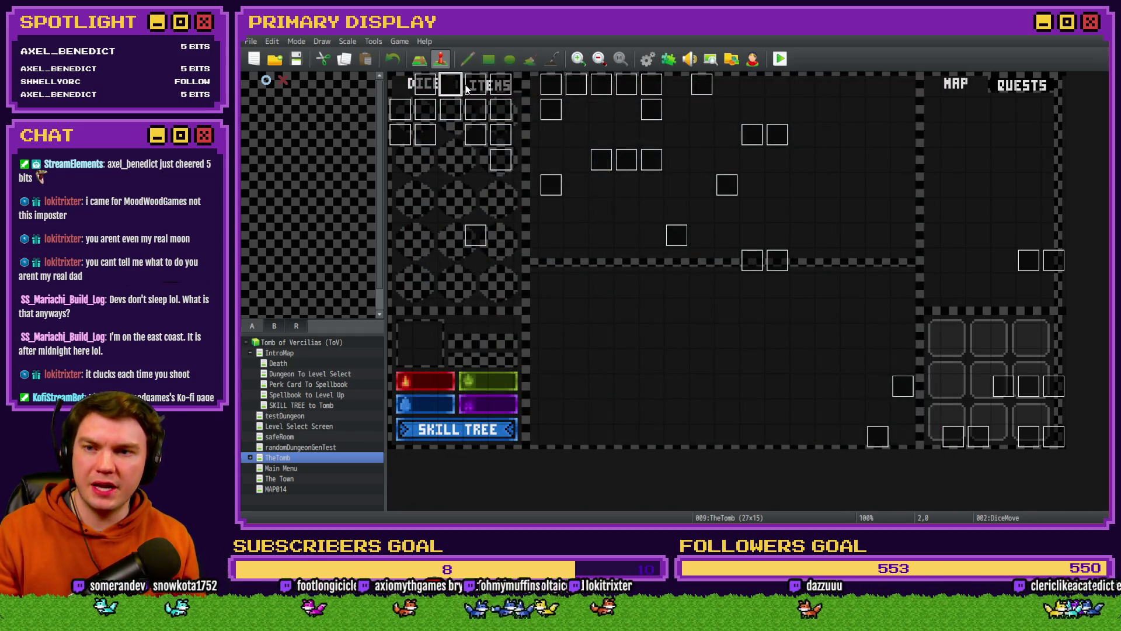
Step: Open the DiceMove event and look through its page 6 commands
double_click(470, 89)
key("Escape")
double_click(450, 84)
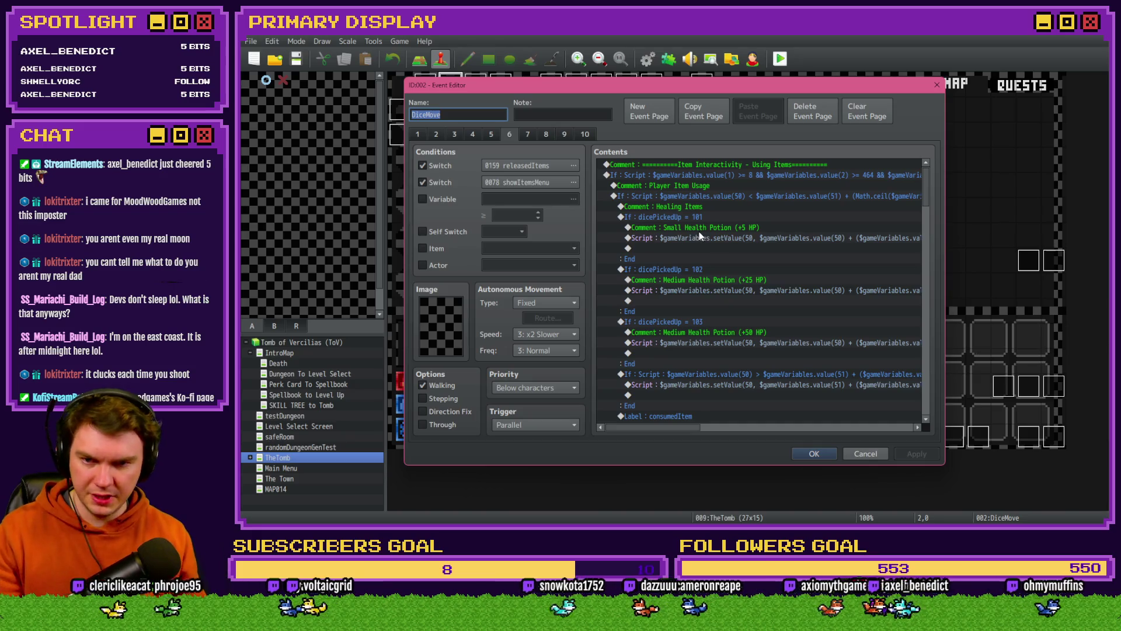
scroll(702, 226, "down", 7)
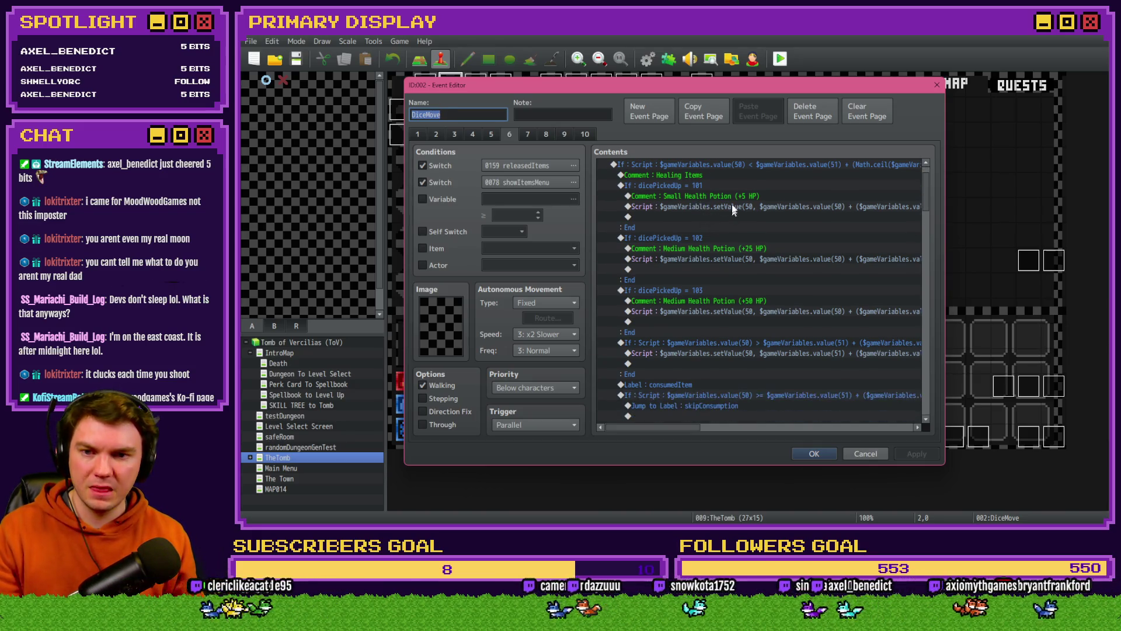
scroll(692, 263, "down", 5)
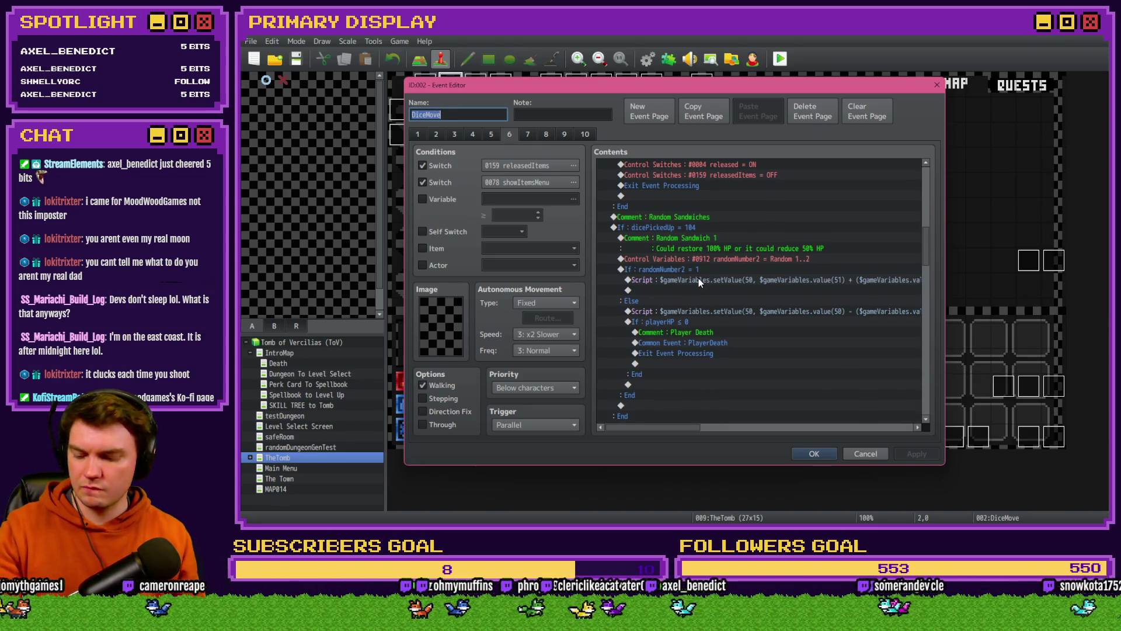
scroll(711, 279, "down", 6)
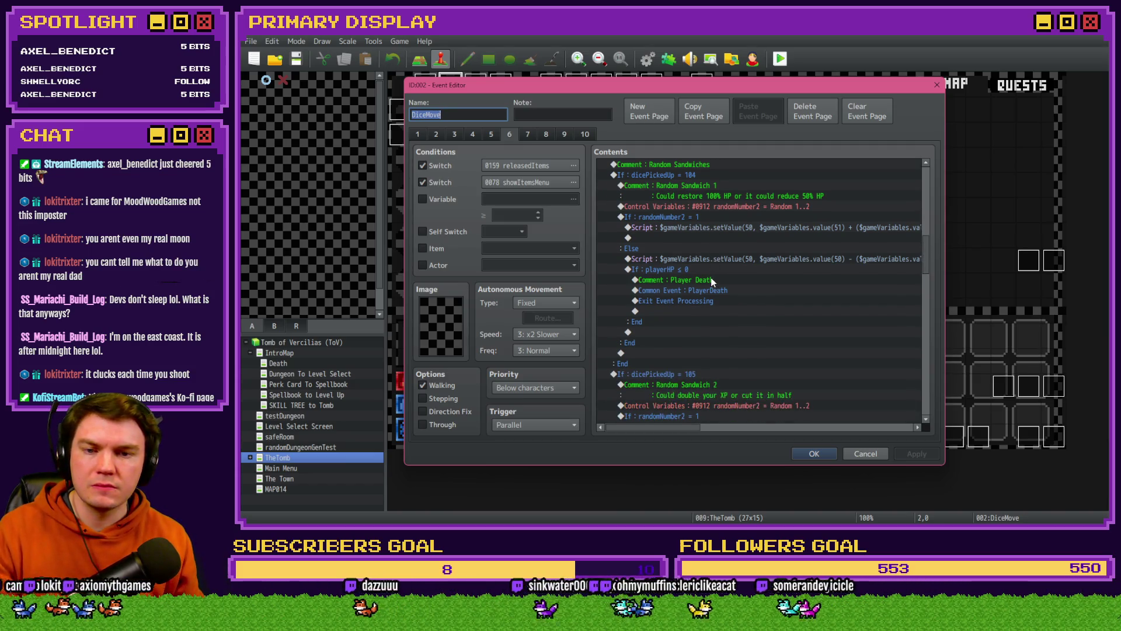
scroll(711, 279, "up", 4)
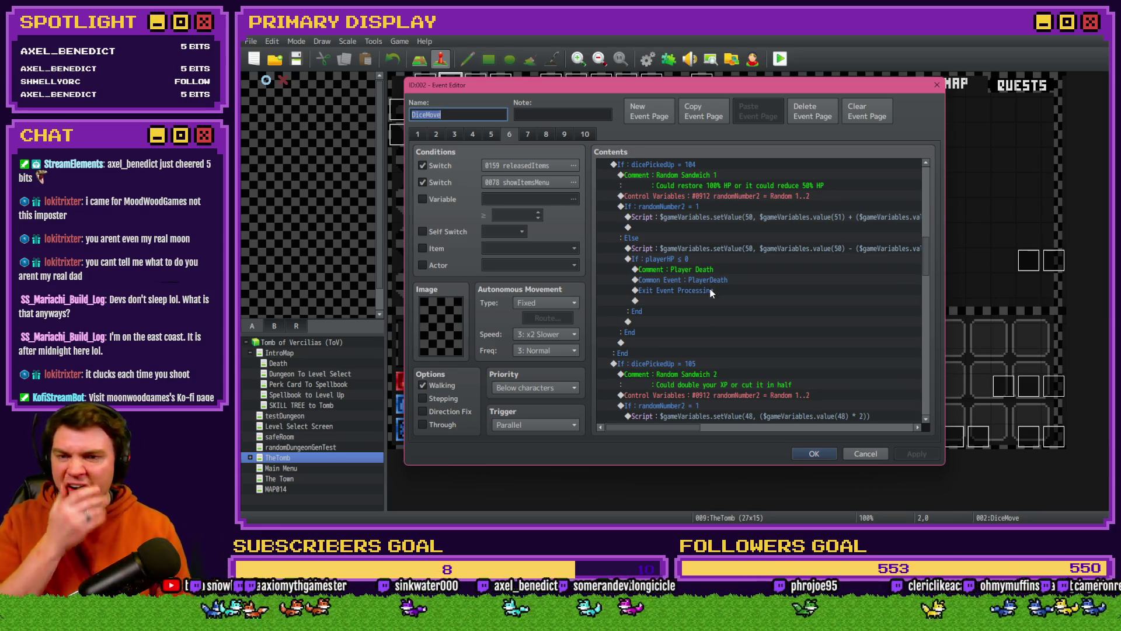
scroll(712, 287, "up", 1)
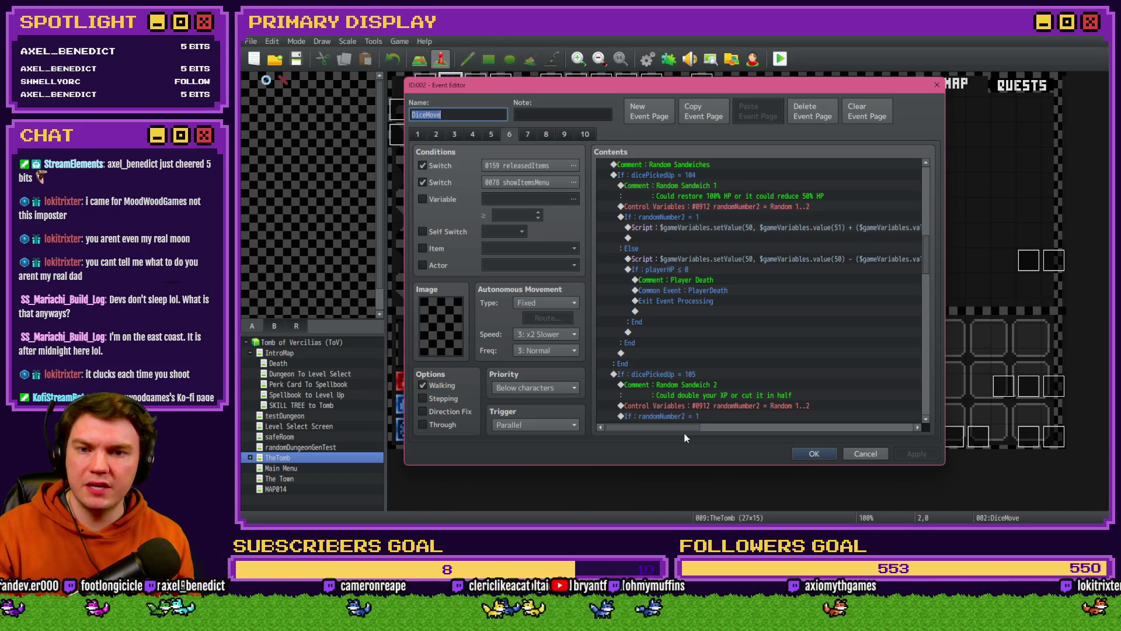
mouse_move(685, 438)
left_mouse_down()
mouse_move(912, 432)
mouse_move(619, 435)
left_mouse_up()
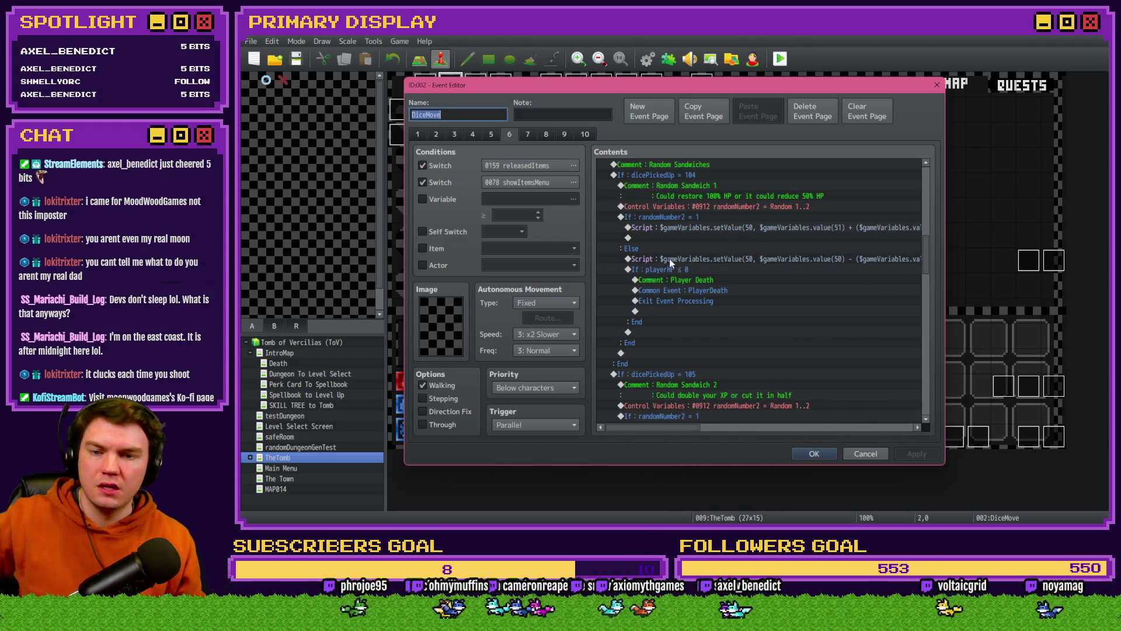
Step: Scroll to the Random Sandwiches branches and select the skipConsumption condition block
scroll(668, 278, "down", 1)
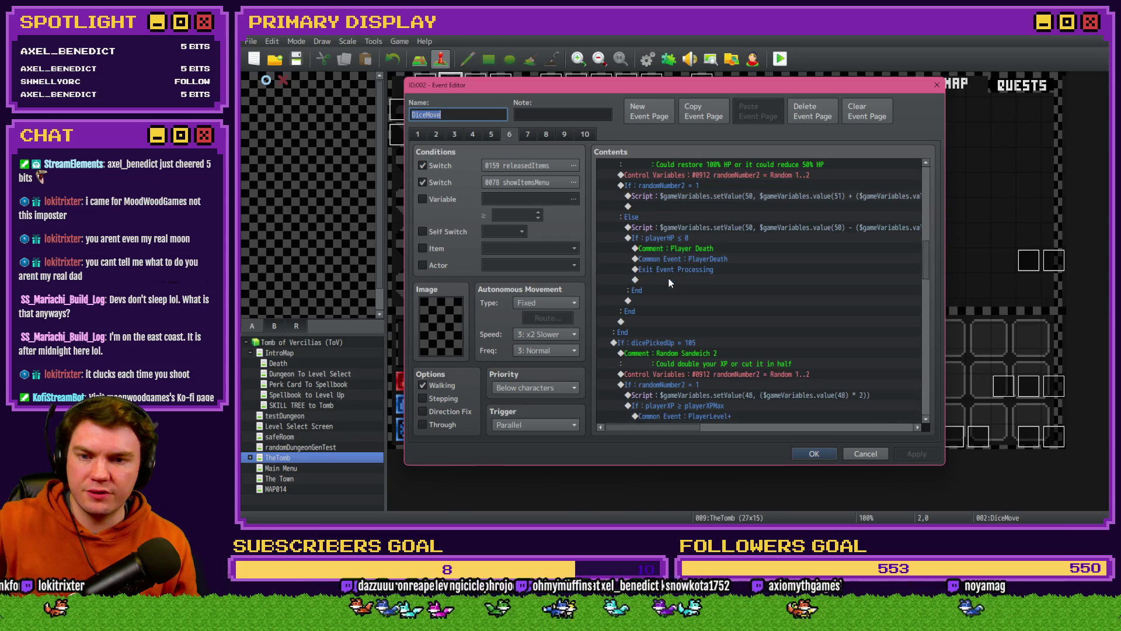
scroll(669, 280, "up", 6)
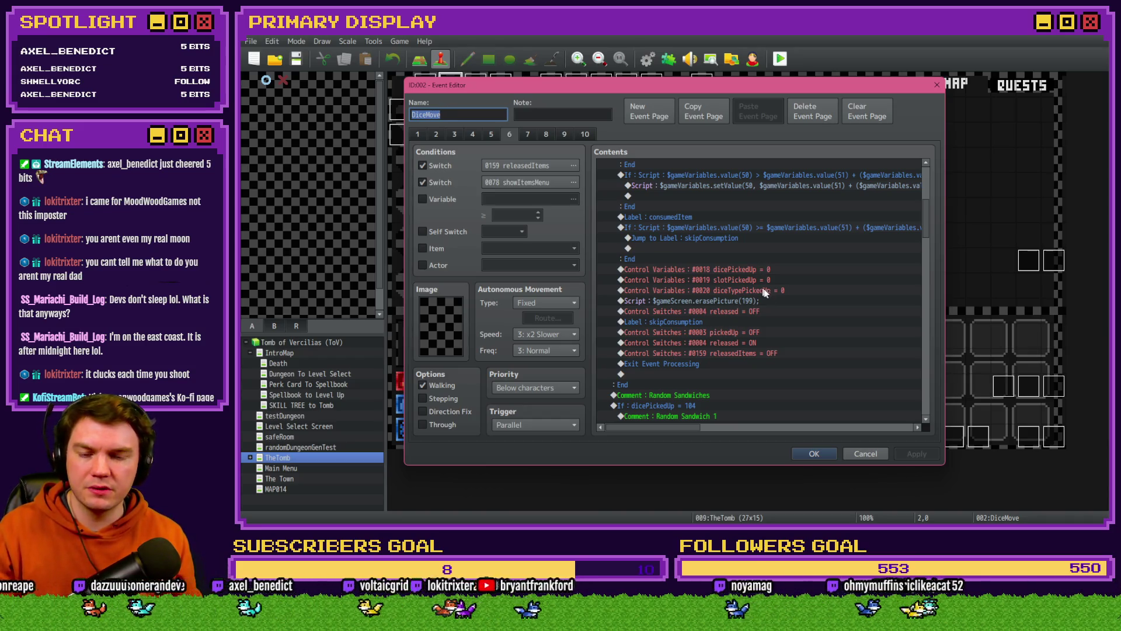
scroll(815, 314, "down", 8)
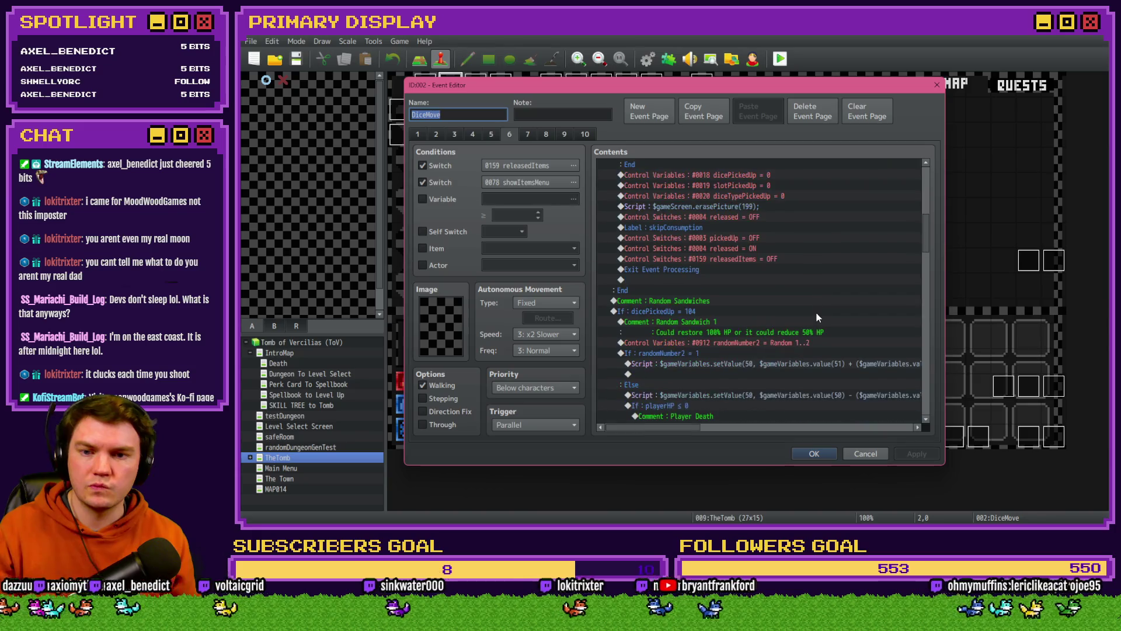
scroll(816, 316, "down", 10)
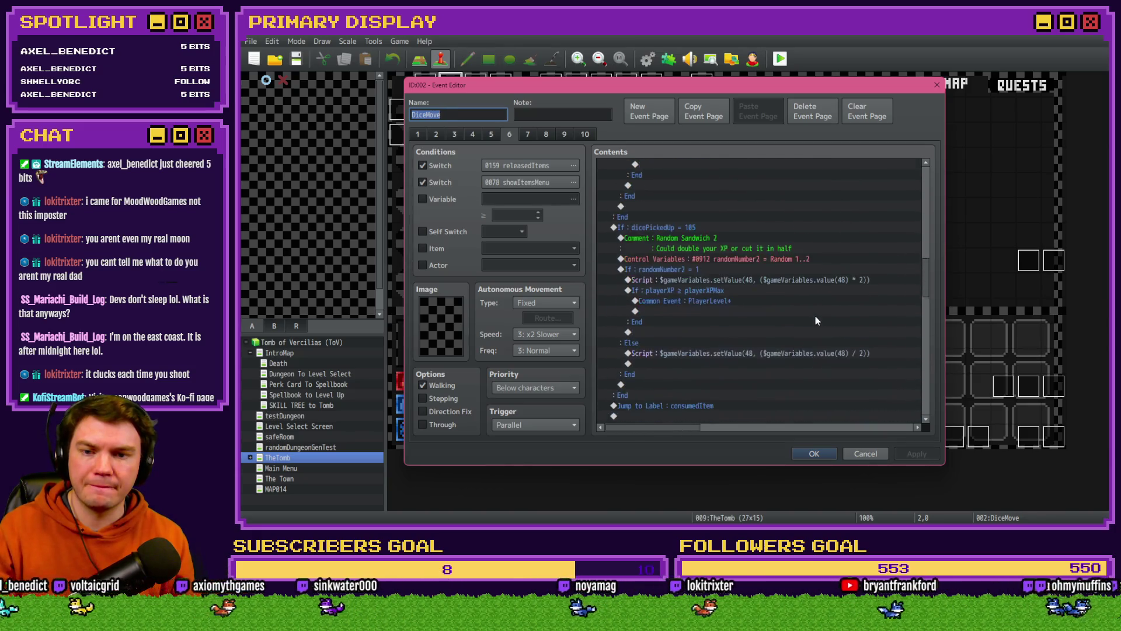
scroll(815, 315, "down", 10)
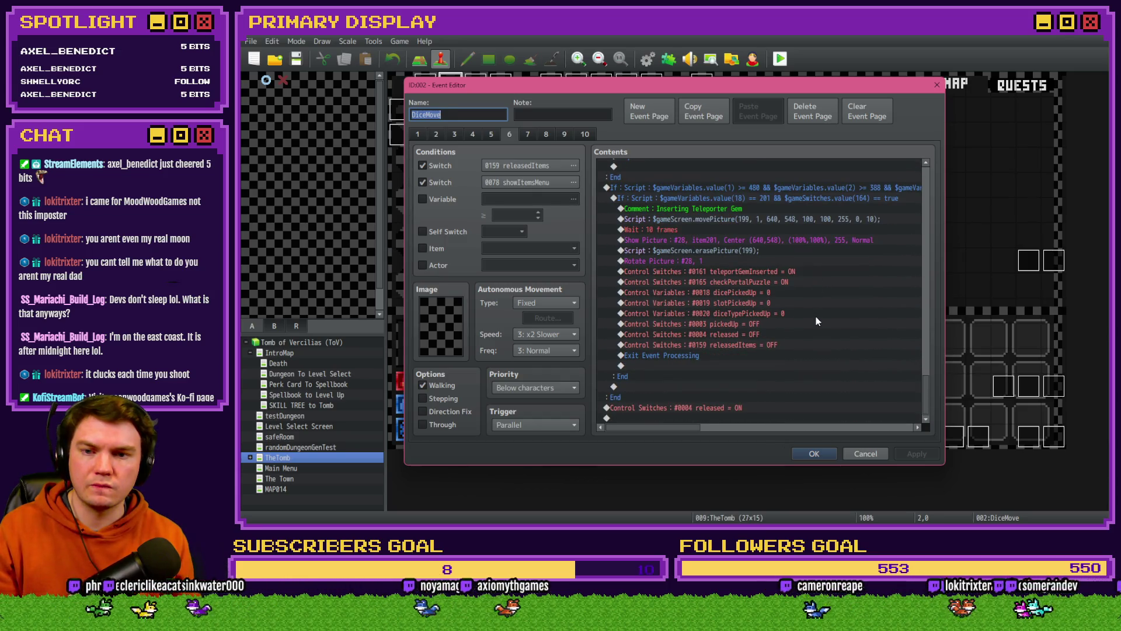
left_click_drag(925, 389, 940, 213)
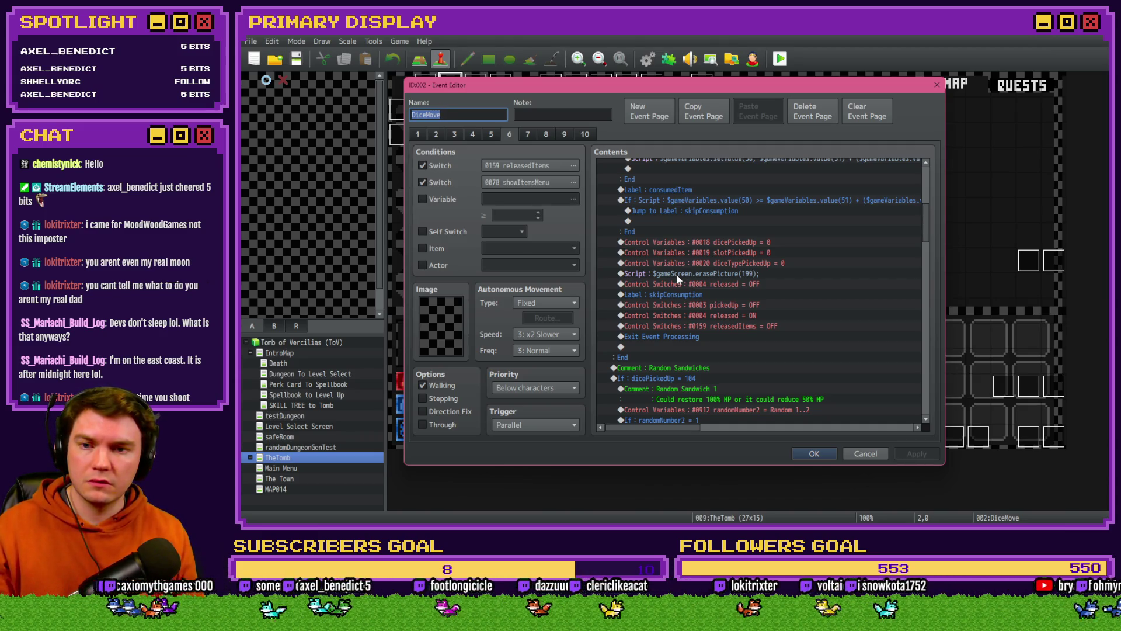
left_click(688, 198)
scroll(668, 266, "up", 2)
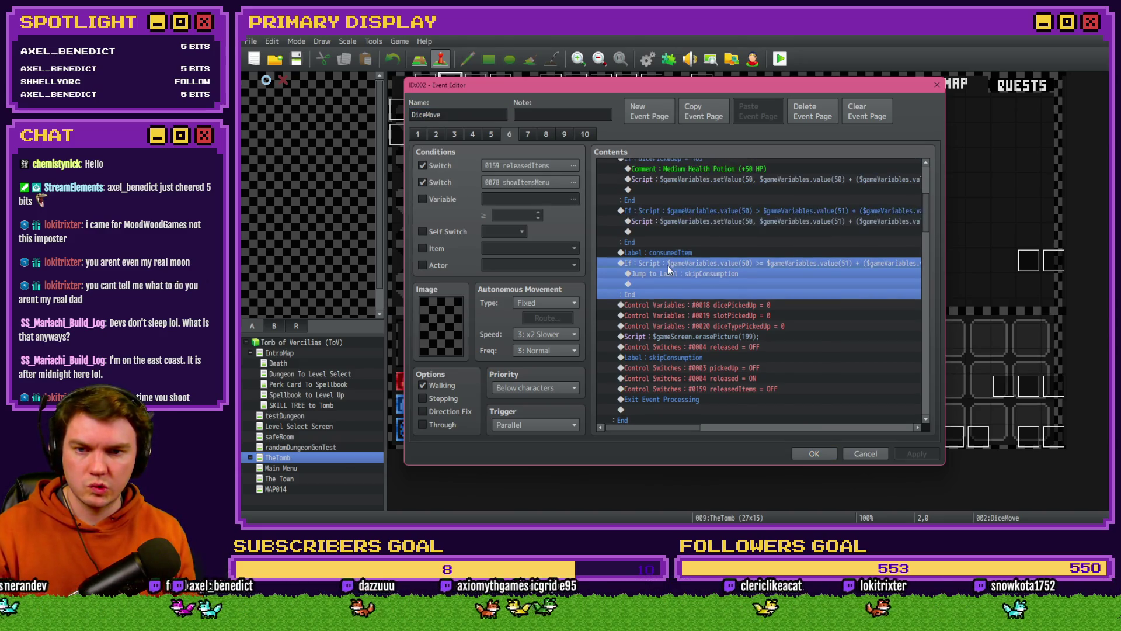
key("Up")
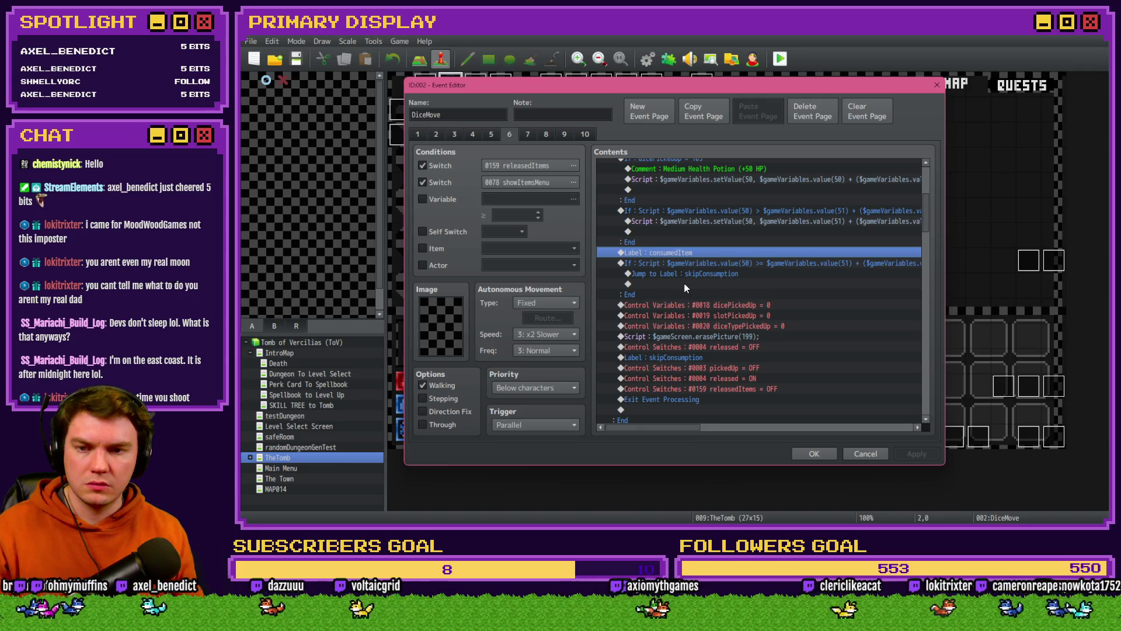
left_click(684, 283)
key("Up")
key("Up")
key("Up")
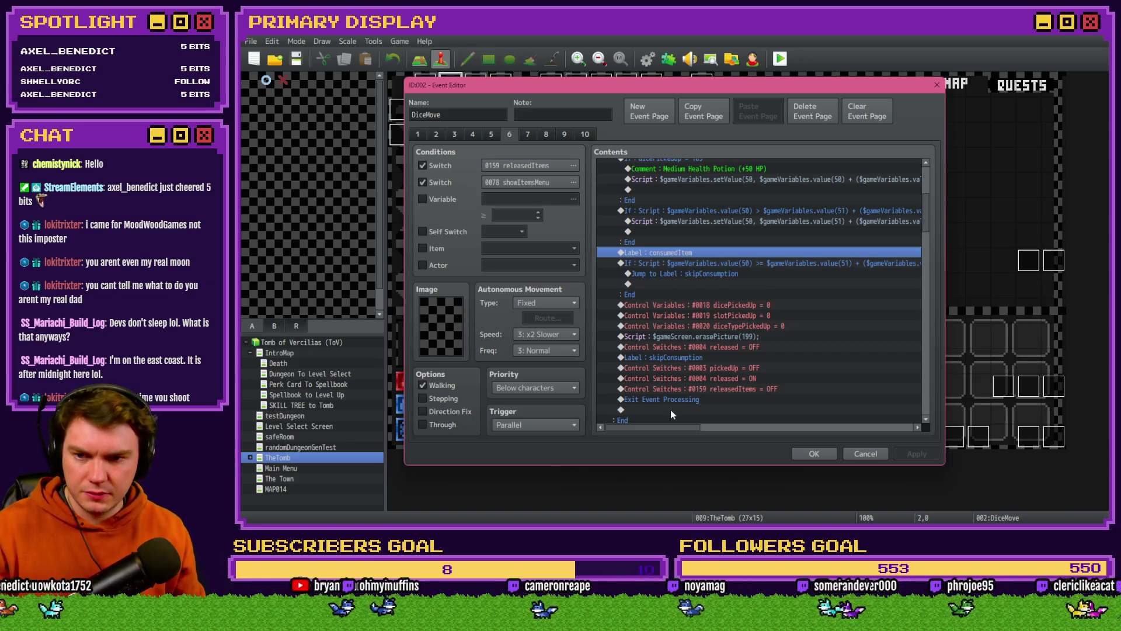
mouse_move(670, 429)
left_mouse_down()
mouse_move(696, 426)
mouse_move(655, 431)
left_mouse_up()
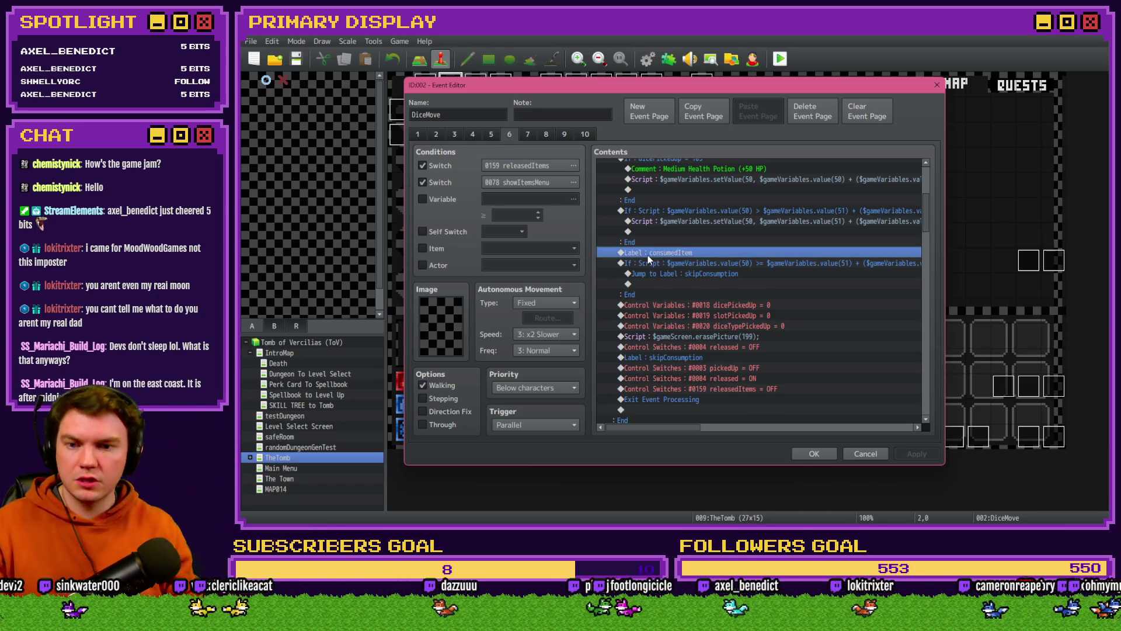
scroll(683, 306, "down", 5)
scroll(724, 325, "down", 1)
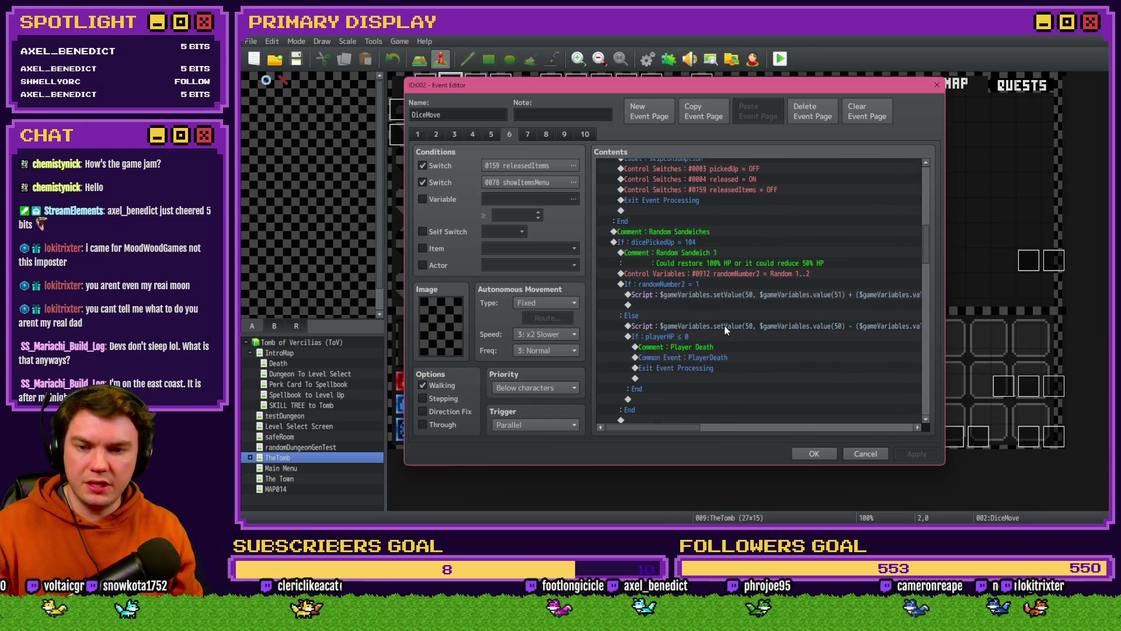
scroll(726, 331, "down", 1)
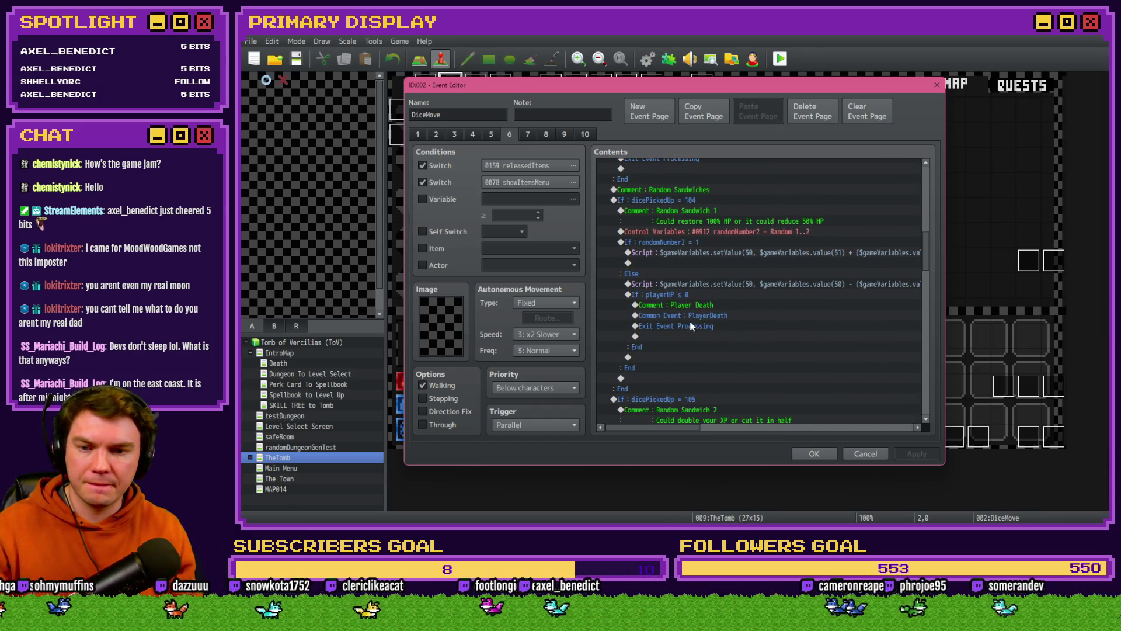
left_click(683, 295)
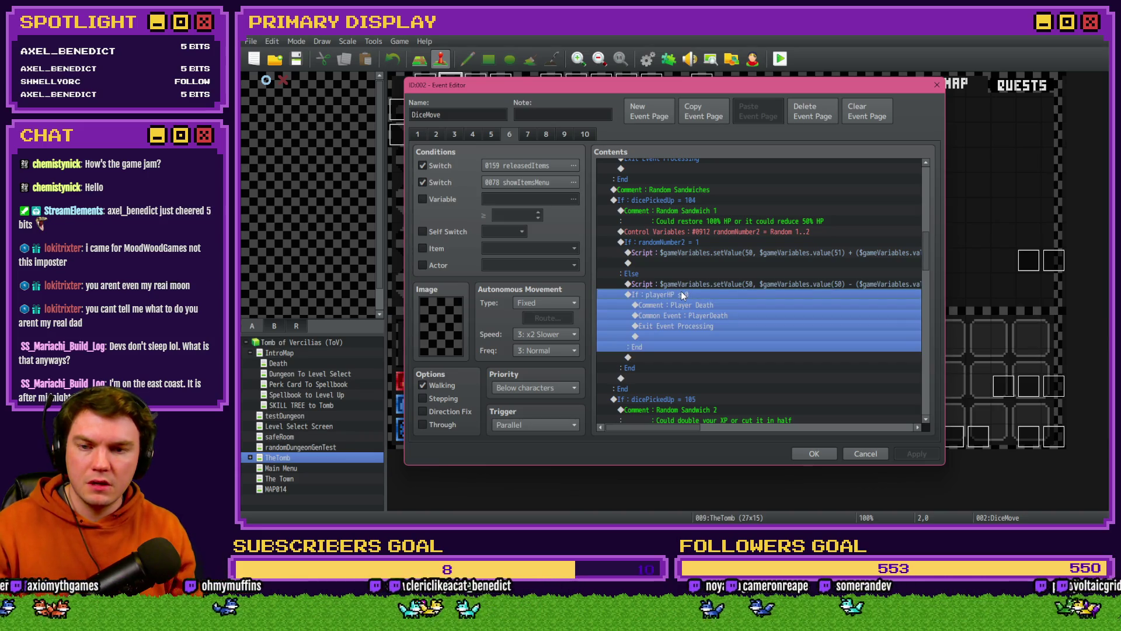
left_click(657, 252)
left_click(667, 231)
left_click(667, 241)
left_click(653, 378)
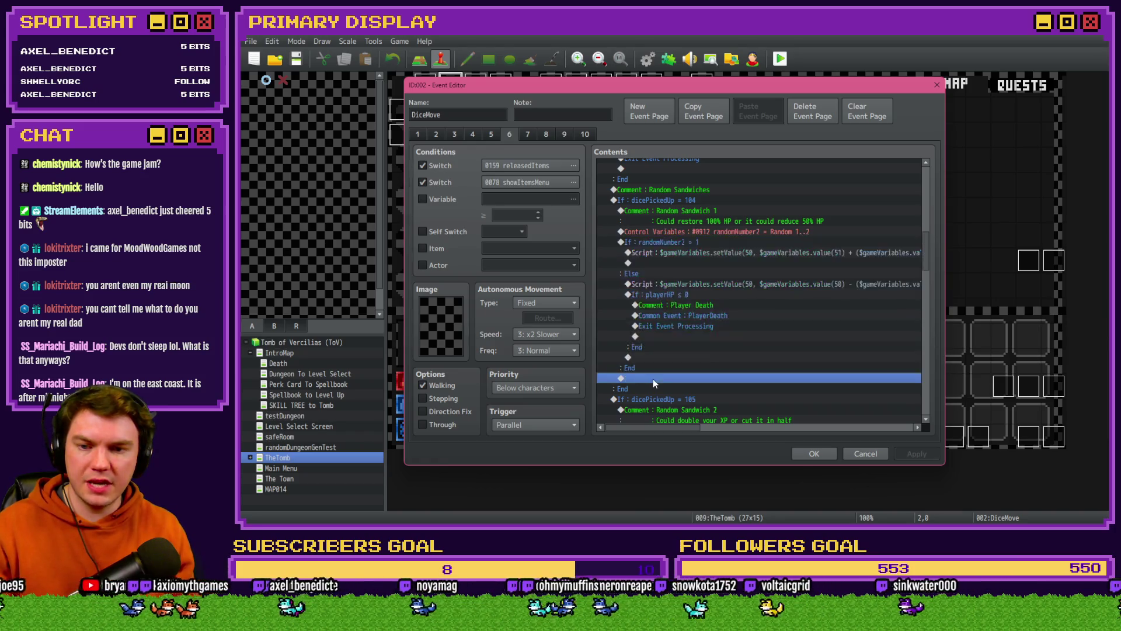
double_click(653, 378)
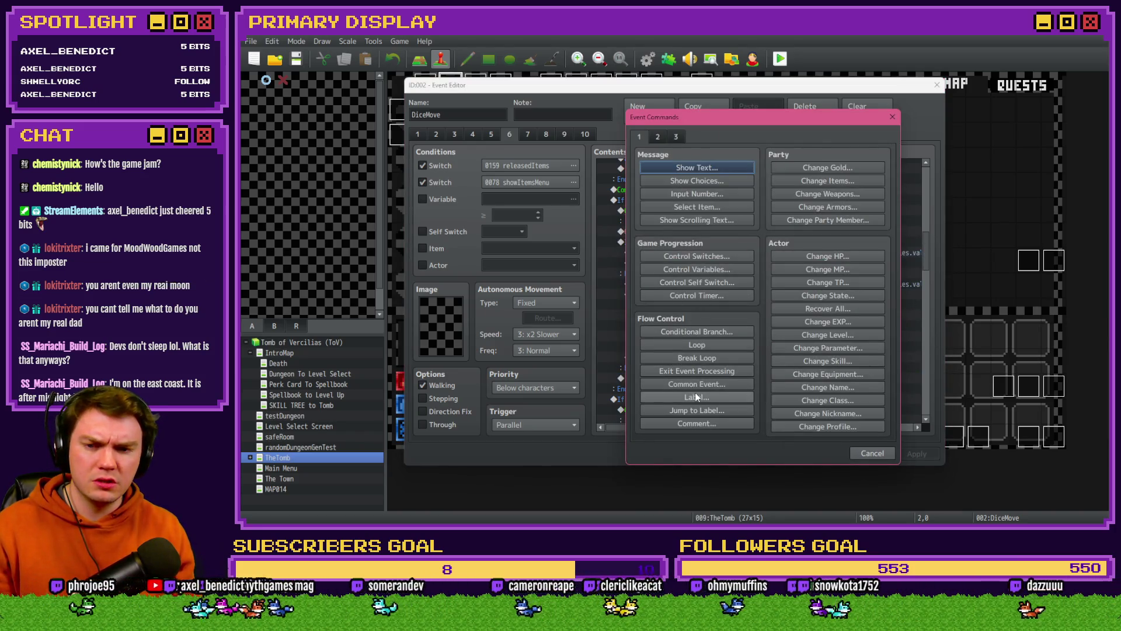
left_click(701, 409)
type("ConsumedItem")
key("Return")
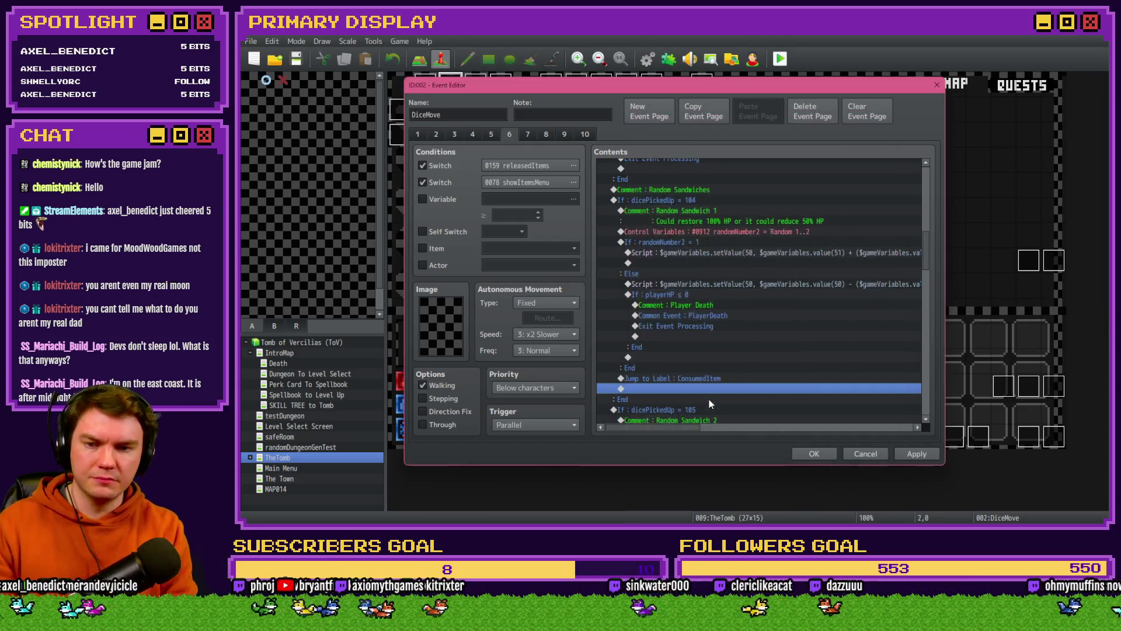
scroll(709, 399, "up", 5)
scroll(709, 405, "up", 2)
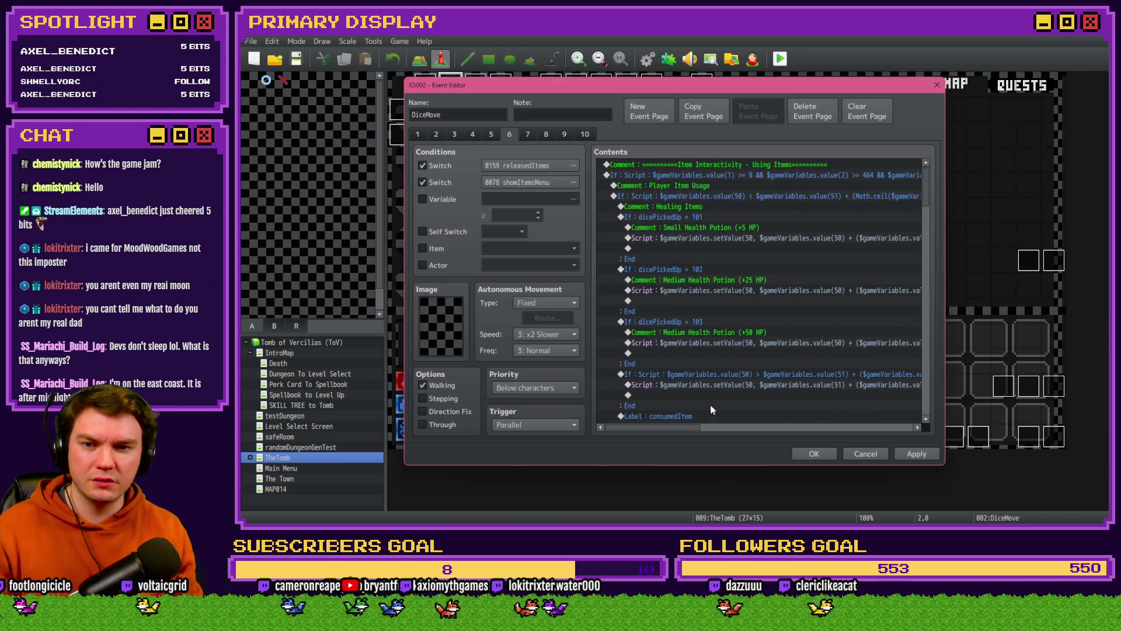
double_click(701, 332)
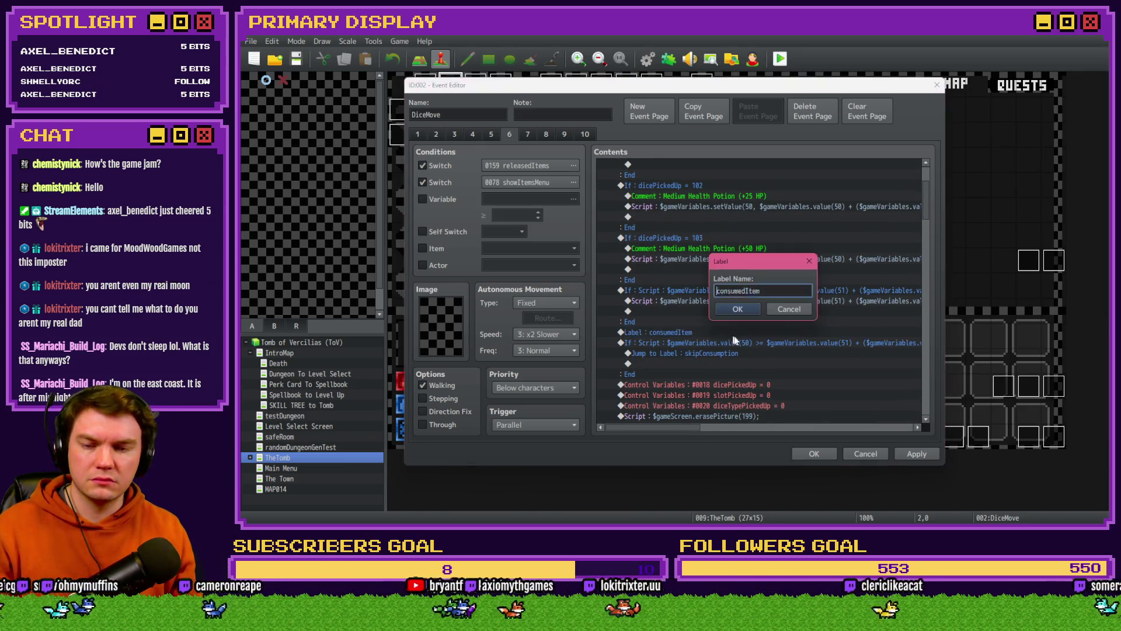
left_click(786, 310)
scroll(744, 309, "down", 2)
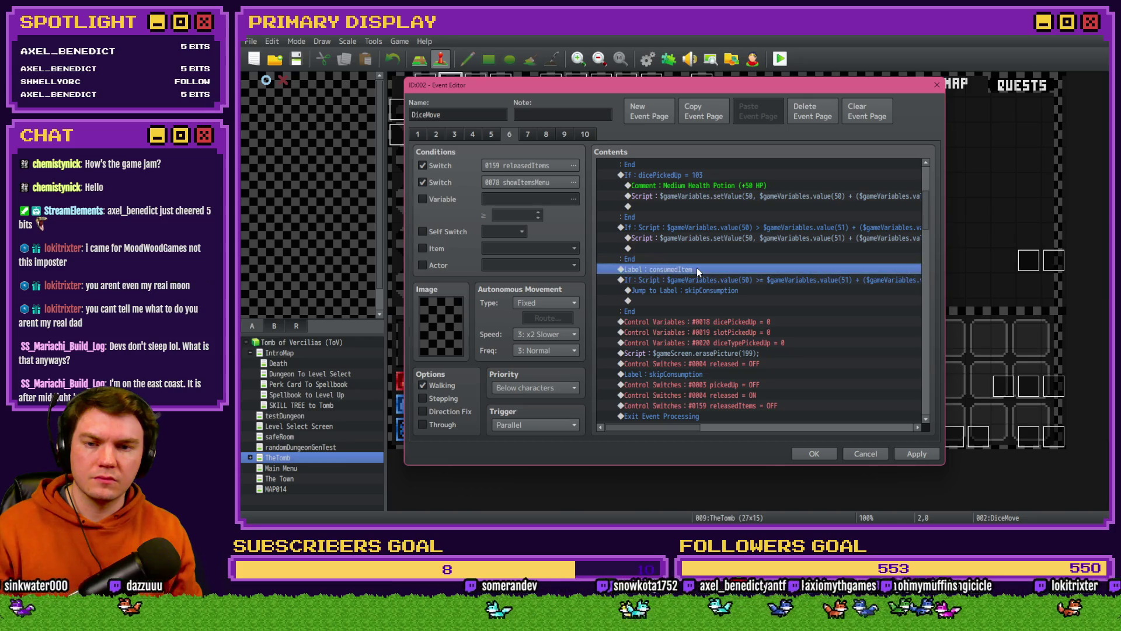
scroll(693, 335, "up", 4)
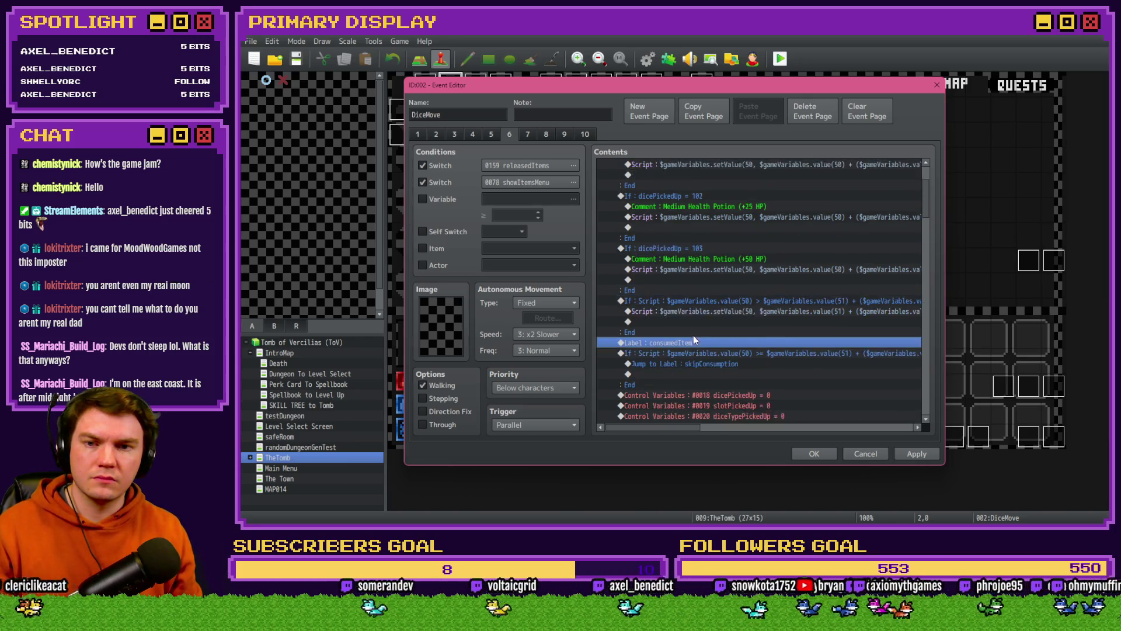
scroll(692, 342, "down", 4)
mouse_move(681, 428)
left_mouse_down()
mouse_move(878, 428)
mouse_move(670, 440)
left_mouse_up()
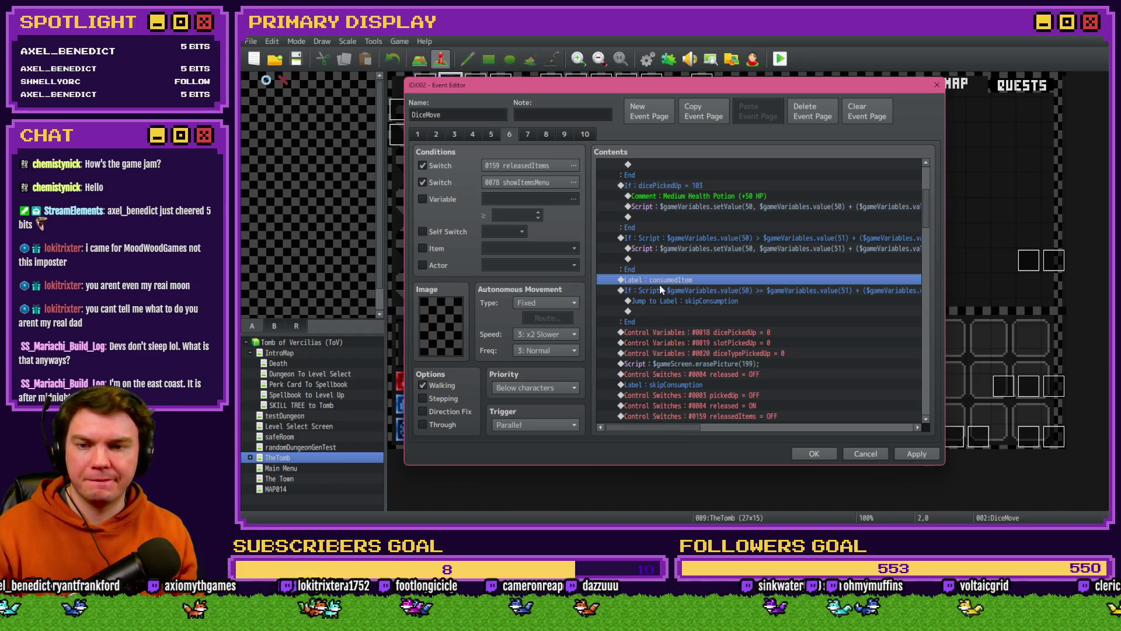
Step: Insert a definiteConsume label just before the dicePickedUp, slotPickedUp and diceTypePickedUp resets
left_click(657, 316, "shift")
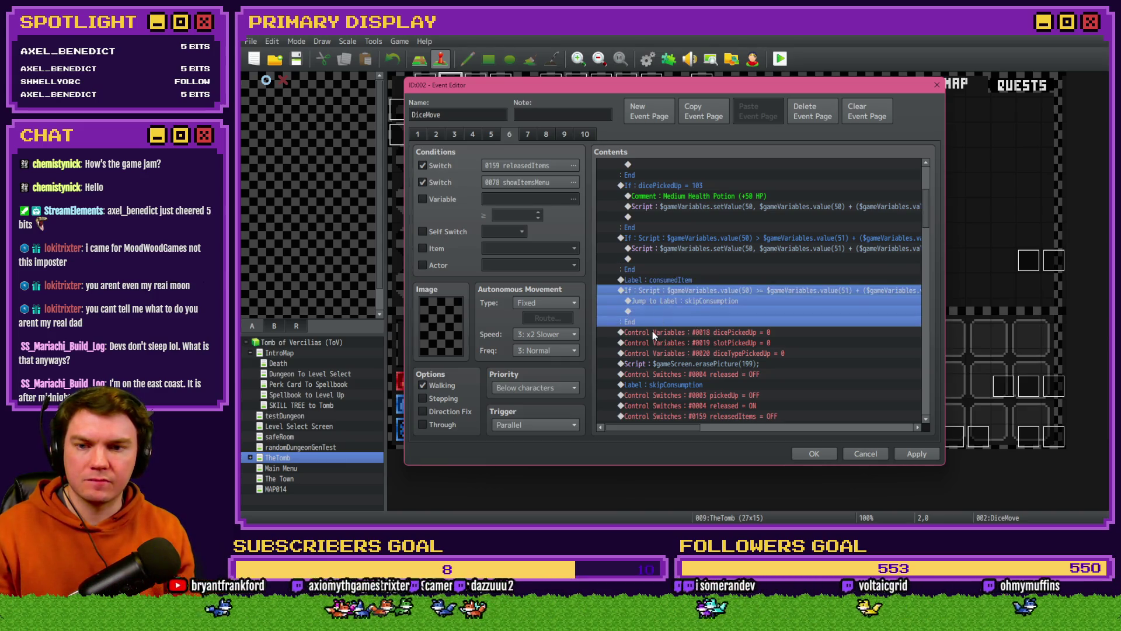
double_click(653, 331)
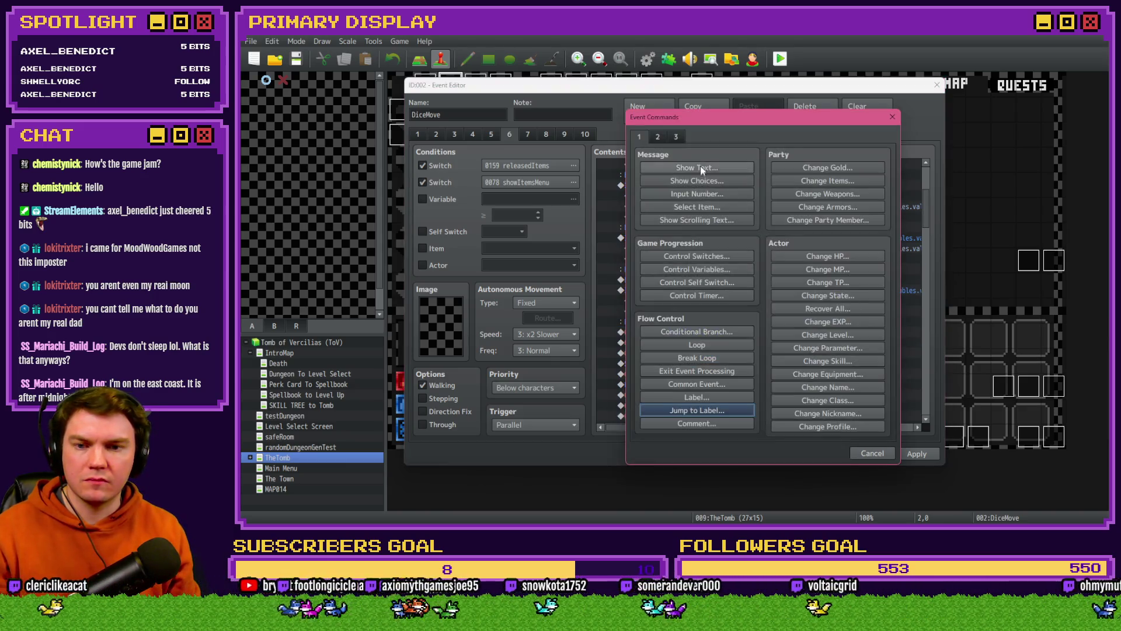
left_click(707, 398)
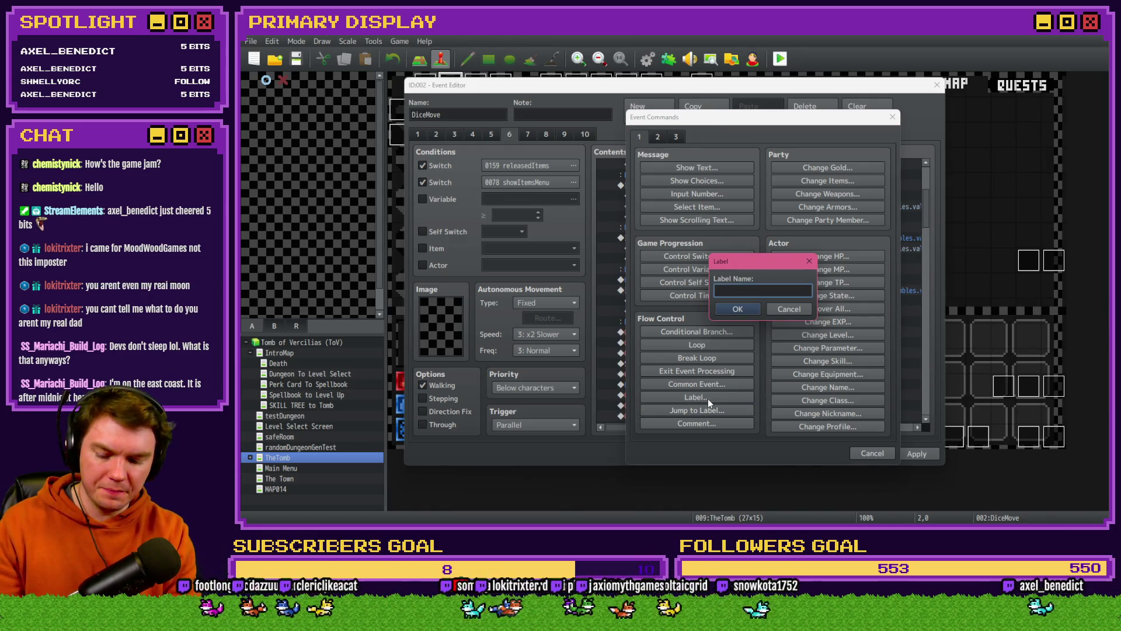
type("de")
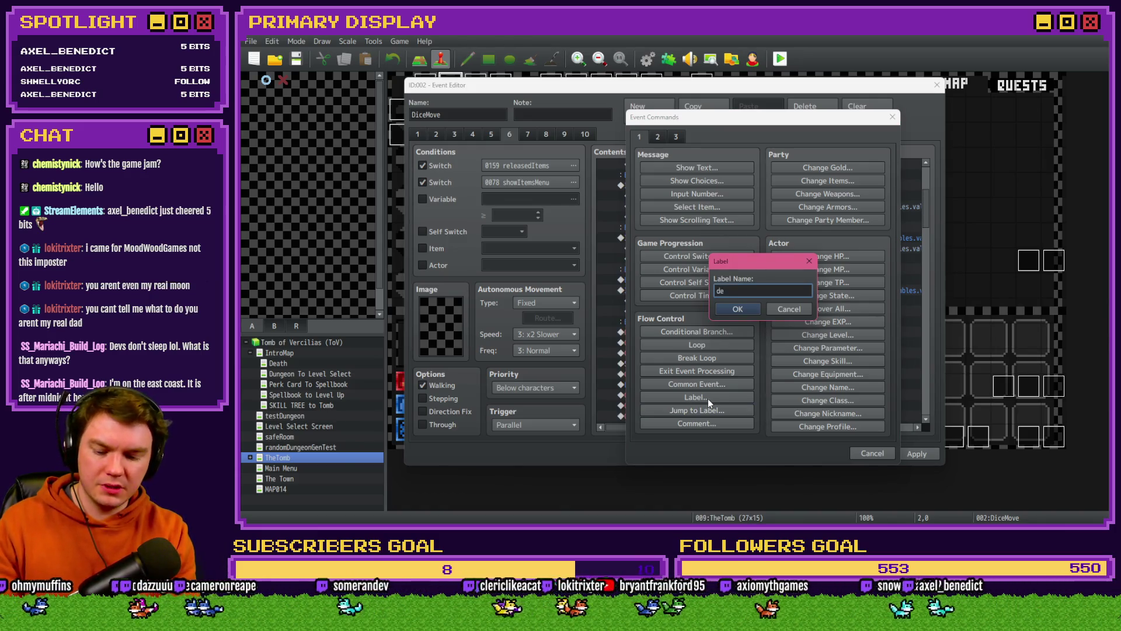
type("finiteConsume")
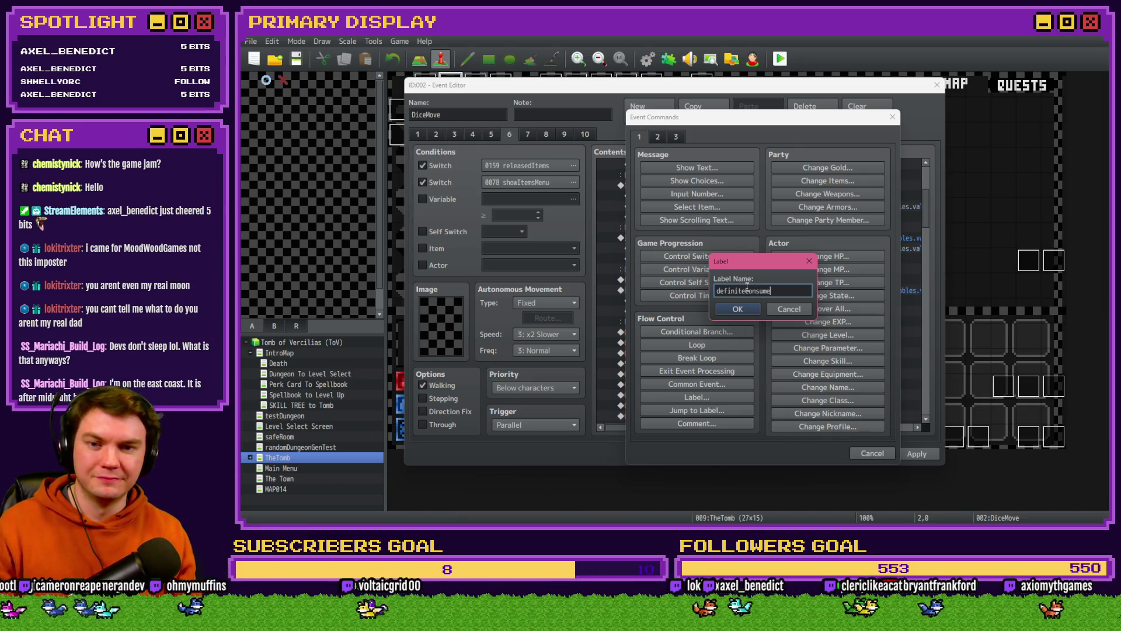
left_click(738, 309)
scroll(698, 365, "down", 5)
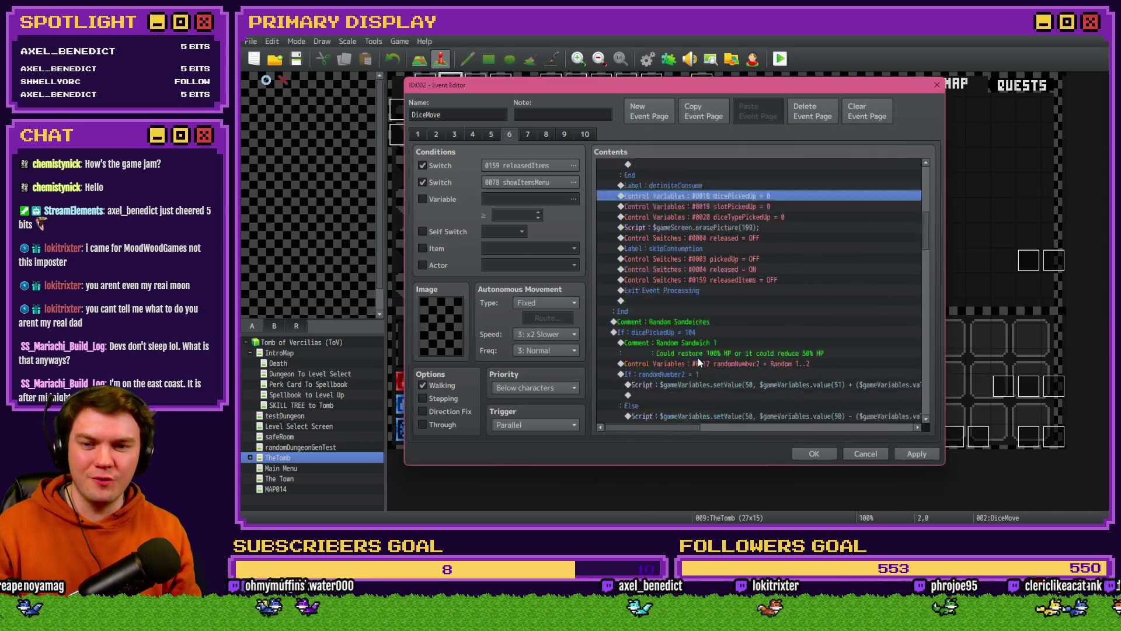
Step: Retarget the first sandwich's consumedItem jump to the definiteConsume label
scroll(699, 359, "down", 2)
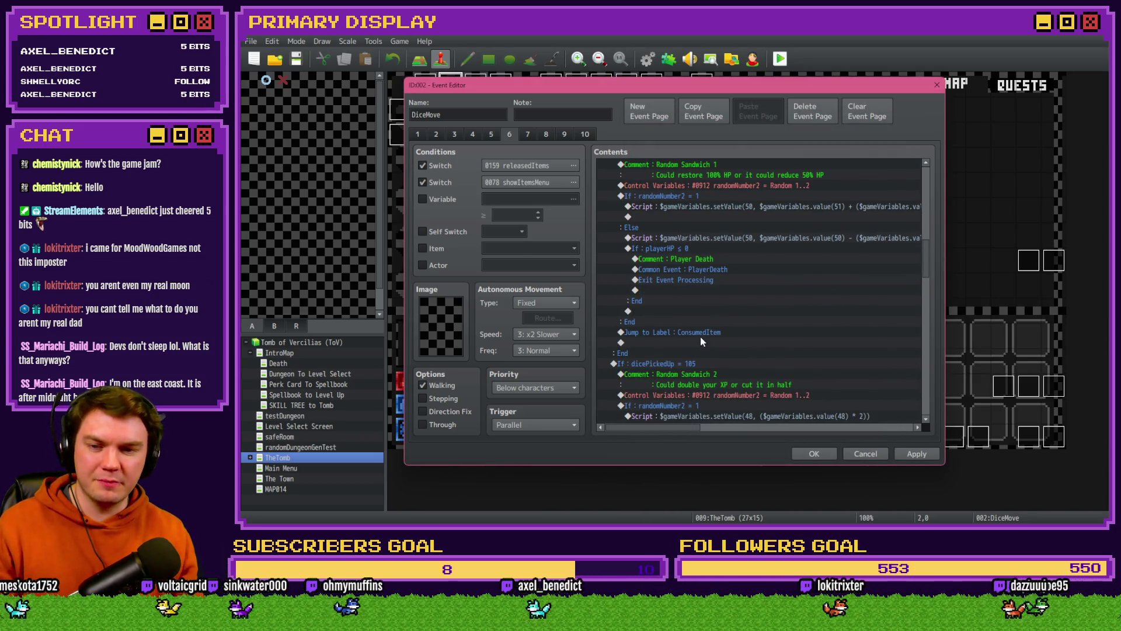
double_click(700, 332)
type("definiteConsume")
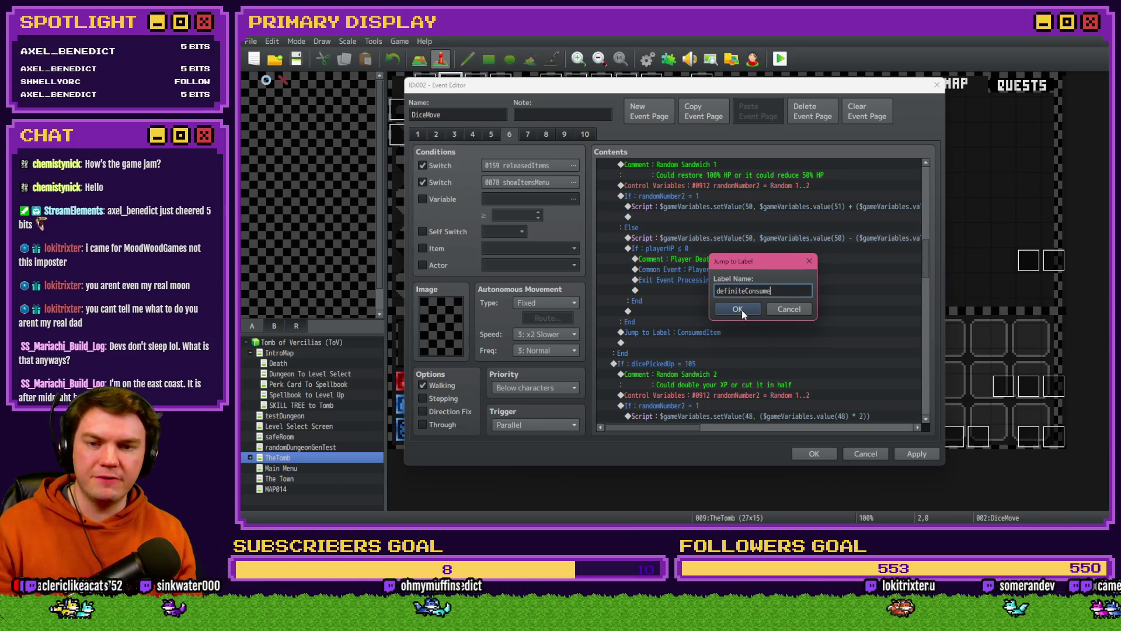
left_click(738, 308)
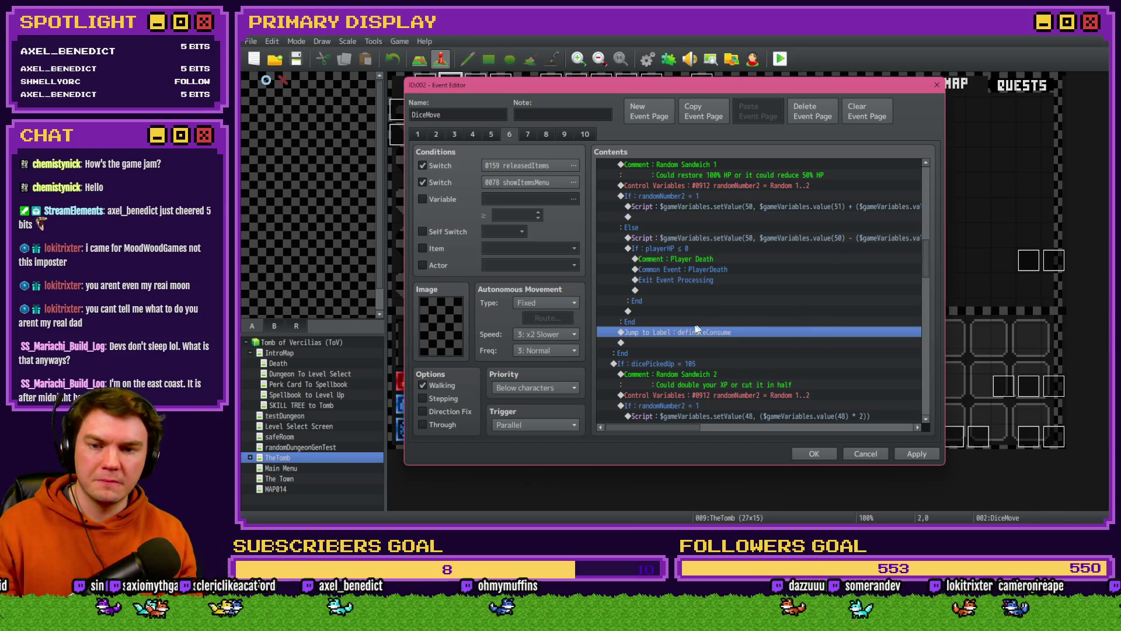
Step: Review the second sandwich's random outcome block, its consumedItem jump and the consumption-skip check
scroll(695, 331, "down", 2)
scroll(685, 331, "up", 4)
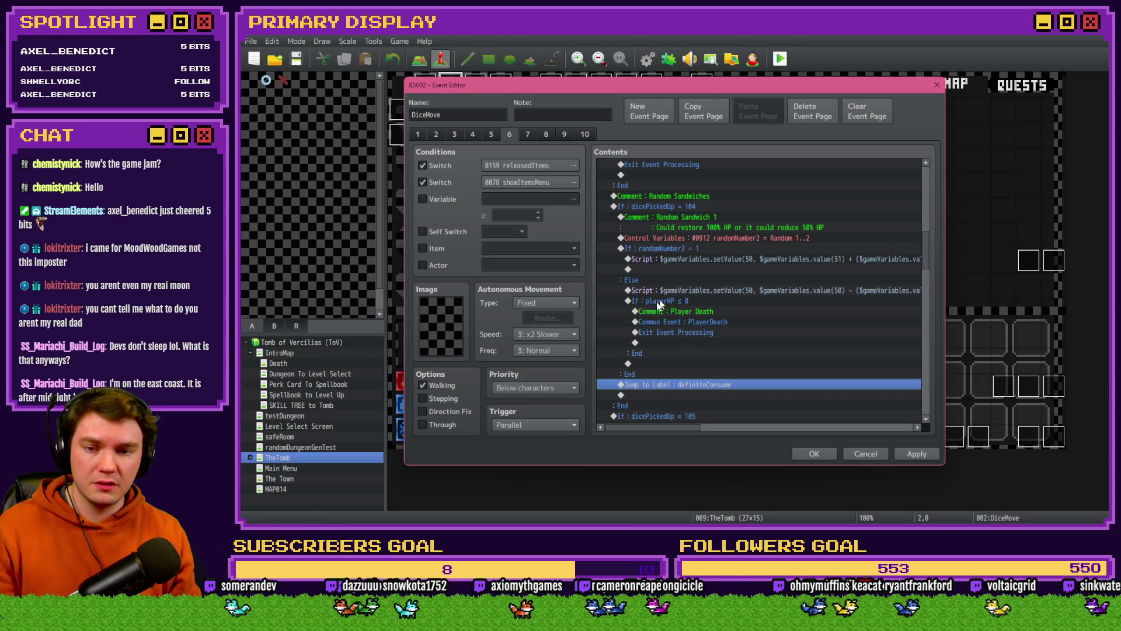
scroll(692, 328, "down", 4)
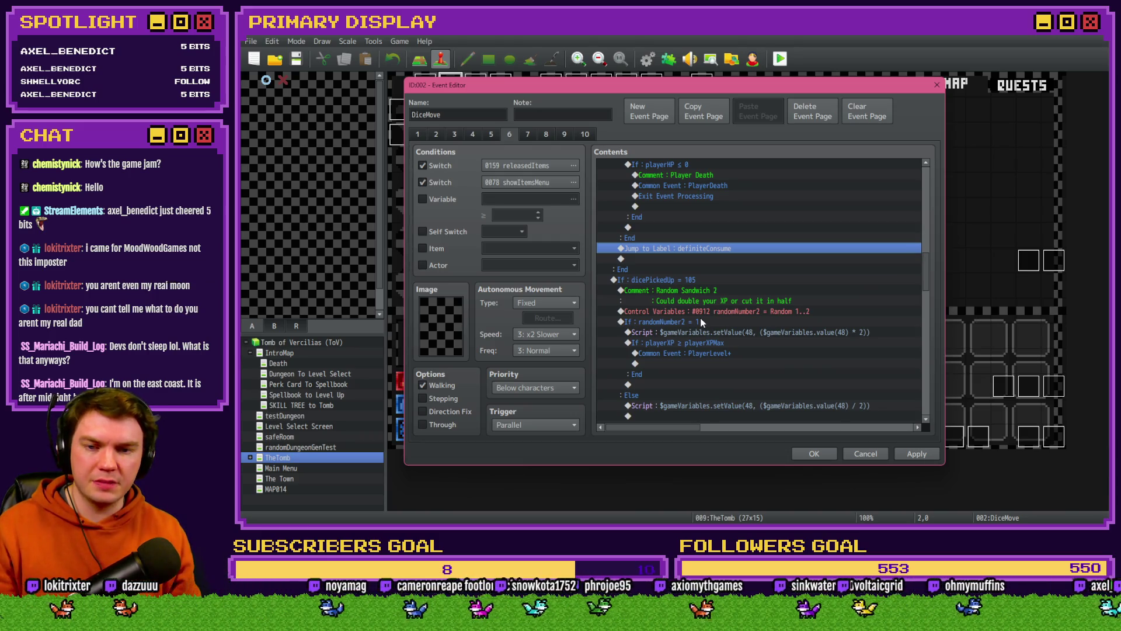
scroll(700, 318, "down", 2)
left_click(690, 269)
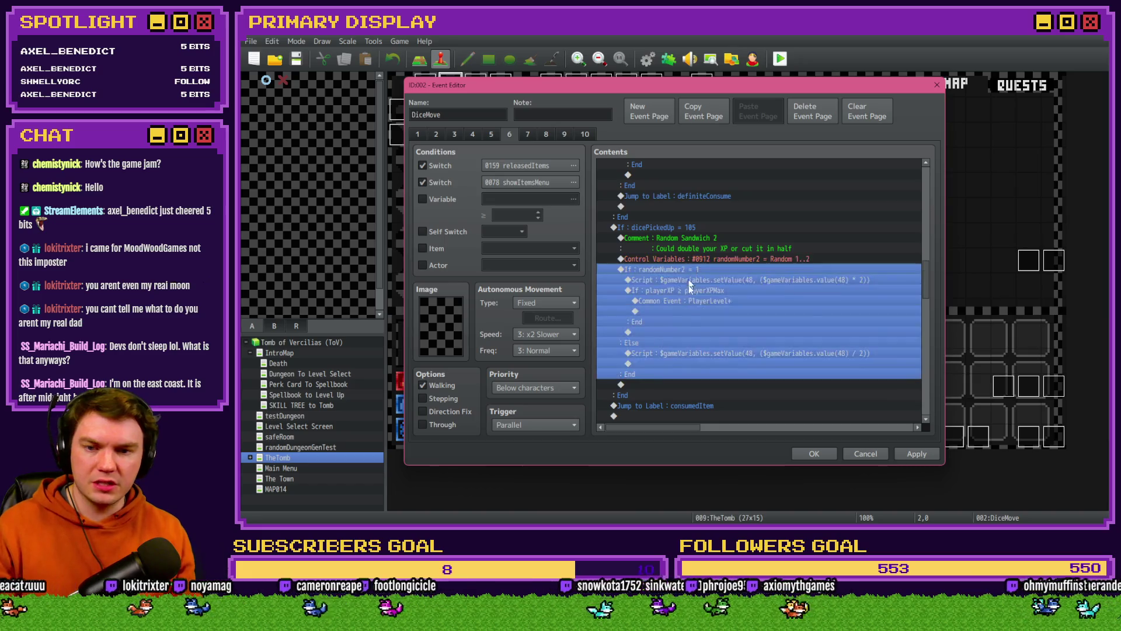
scroll(686, 303, "down", 2)
left_click(674, 343)
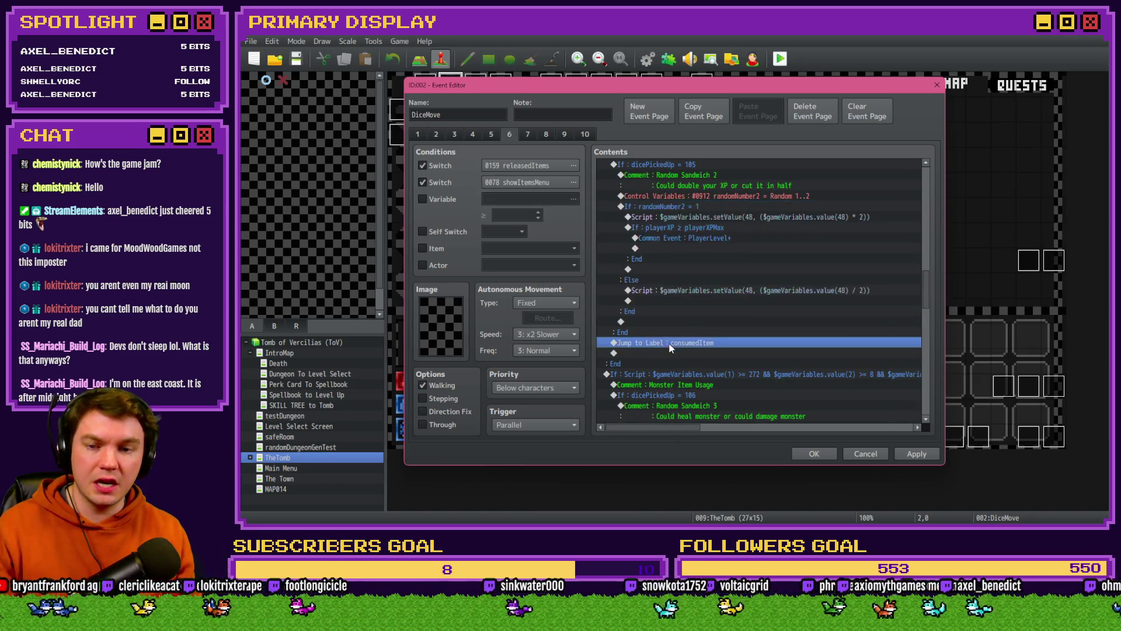
left_click(700, 333)
left_click(716, 346)
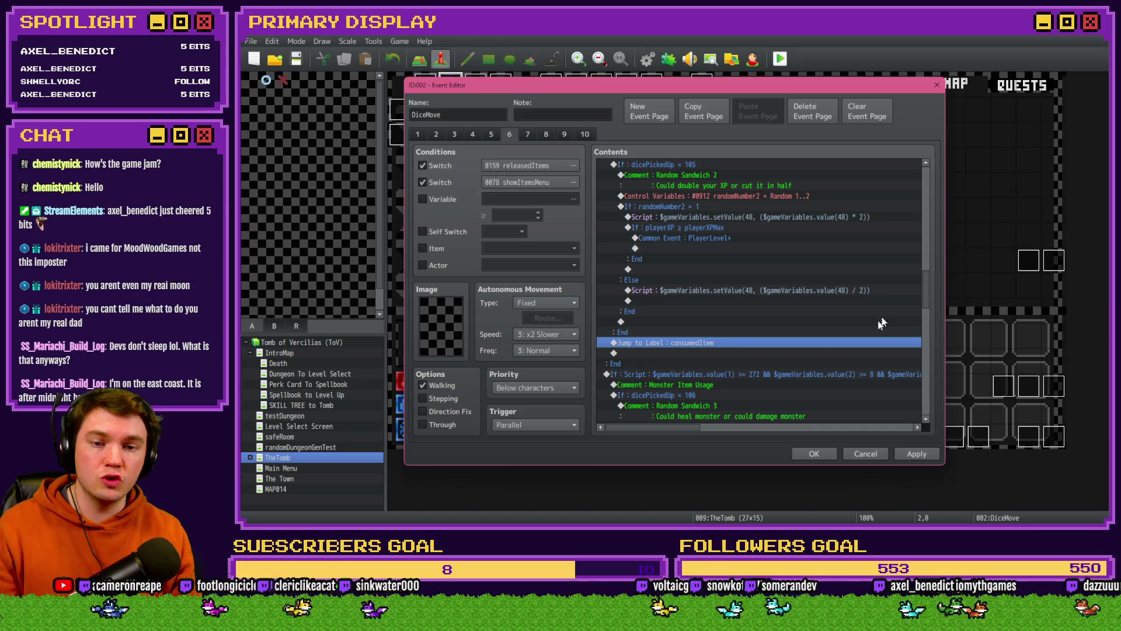
mouse_move(928, 288)
left_mouse_down()
mouse_move(932, 206)
mouse_move(939, 224)
mouse_move(941, 213)
left_mouse_up()
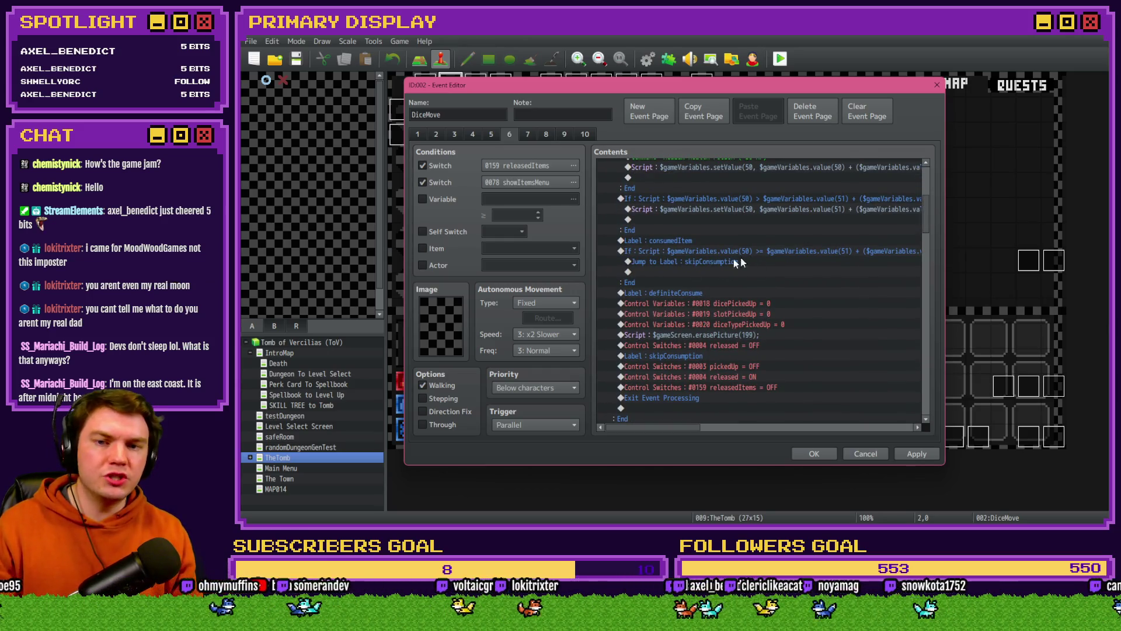
left_click(699, 251)
Step: Copy the definiteConsume jump and paste it over the second sandwich's consumedItem jump
scroll(695, 374, "up", 2)
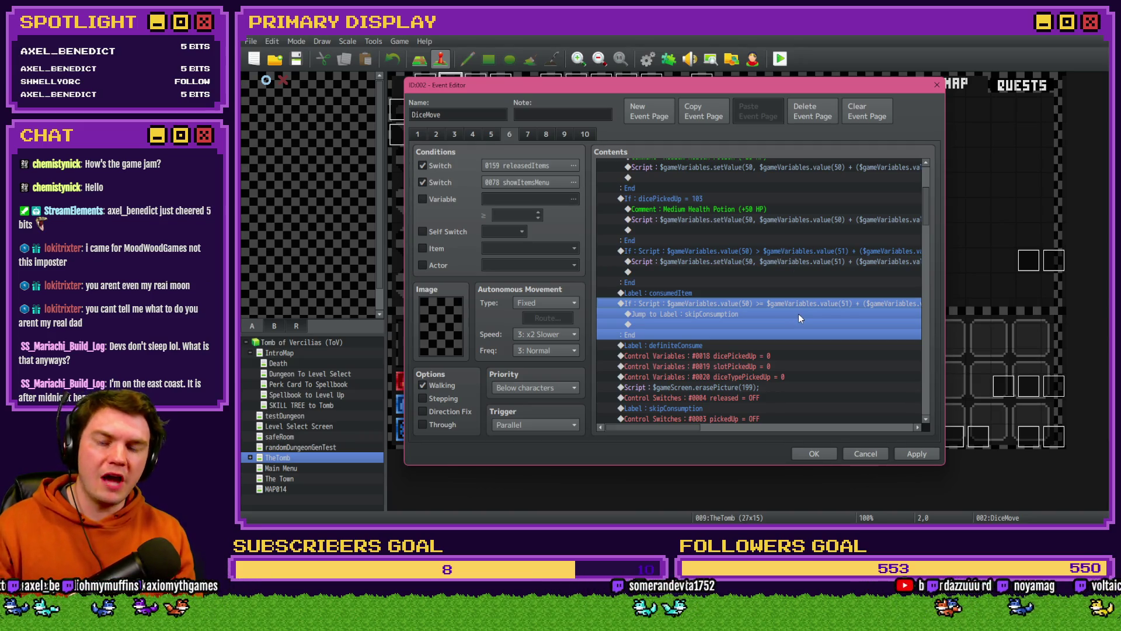
scroll(798, 313, "down", 5)
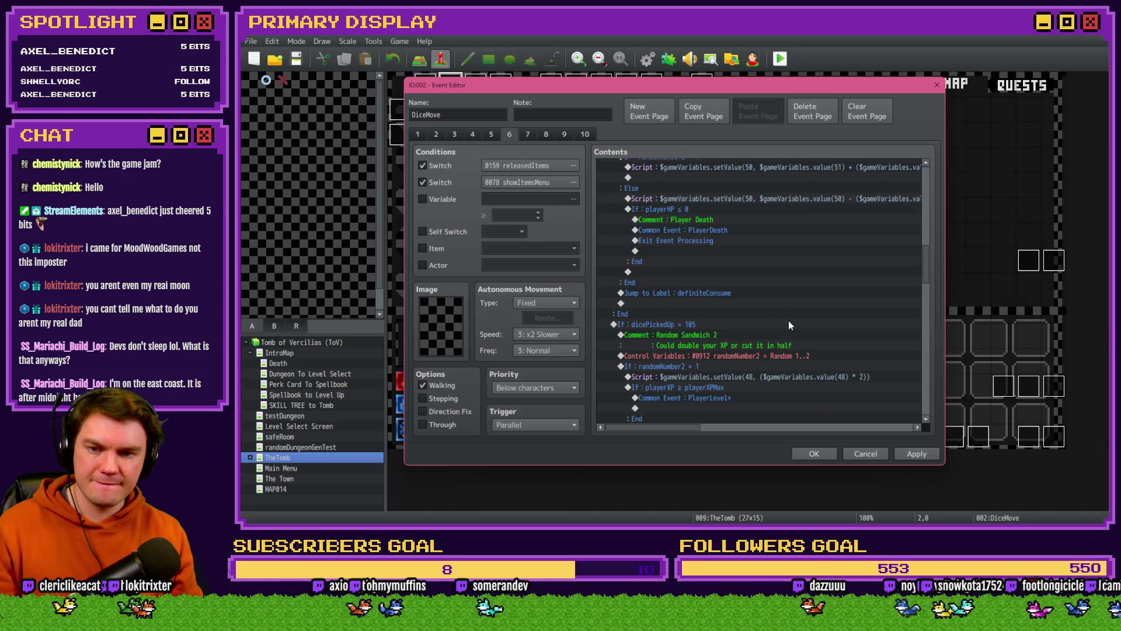
left_click(704, 295)
scroll(704, 298, "down", 3)
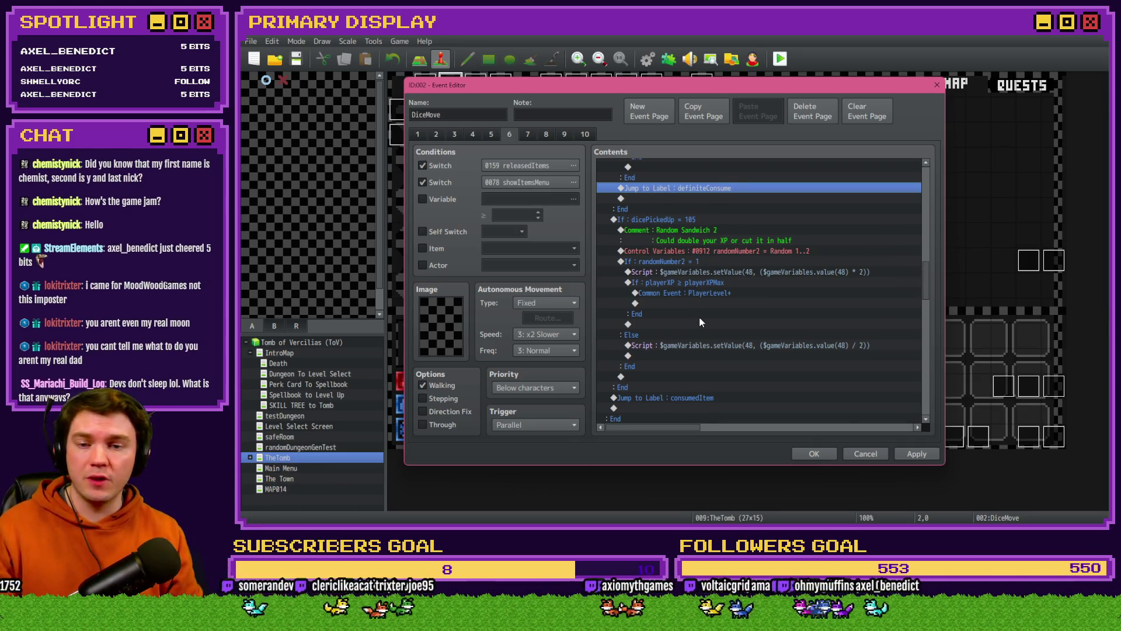
scroll(699, 317, "down", 2)
left_click(688, 335)
key("Delete")
key("ctrl+v")
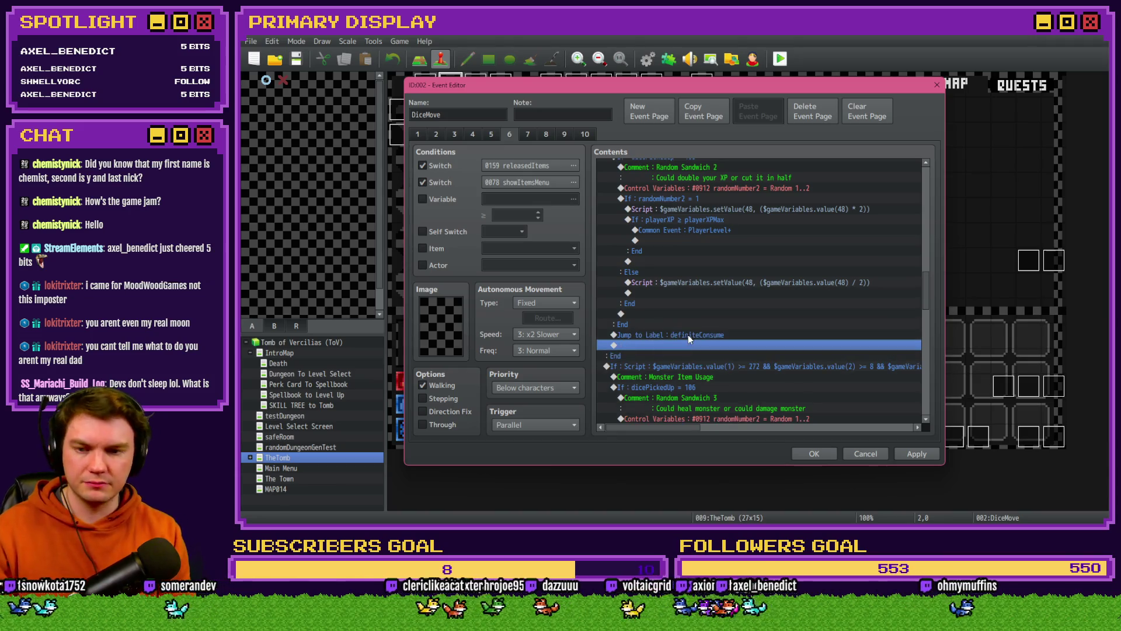
Step: Review the third sandwich's random outcome block and the monsterHP cap at monsterHPMax
scroll(688, 335, "down", 5)
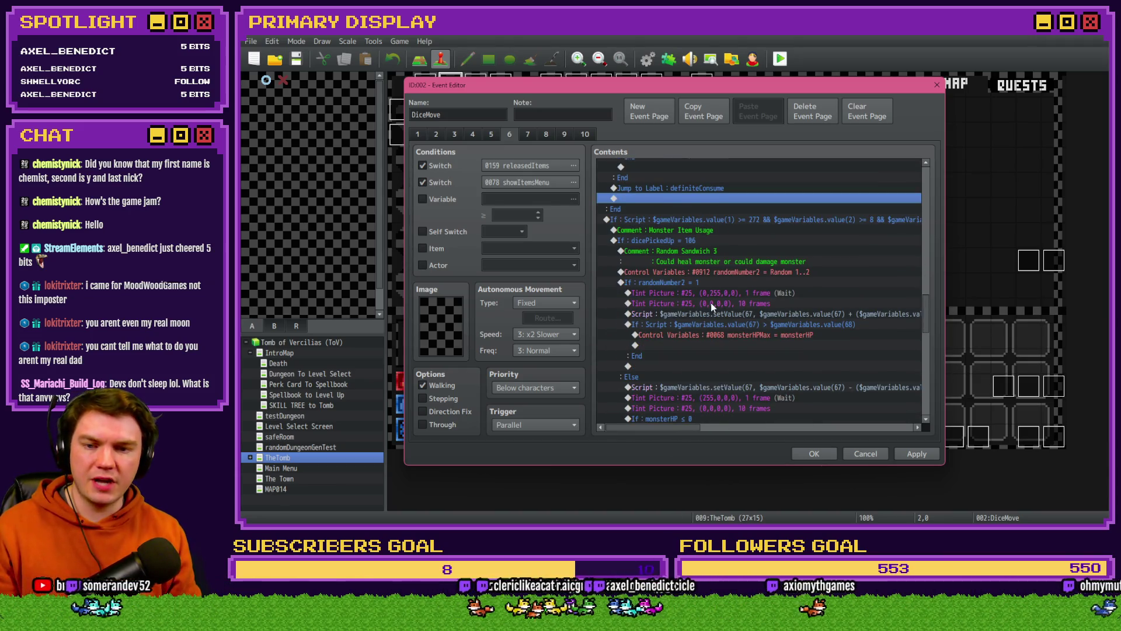
scroll(711, 305, "down", 1)
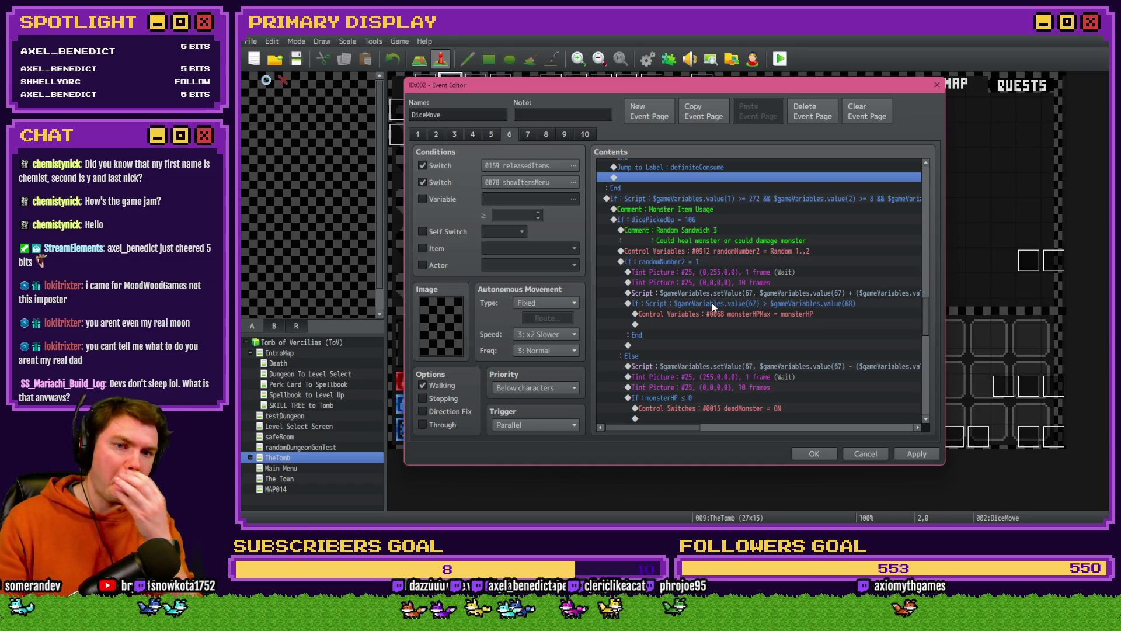
scroll(702, 225, "down", 4)
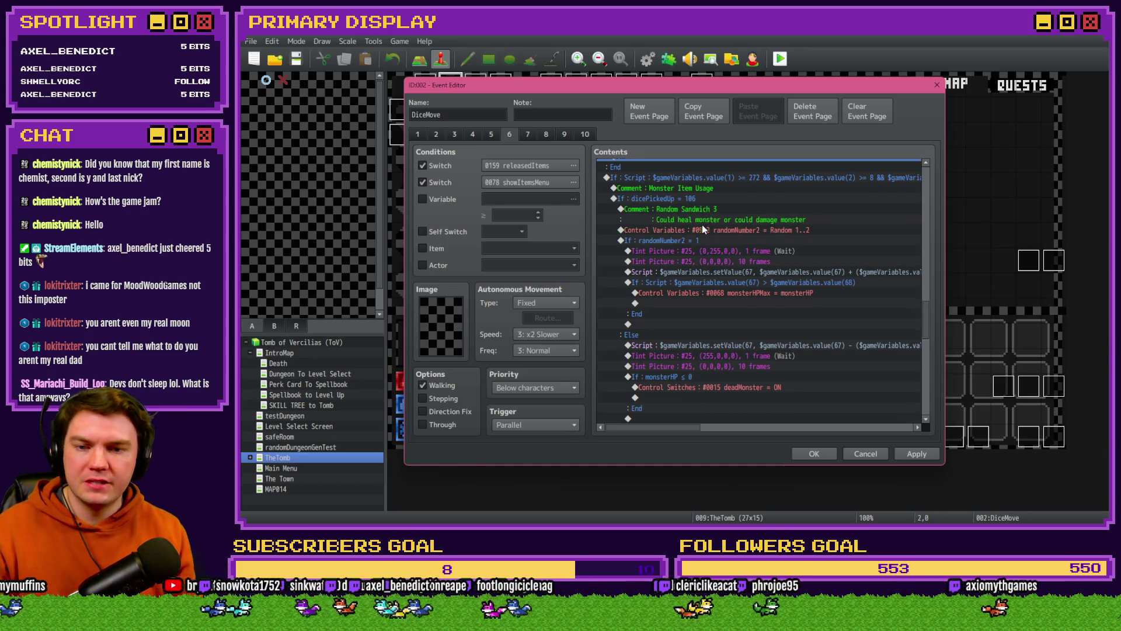
scroll(702, 224, "up", 2)
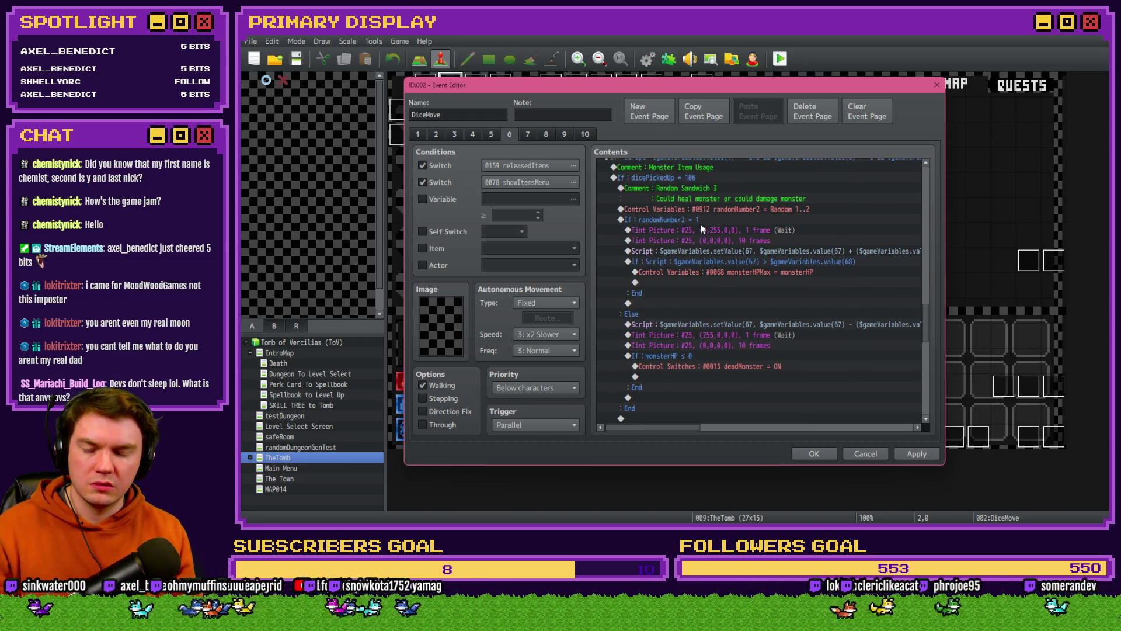
scroll(702, 225, "up", 1)
left_click(698, 239)
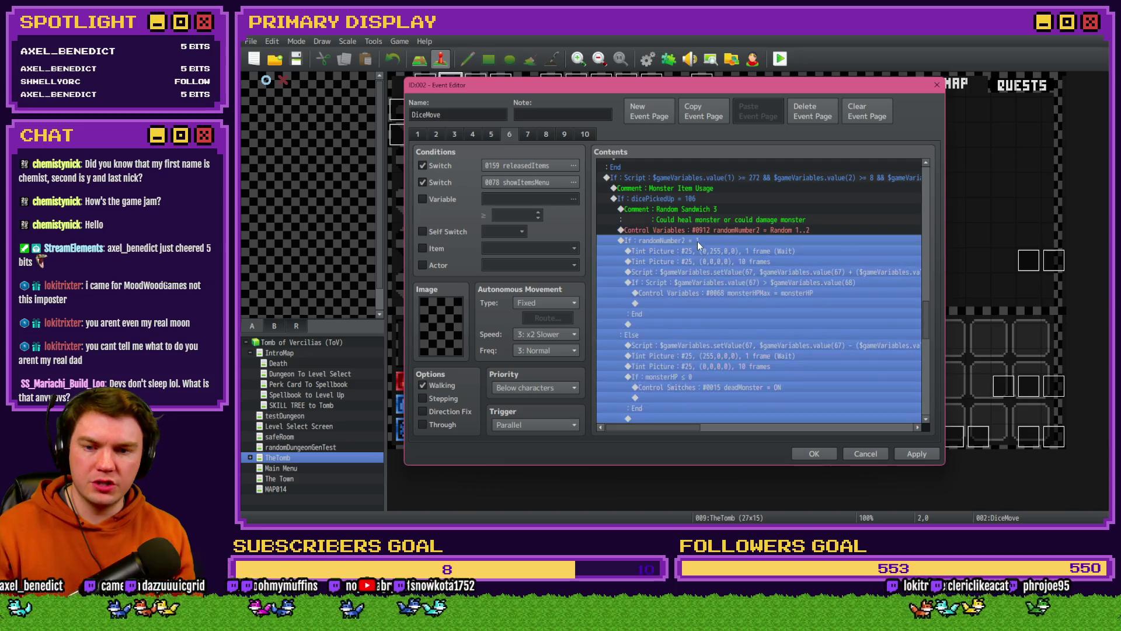
scroll(697, 241, "down", 4)
left_click(711, 198)
left_click(706, 219)
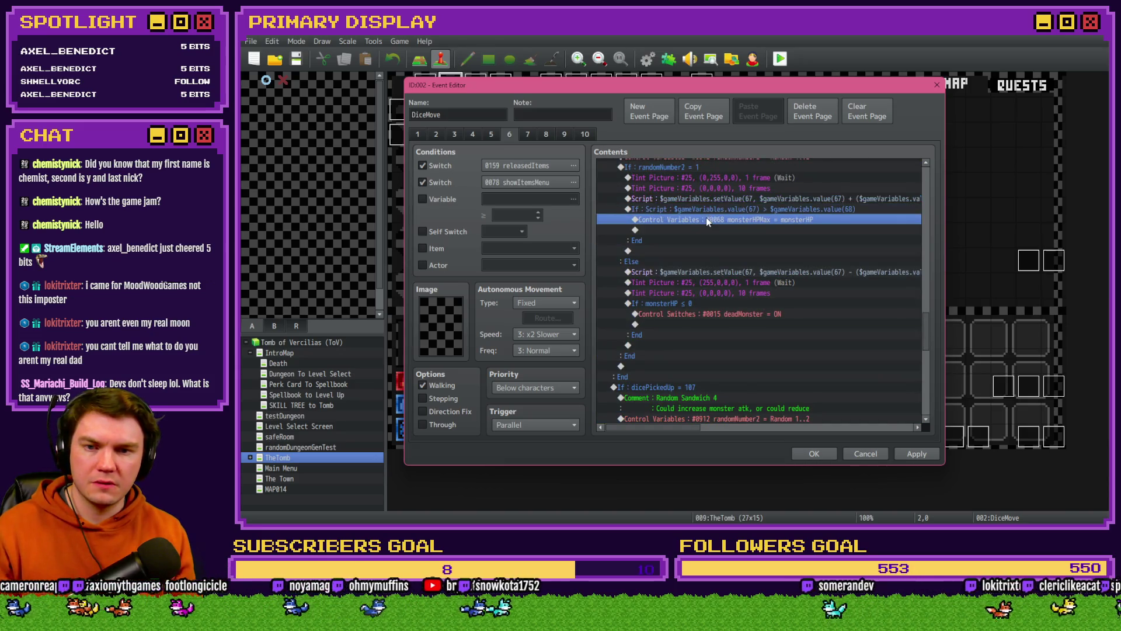
scroll(695, 236, "up", 2)
left_click(702, 222)
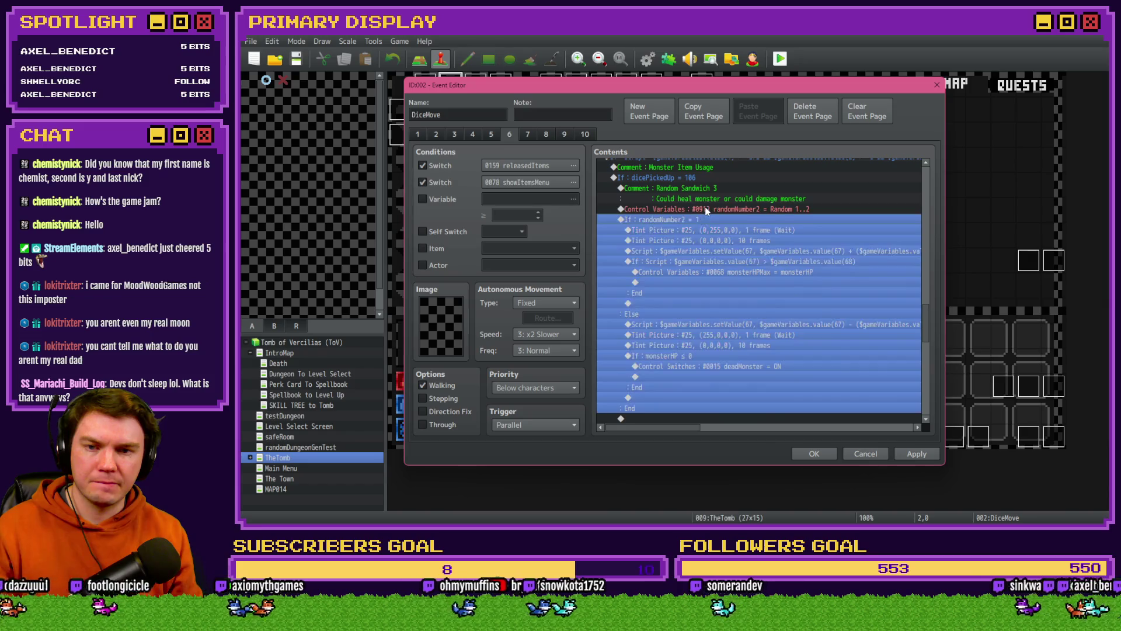
scroll(702, 222, "down", 5)
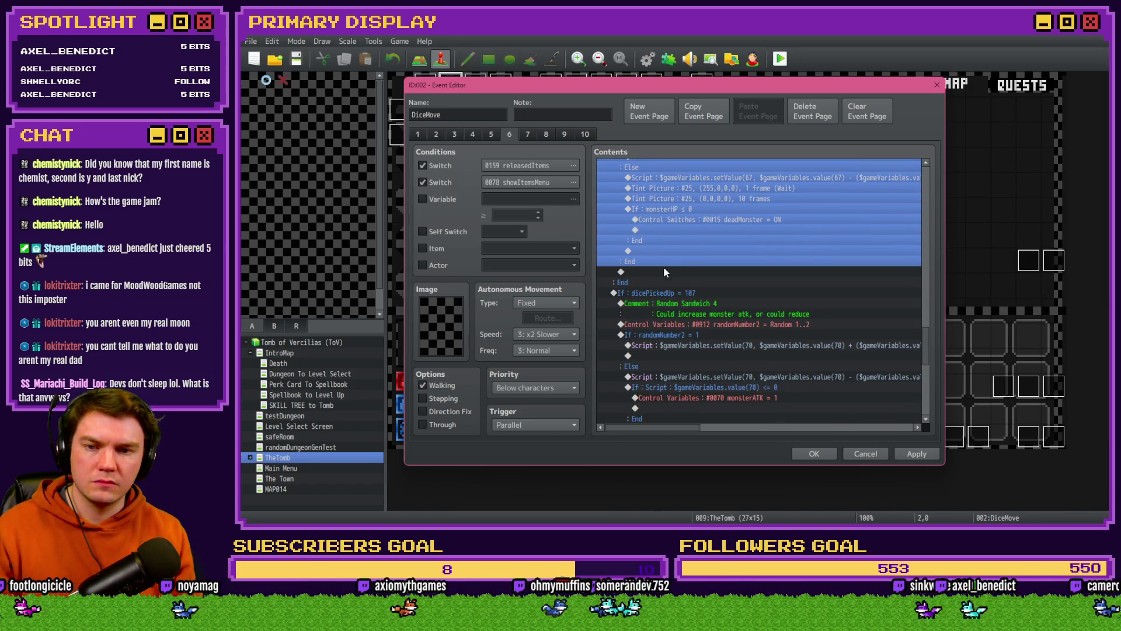
Step: Paste a Jump to Label: definiteConsume after the first sandwich branch
left_click(666, 270)
key("ctrl+v")
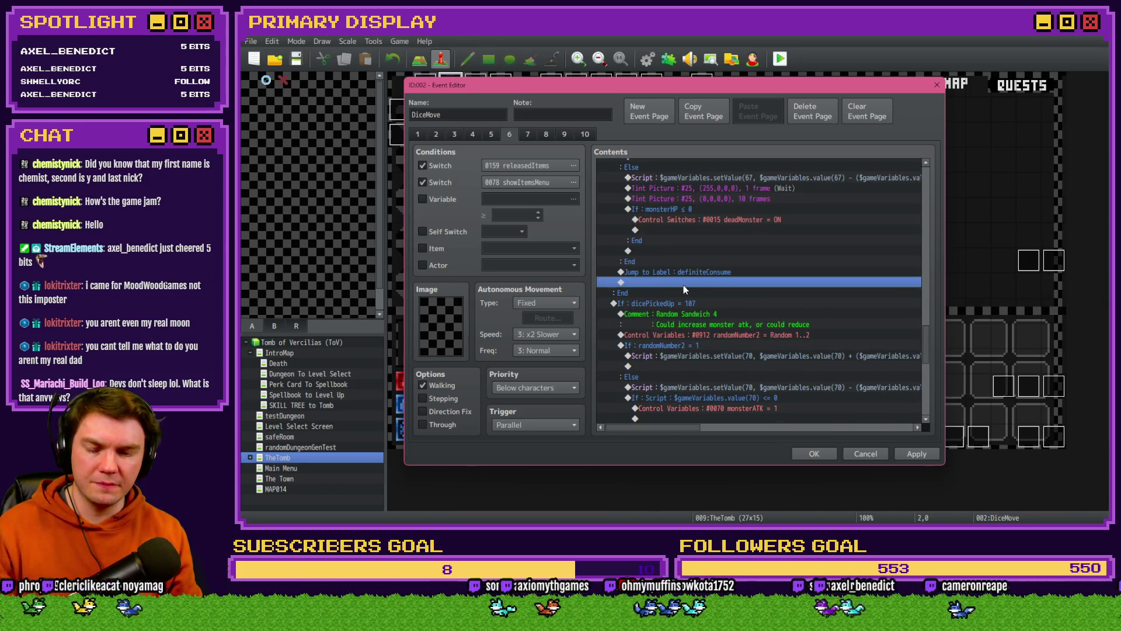
scroll(689, 289, "down", 2)
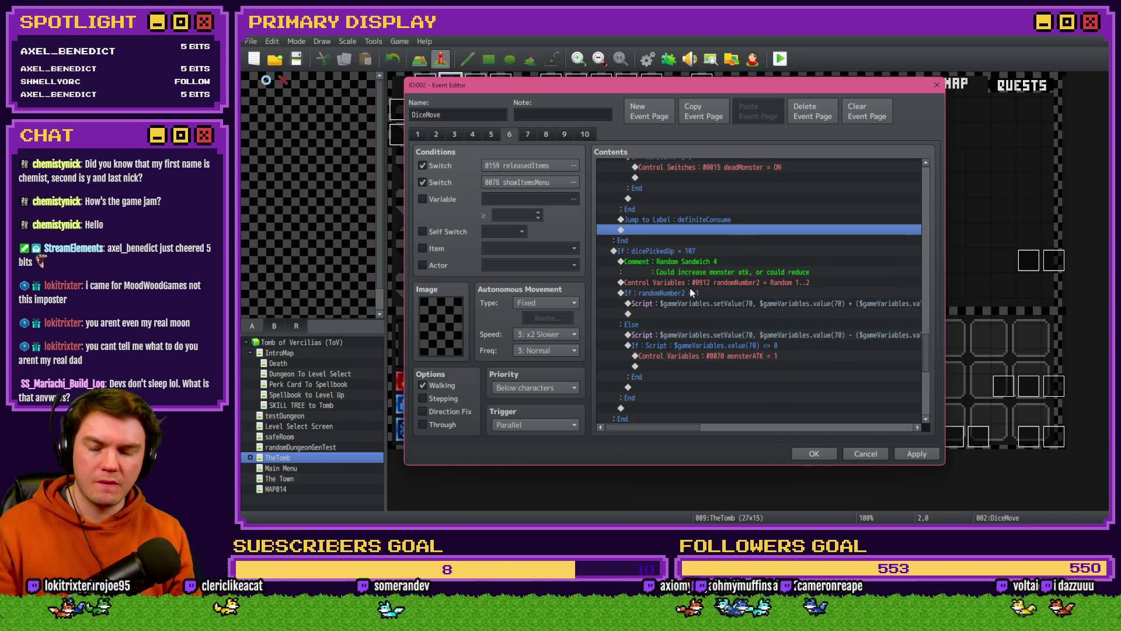
scroll(691, 286, "down", 1)
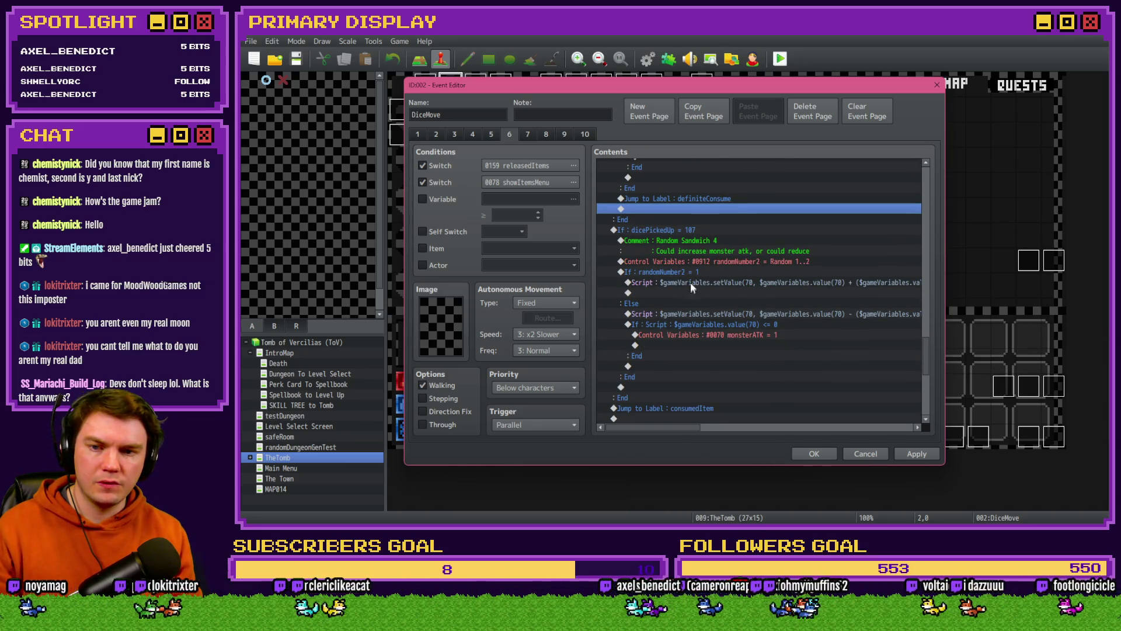
Step: Replace Random Sandwich 4's consumedItem jump with the definiteConsume jump and confirm with OK
left_click(682, 229)
scroll(682, 229, "down", 3)
left_click(709, 334)
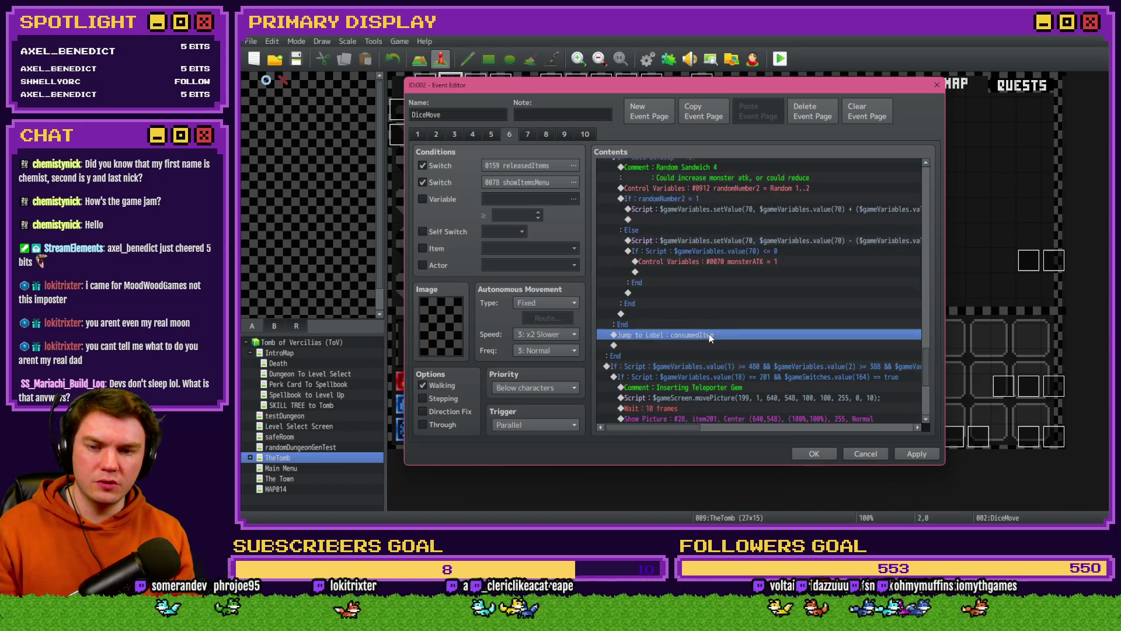
key("Delete")
key("ctrl+v")
scroll(724, 333, "down", 6)
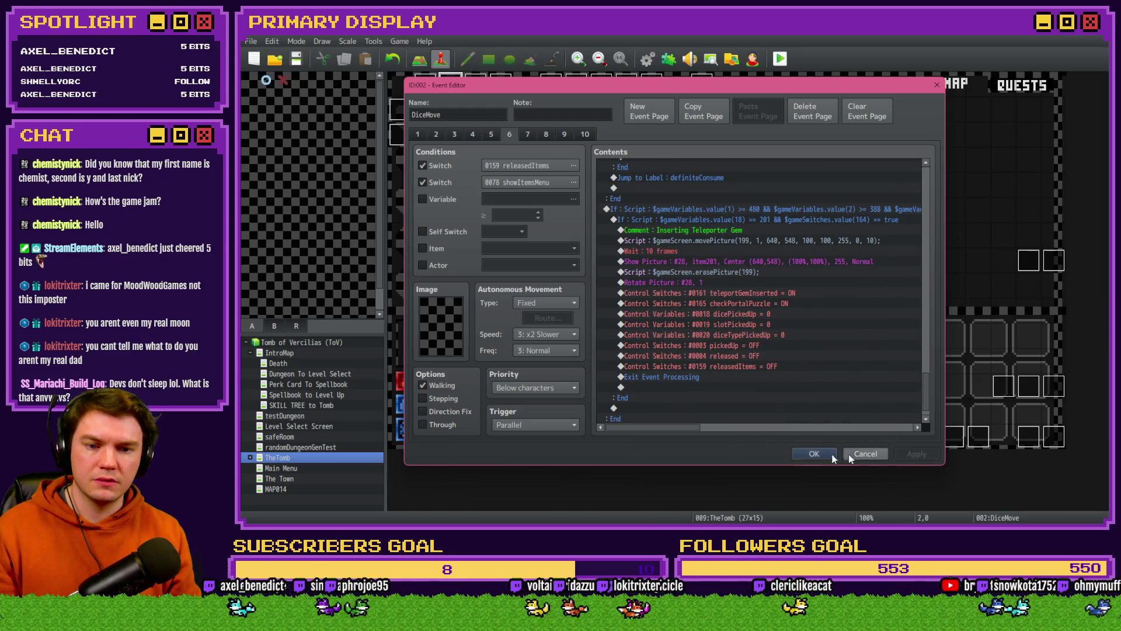
left_click(817, 454)
Step: Playtest the game, choose the scroll perk card, then quit the playtest
left_click(781, 58)
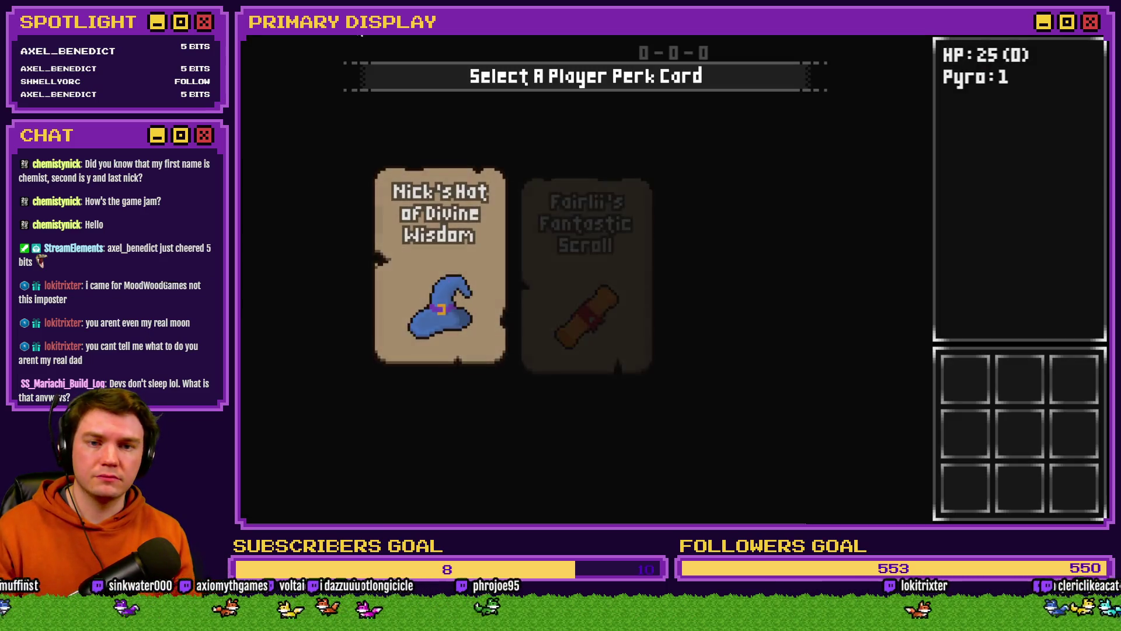
left_click(541, 217)
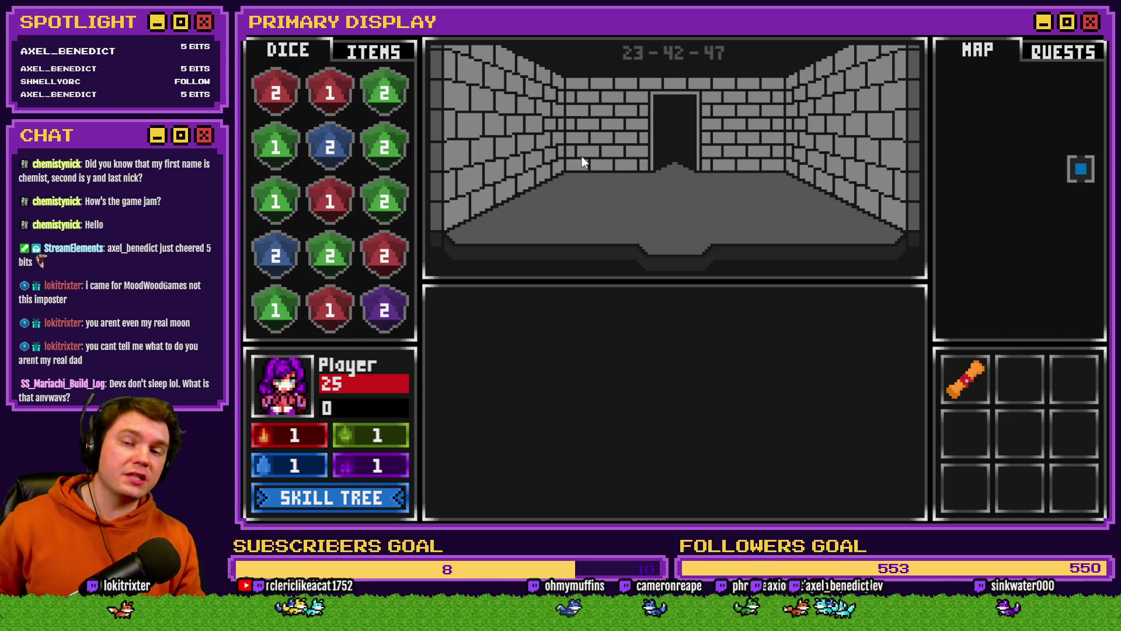
left_click(1025, 51)
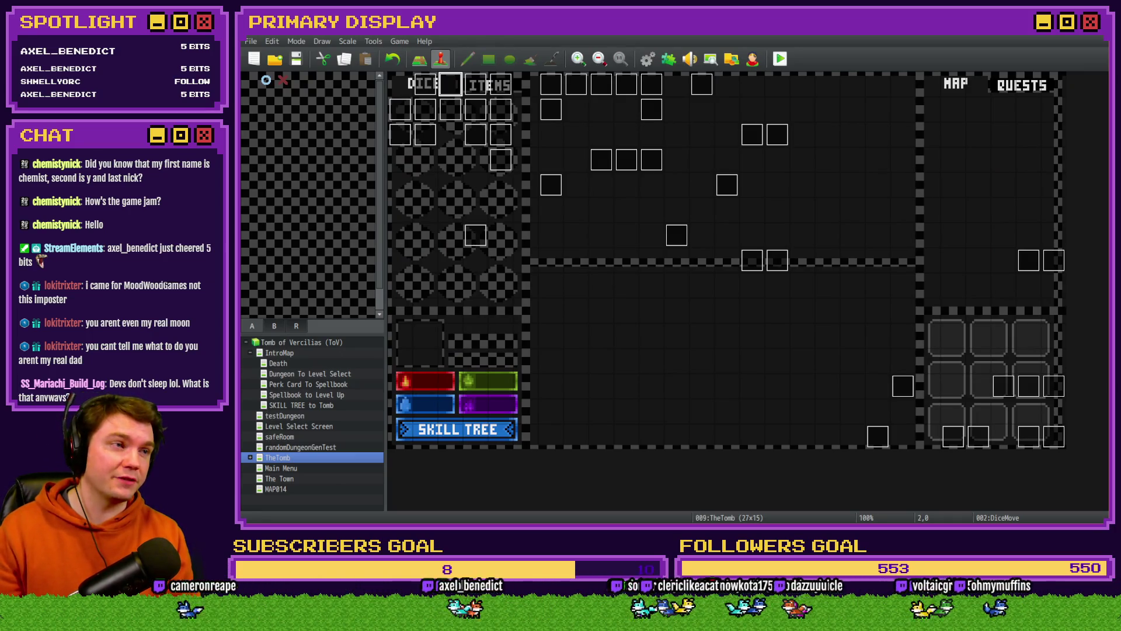
Step: In the browser, close the page search and bring up the jam submissions tab
key("alt+Tab")
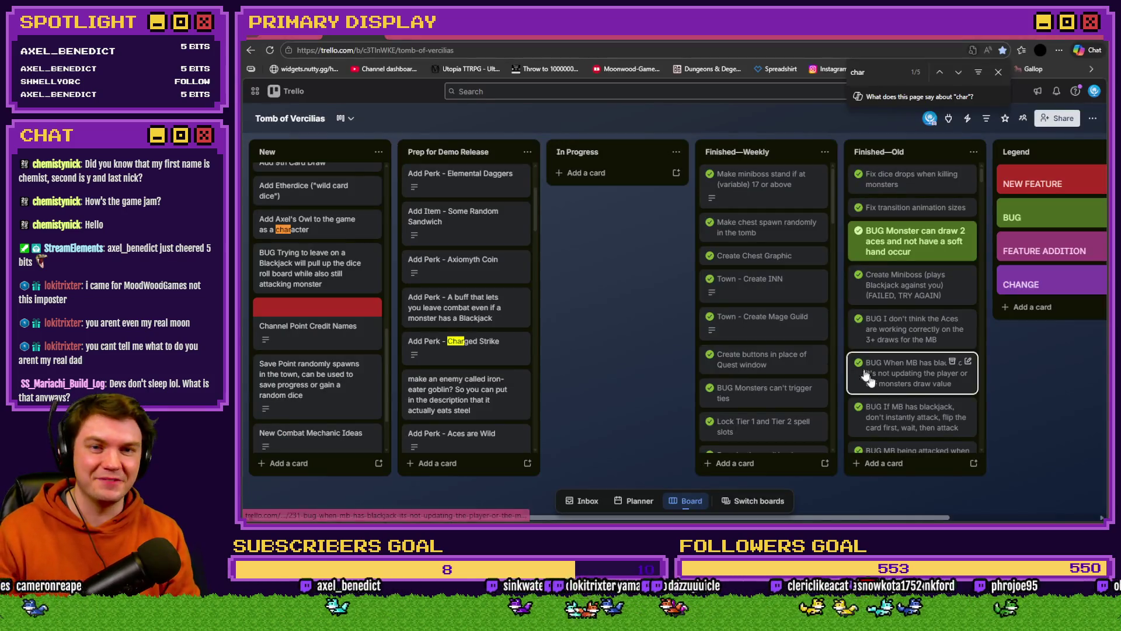
left_click(1000, 73)
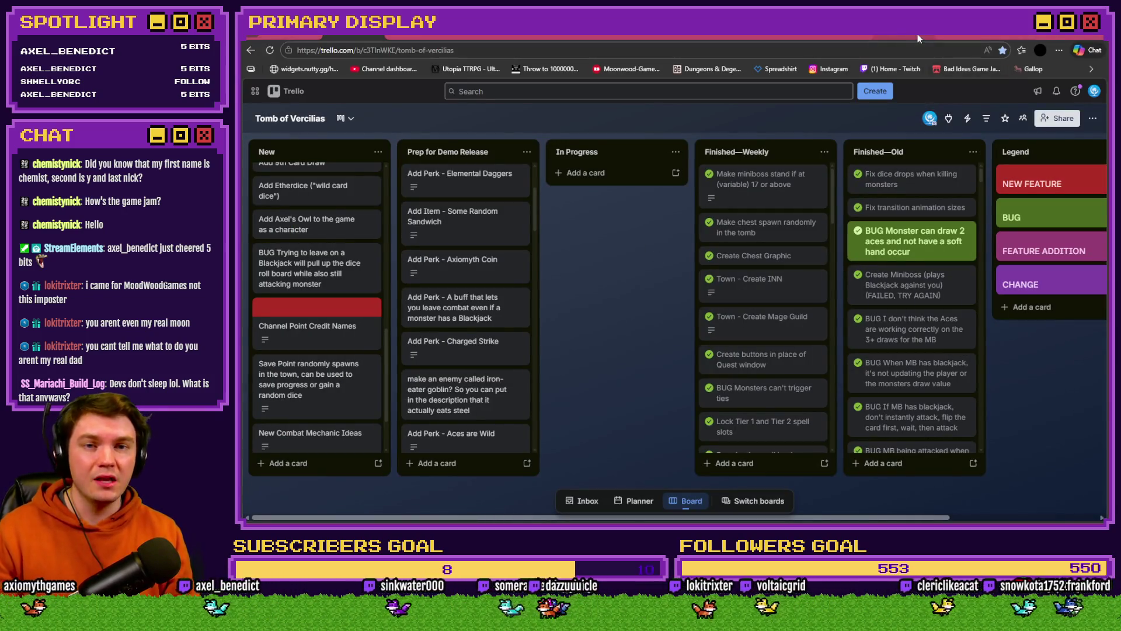
left_click(917, 34)
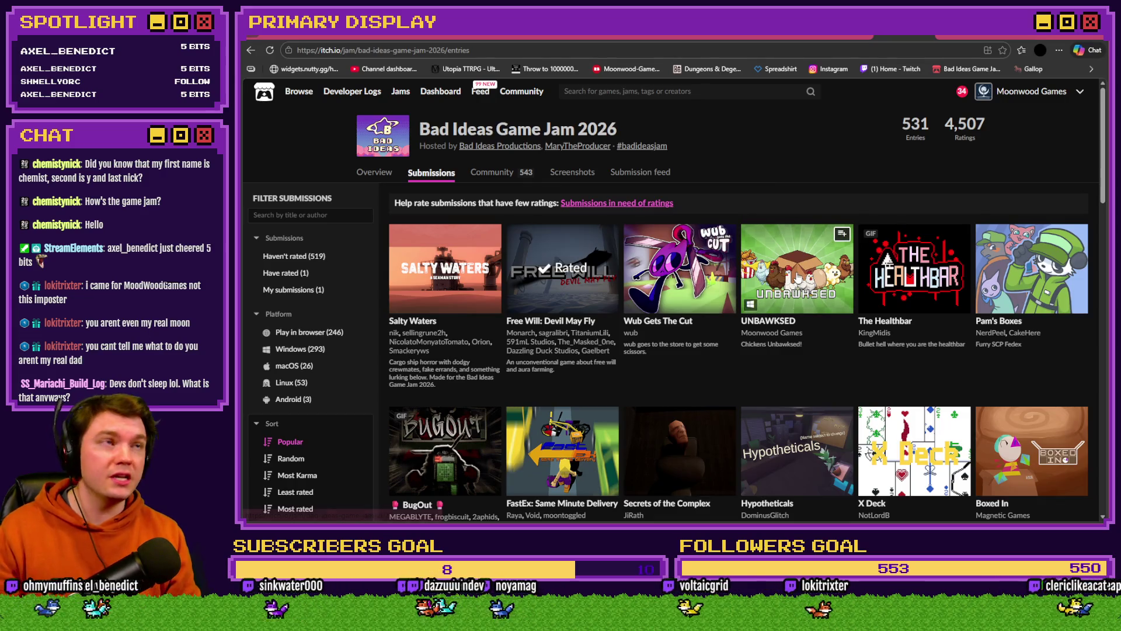
Step: Sort the jam entries by Most Karma, then Most rated, and finally Submission order
mouse_move(798, 277)
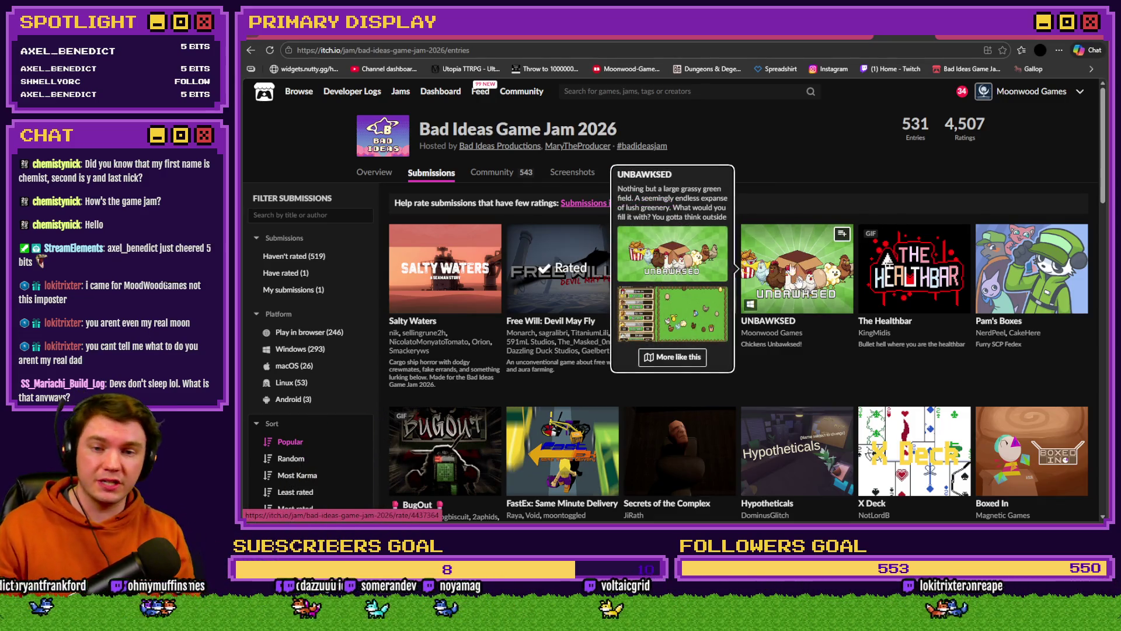
left_click(290, 426)
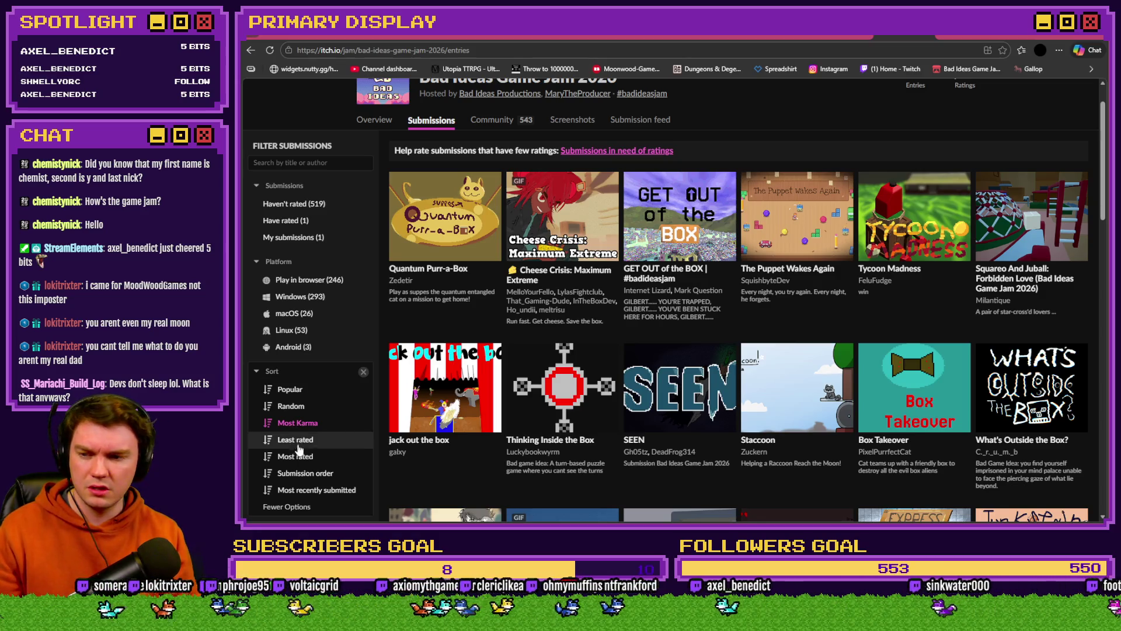
left_click(296, 457)
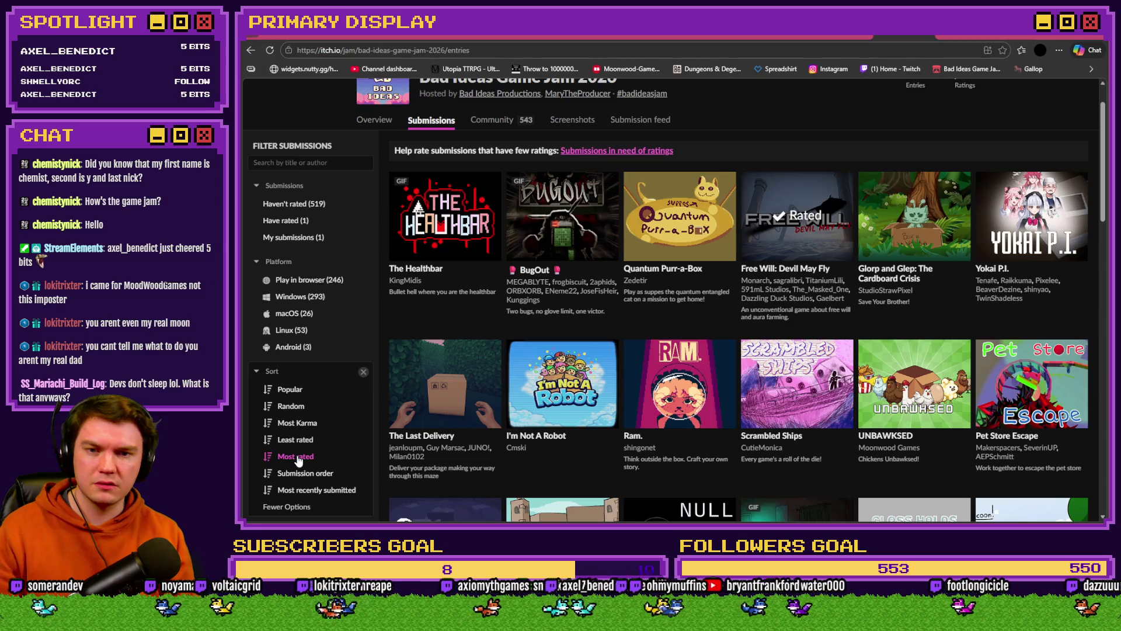
mouse_move(908, 379)
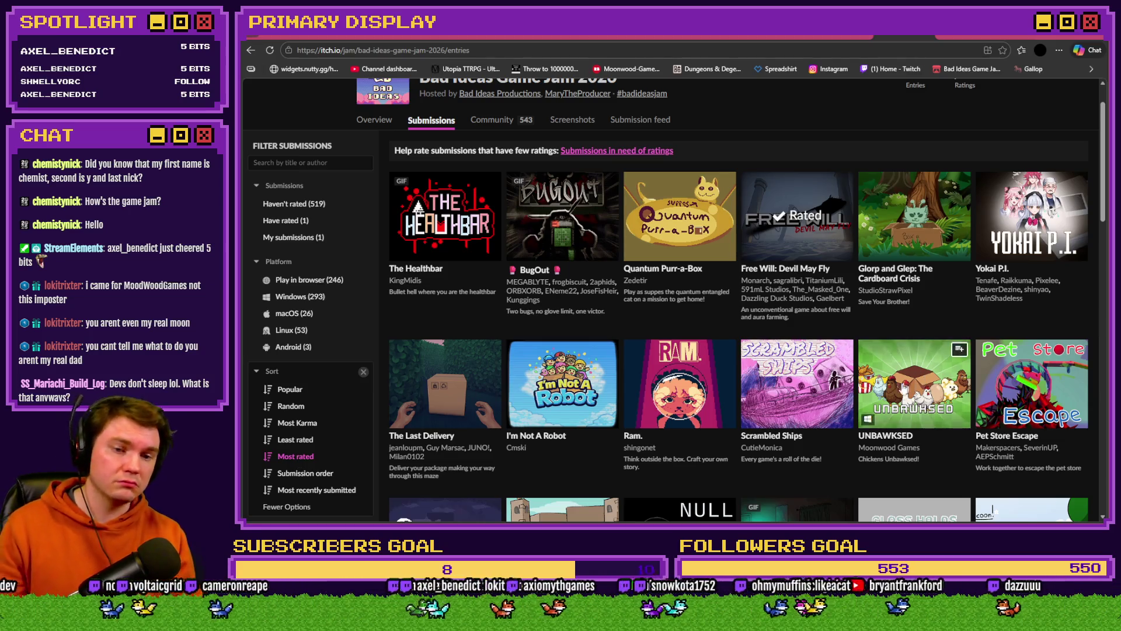
mouse_move(920, 412)
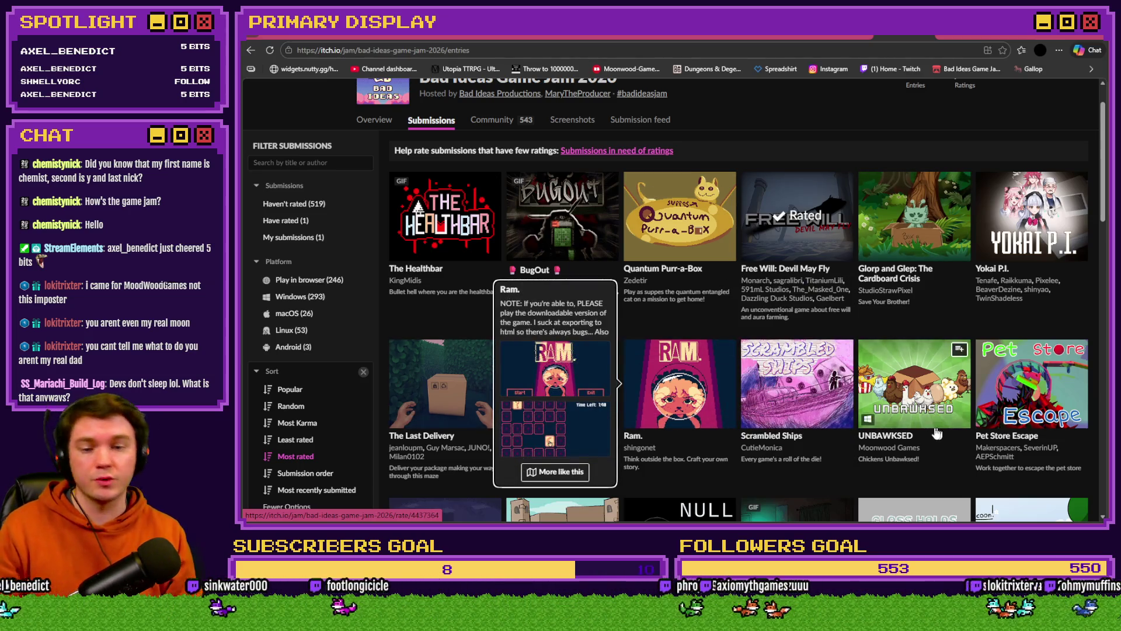
left_click(326, 474)
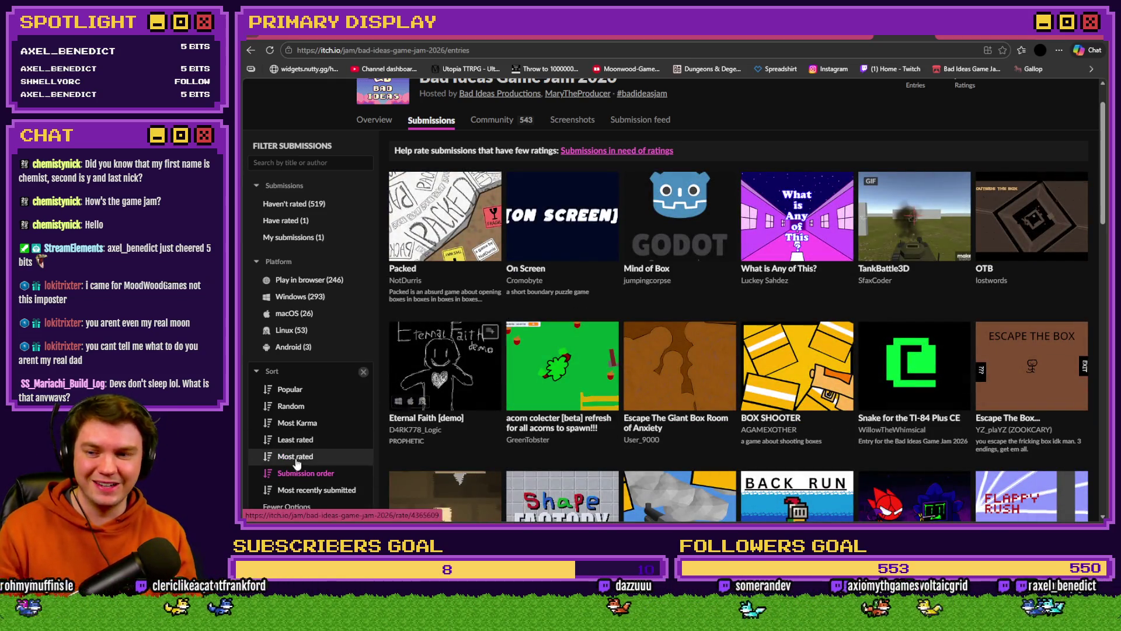
scroll(286, 468, "down", 3)
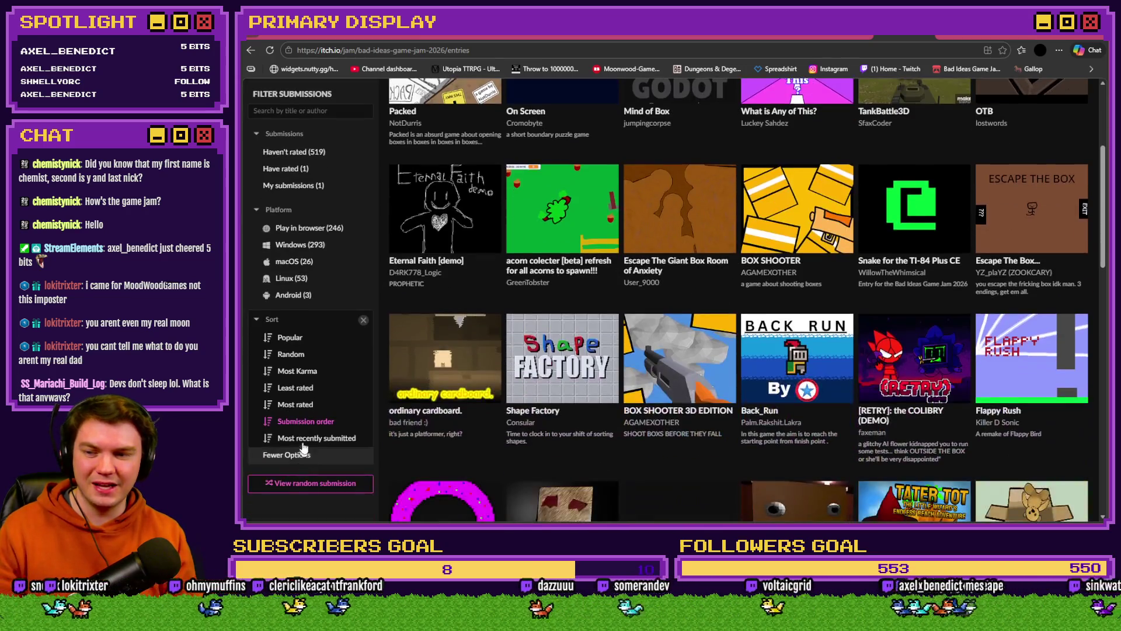
scroll(304, 447, "up", 4)
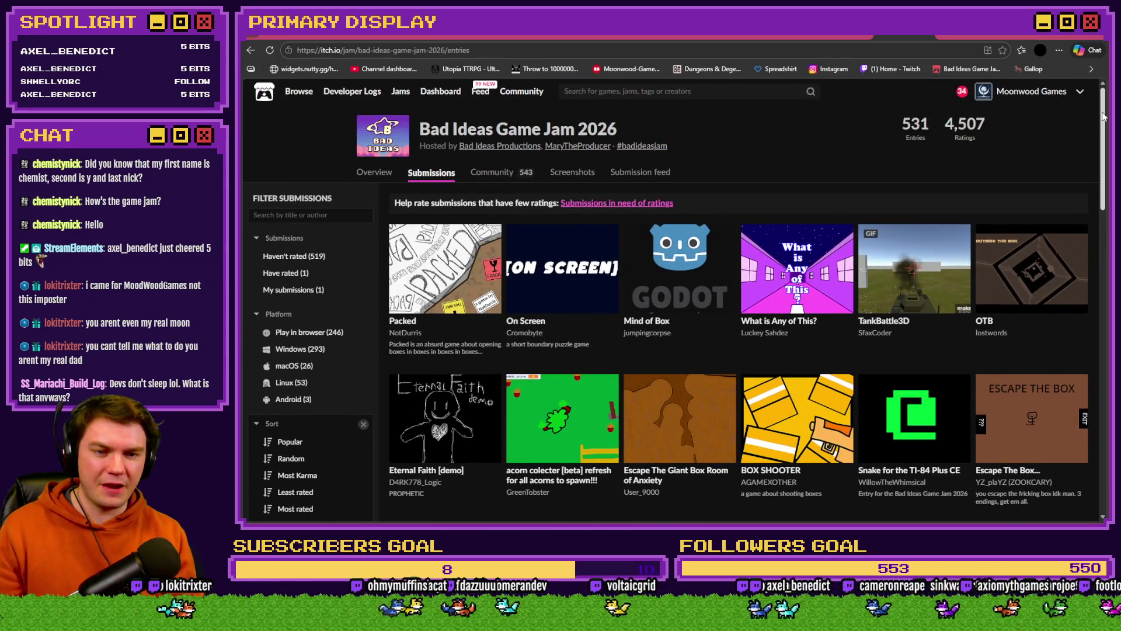
scroll(895, 307, "down", 15)
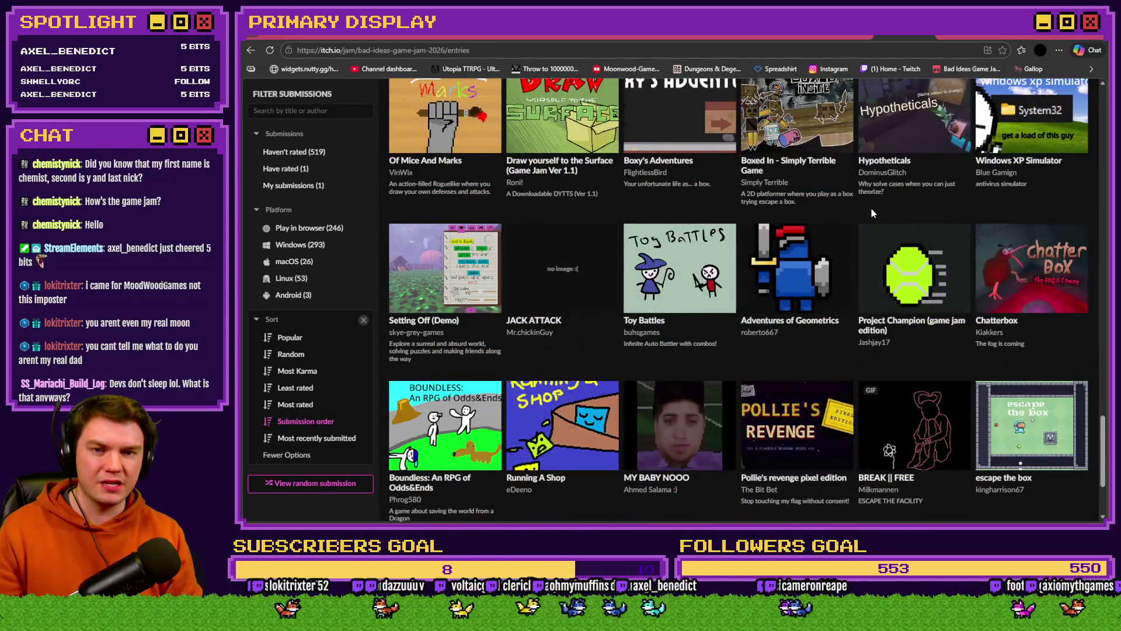
scroll(871, 208, "down", 15)
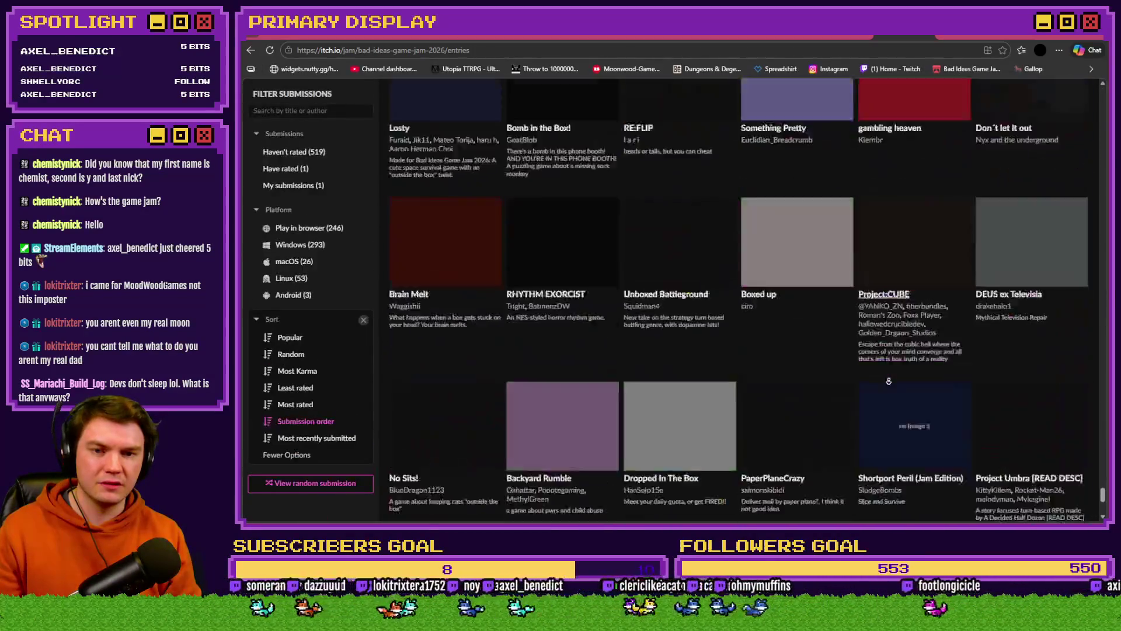
scroll(888, 381, "down", 5)
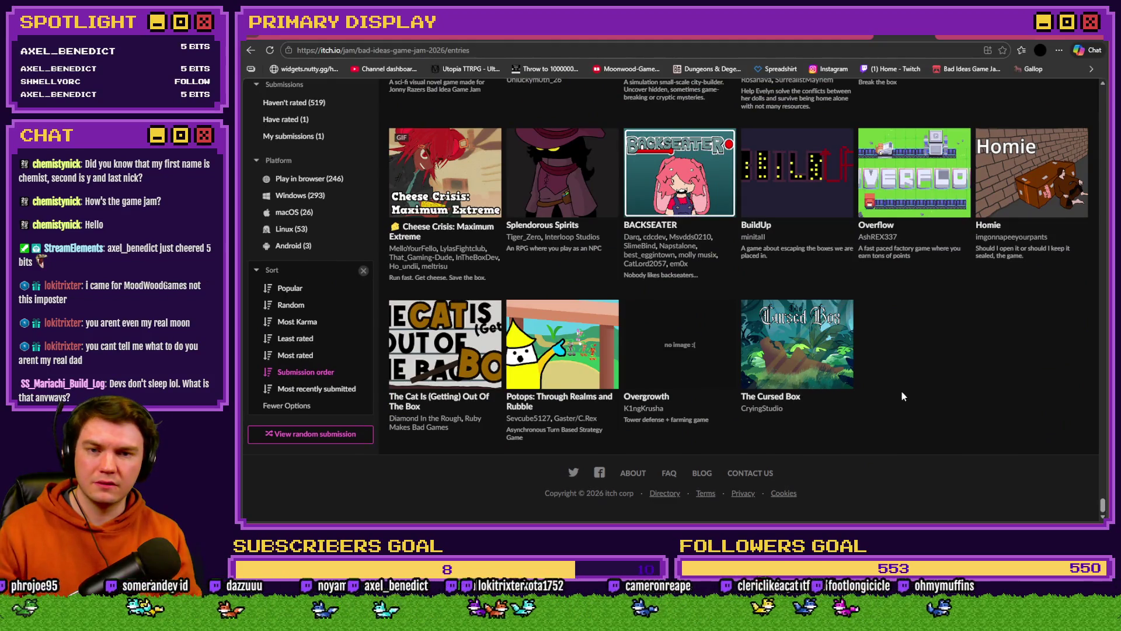
scroll(901, 392, "up", 1)
scroll(905, 420, "up", 5)
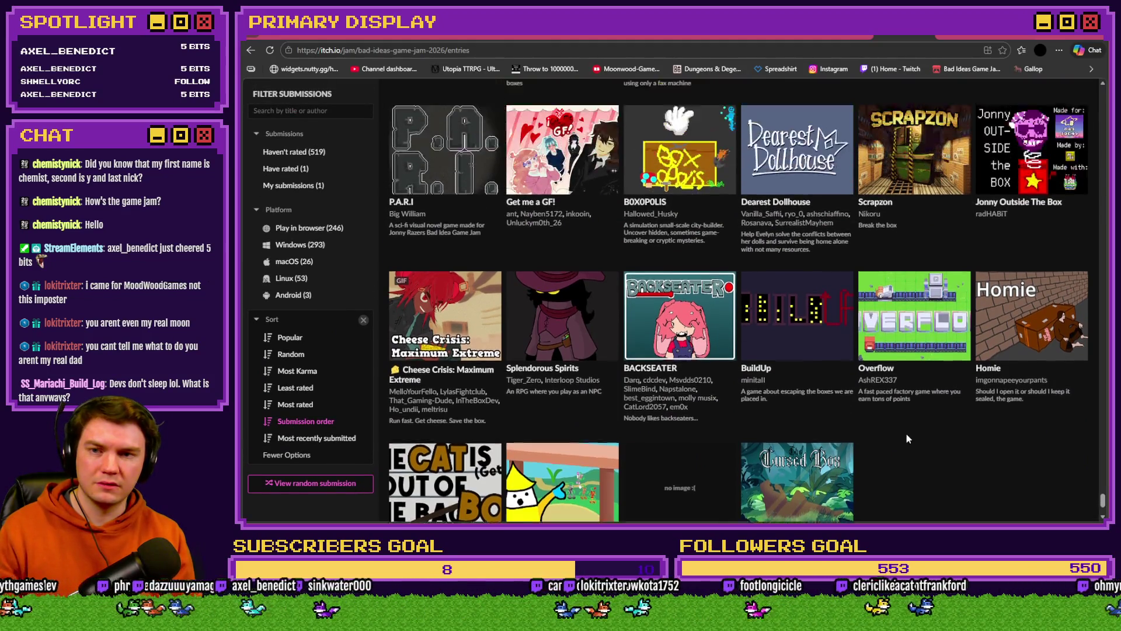
scroll(913, 450, "up", 2)
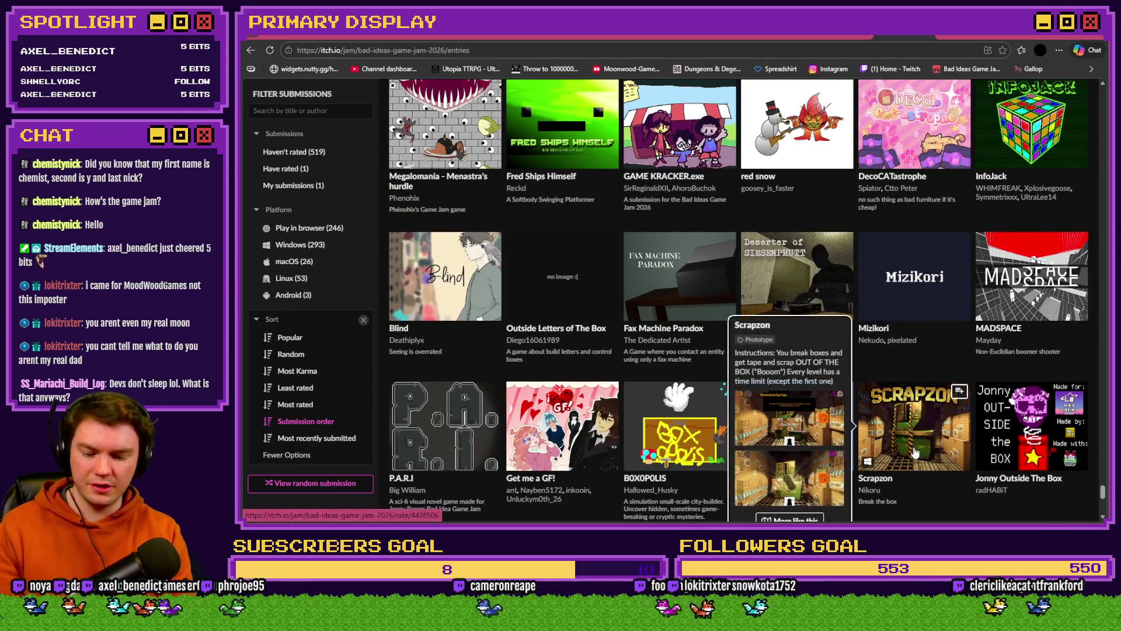
mouse_move(915, 451)
key("ctrl+f")
type("unb")
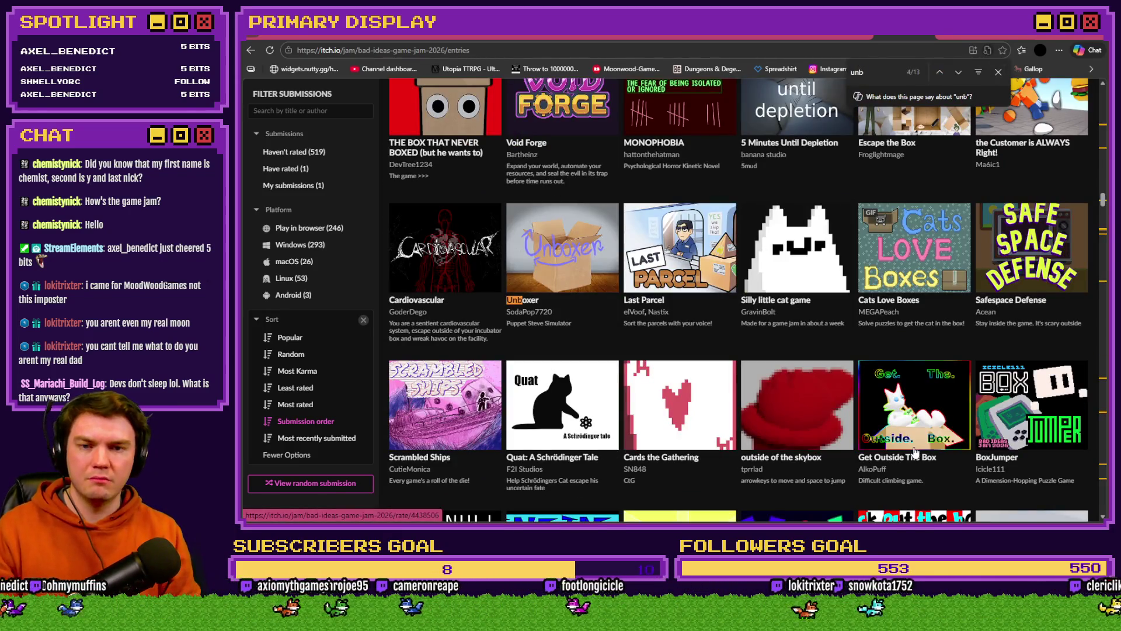
type("awk")
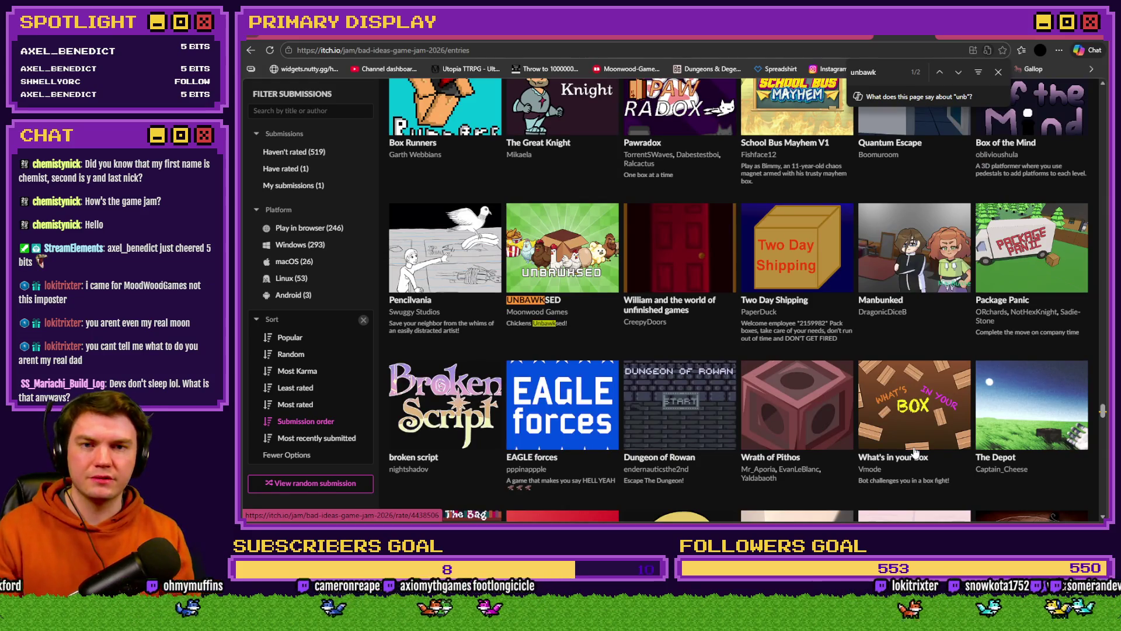
mouse_move(1049, 245)
type("se")
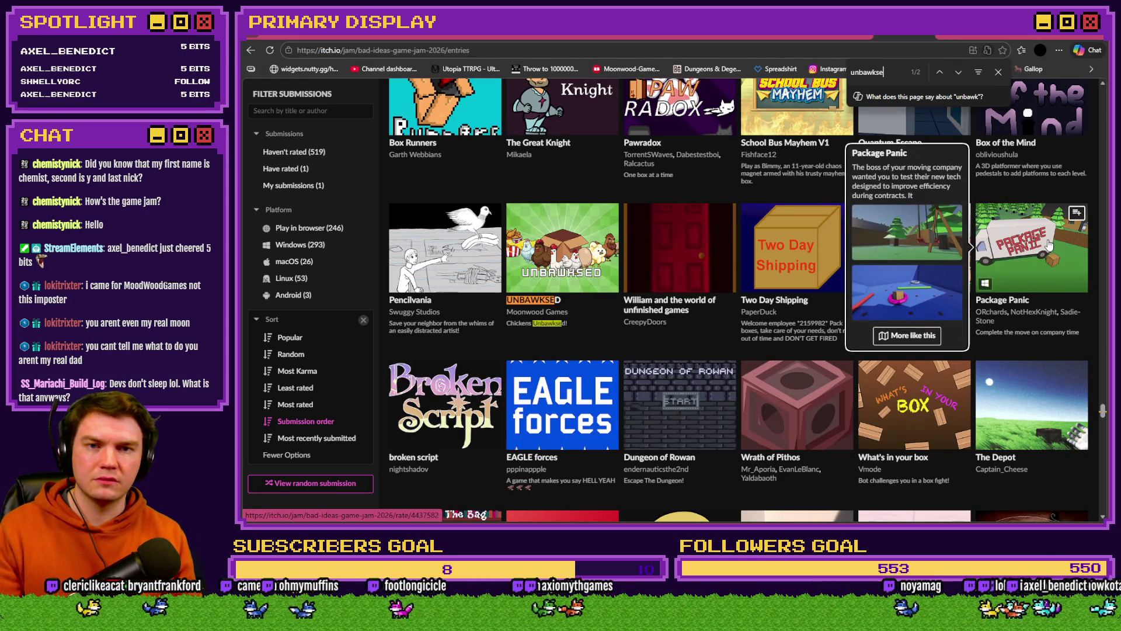
type("d")
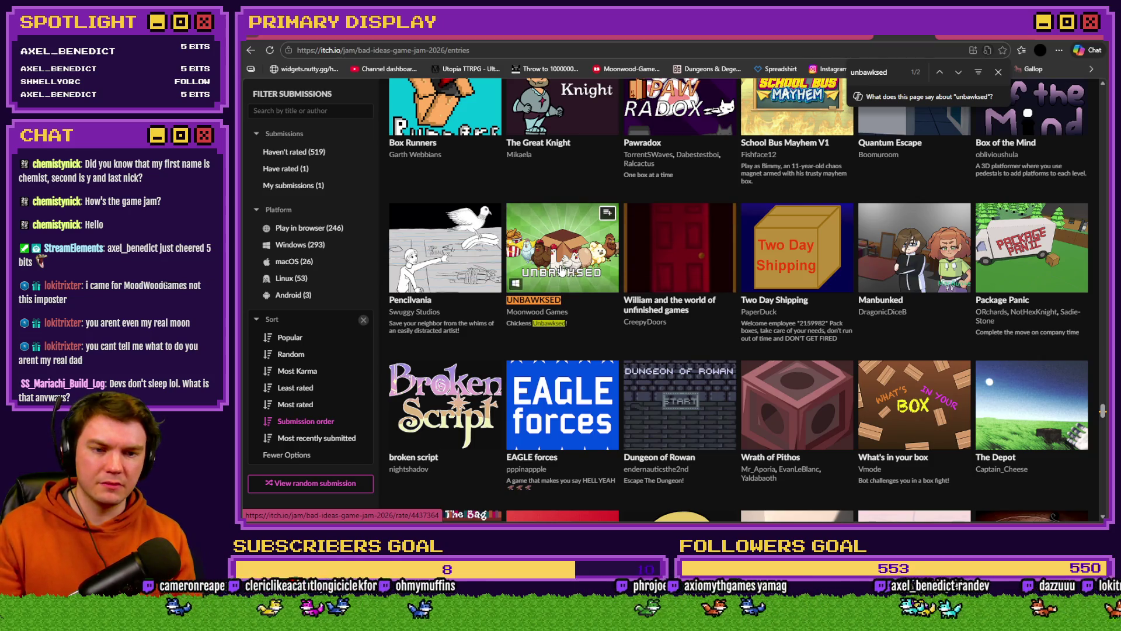
mouse_move(561, 271)
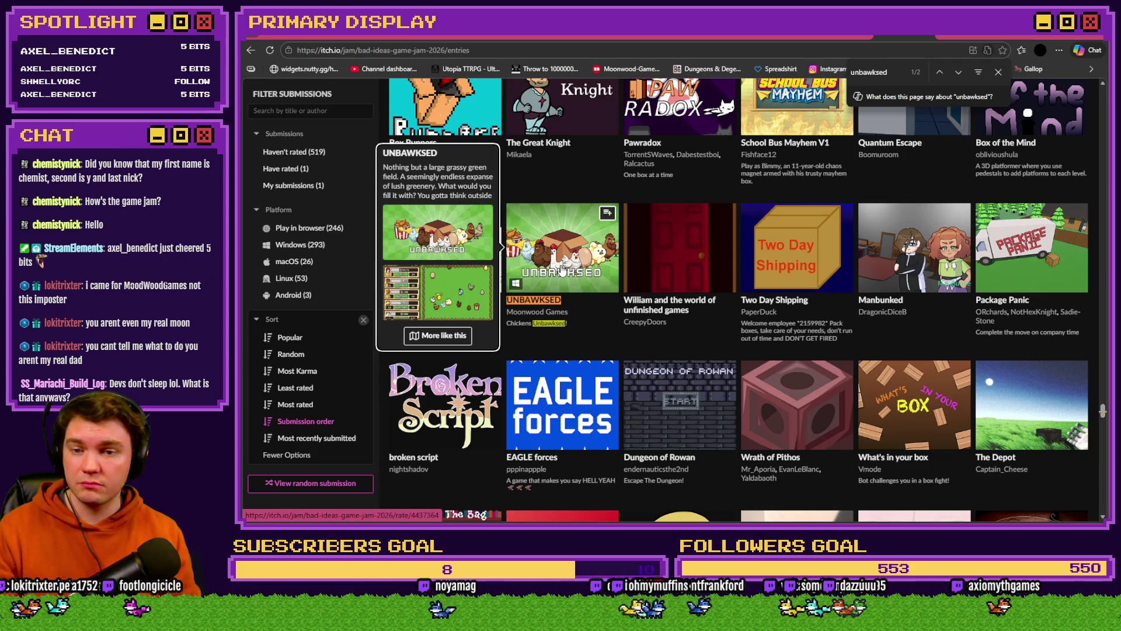
scroll(702, 280, "down", 8)
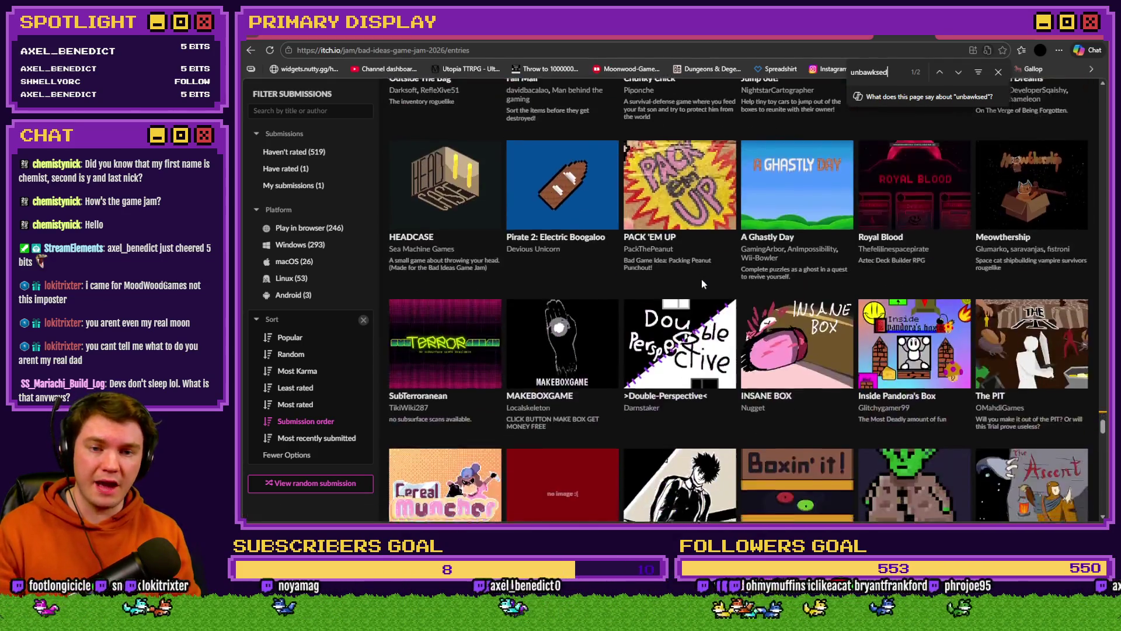
scroll(702, 279, "down", 20)
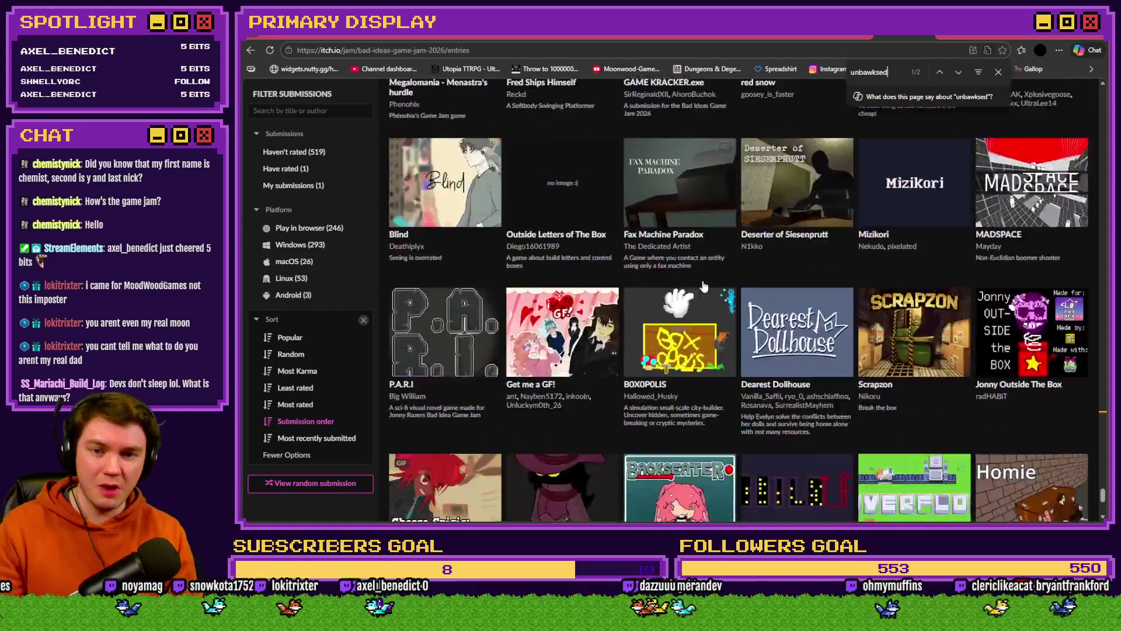
scroll(704, 286, "down", 5)
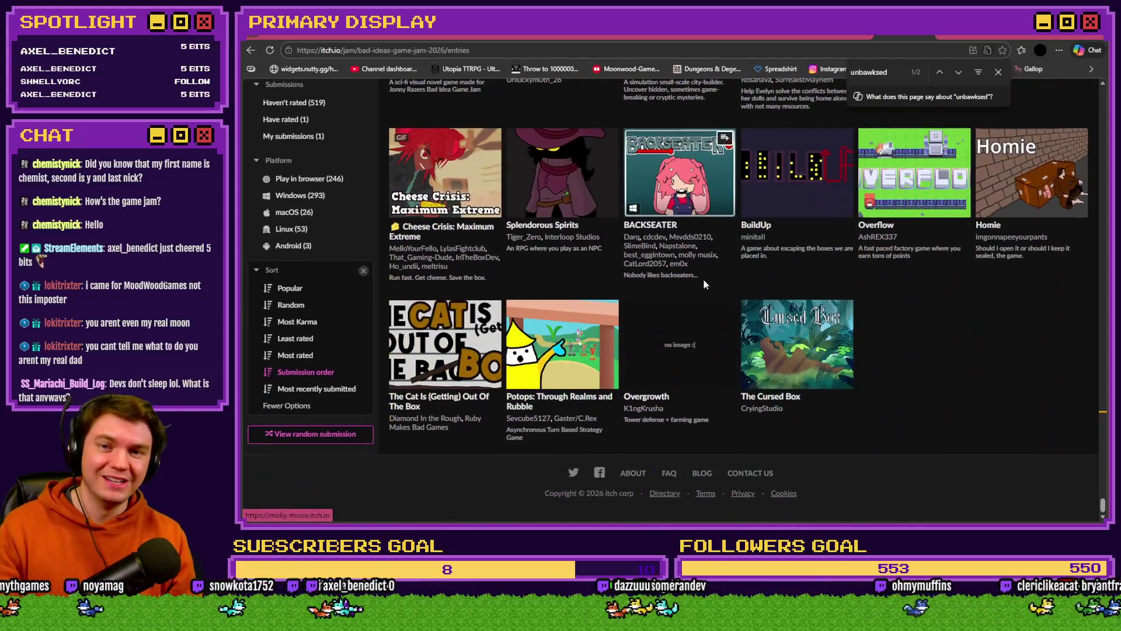
left_click(771, 398)
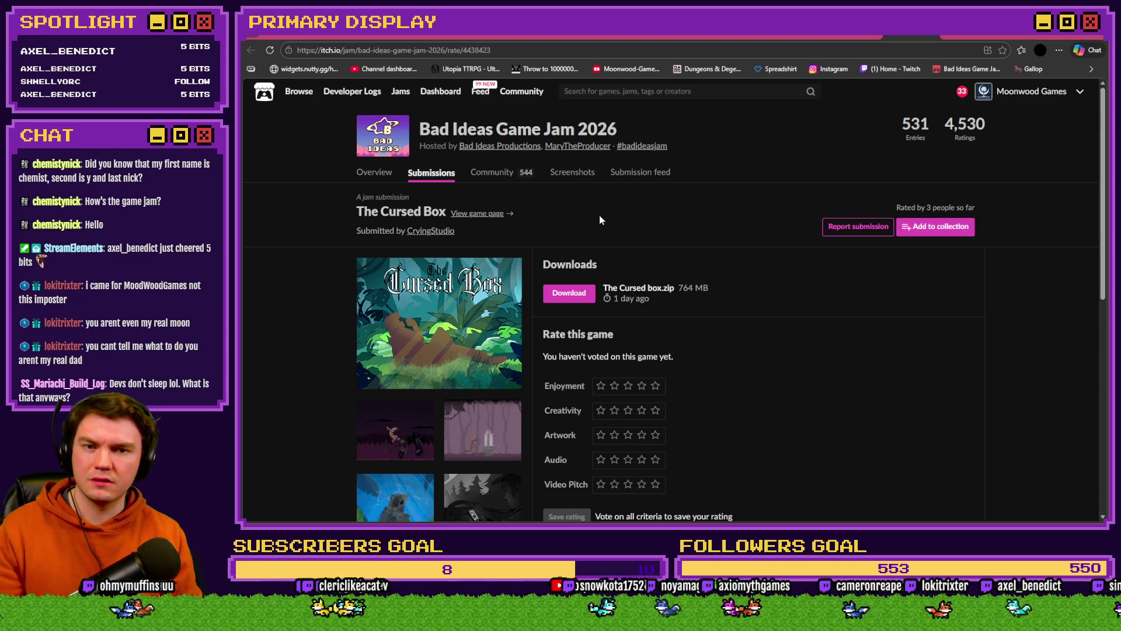
key("alt+Left")
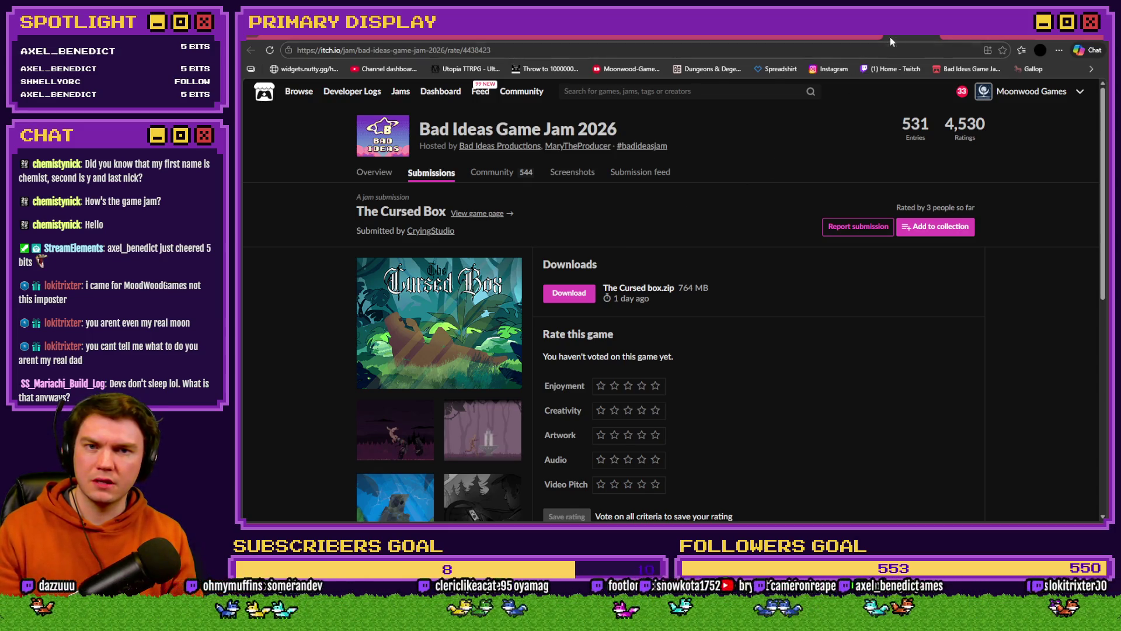
left_click(632, 228)
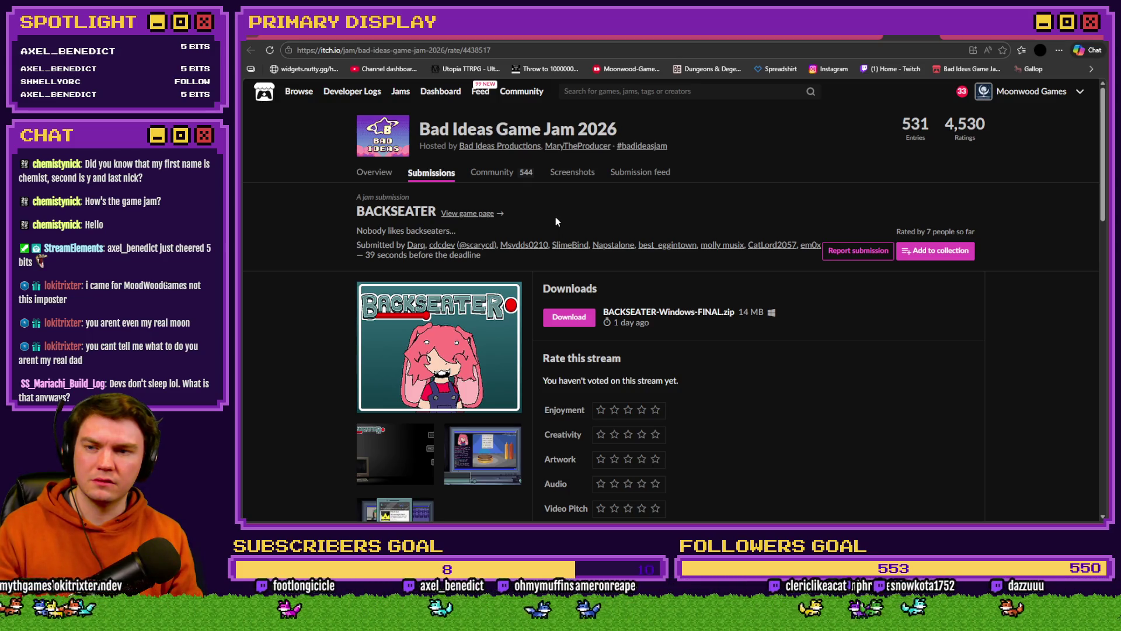
left_click_drag(366, 254, 481, 255)
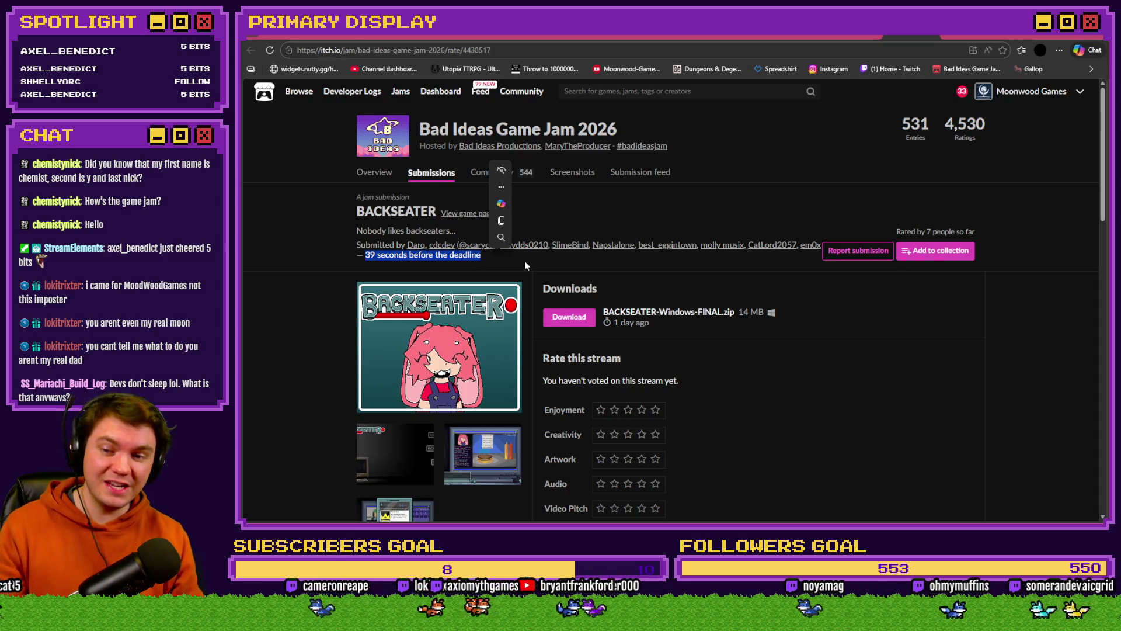
key("alt+Left")
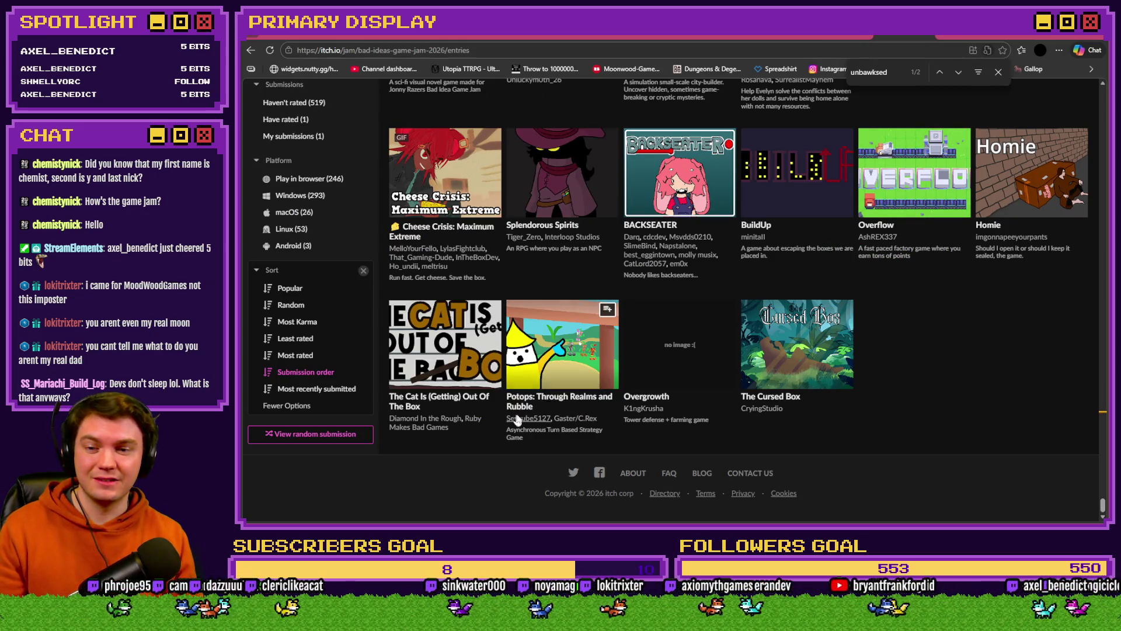
left_click(529, 403)
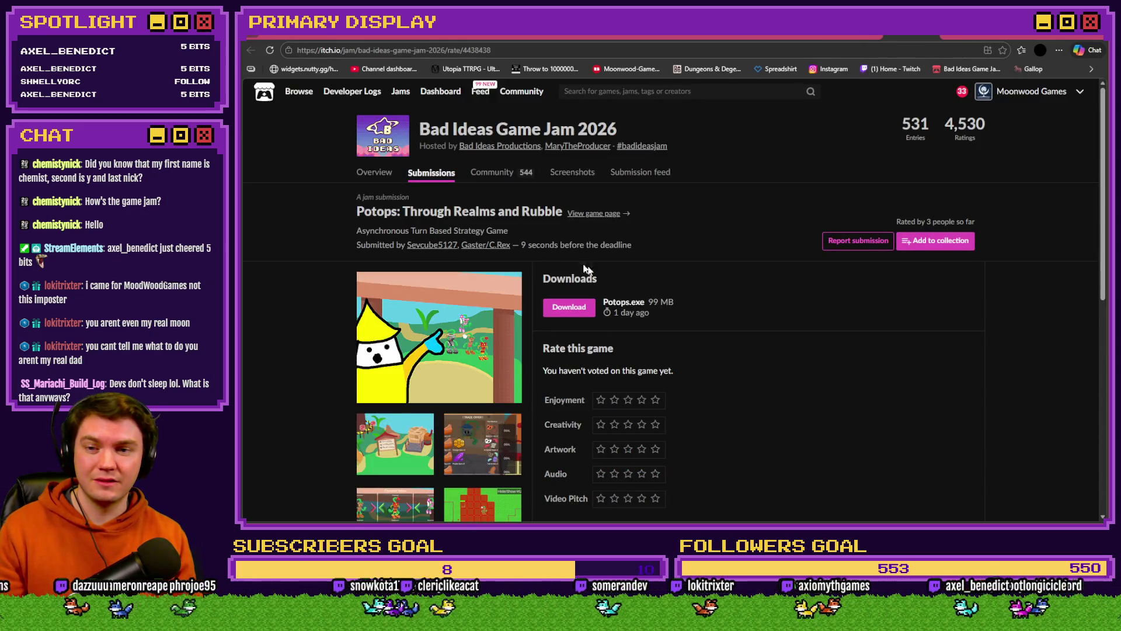
Step: Highlight the deadline note, then look at the Overgrowth and The Cursed Box entries
left_click_drag(522, 246, 681, 241)
mouse_move(720, 231)
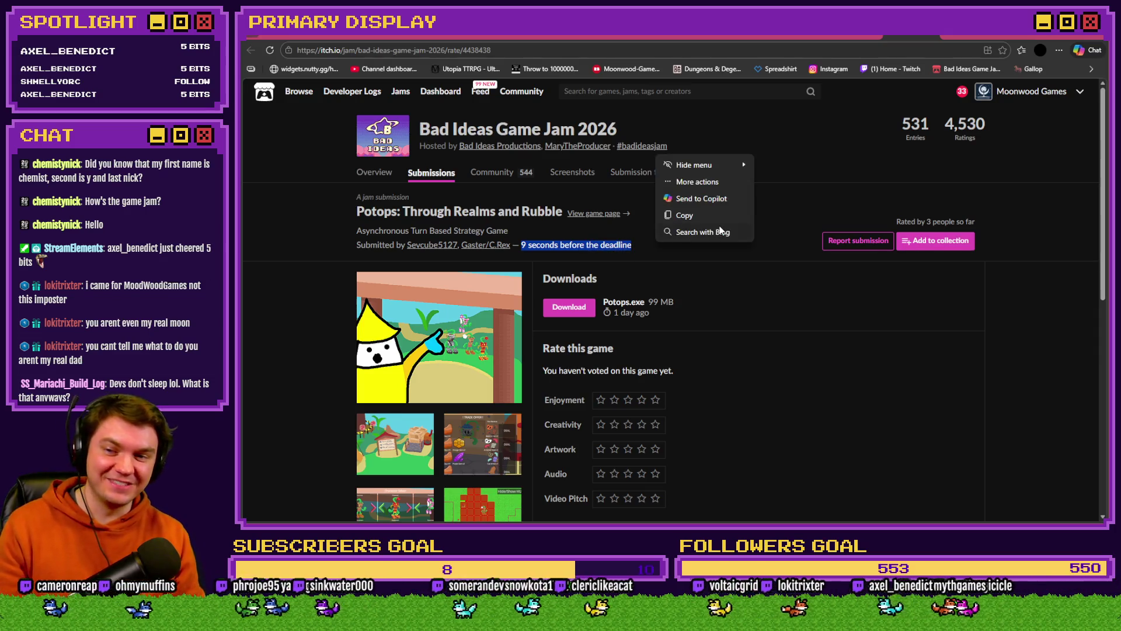
left_click(891, 38)
left_click(644, 402)
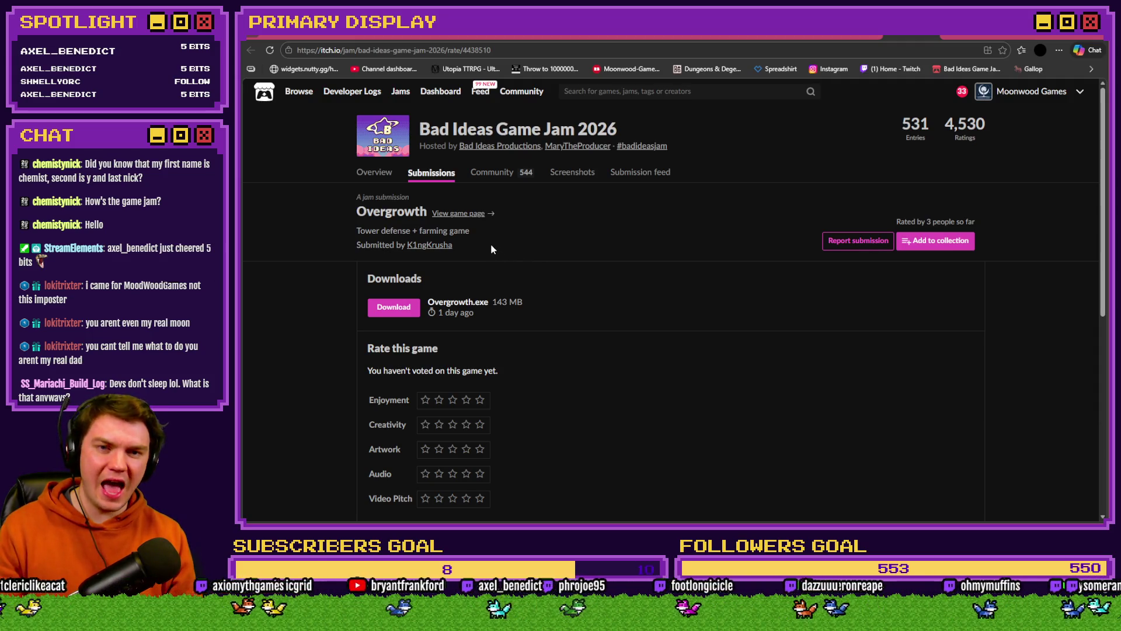
scroll(479, 236, "down", 5)
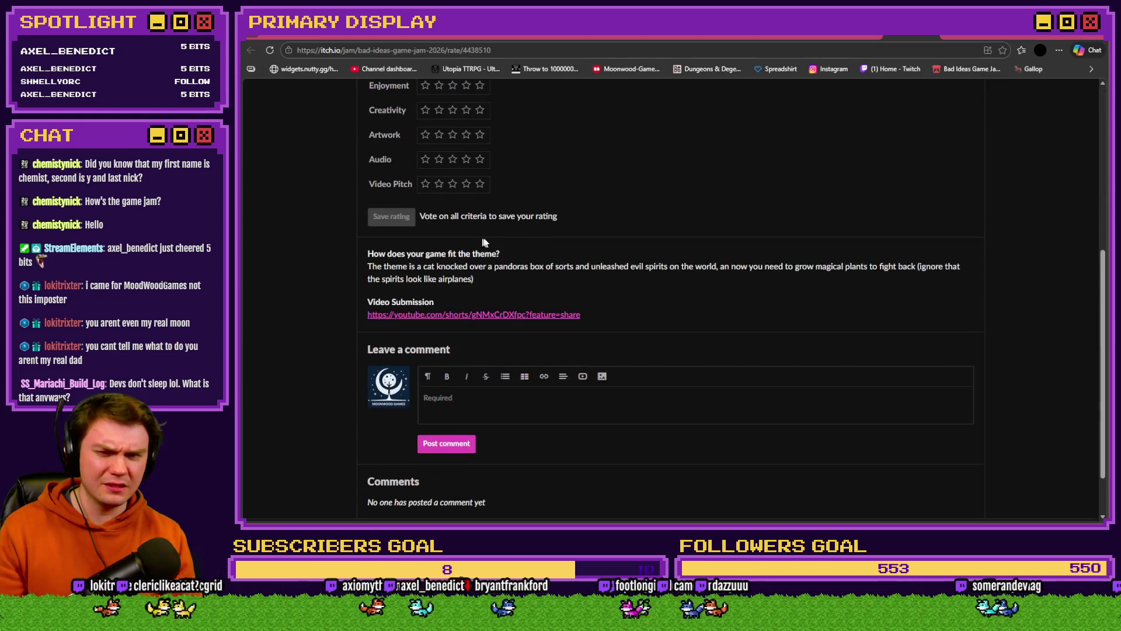
scroll(504, 240, "up", 4)
key("alt+Left")
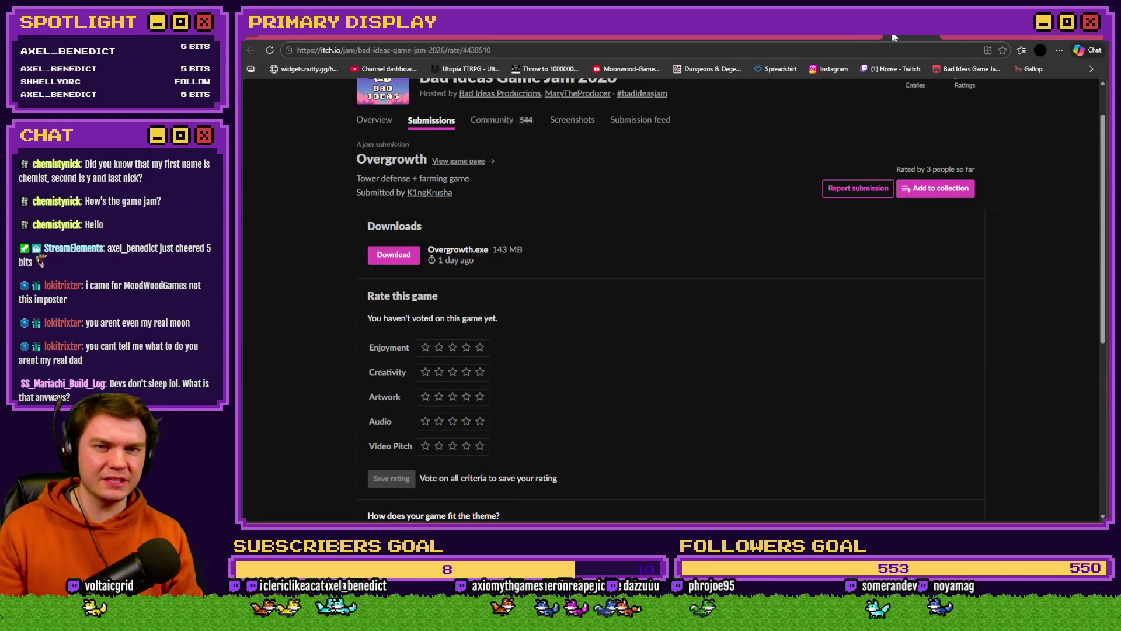
left_click(777, 388)
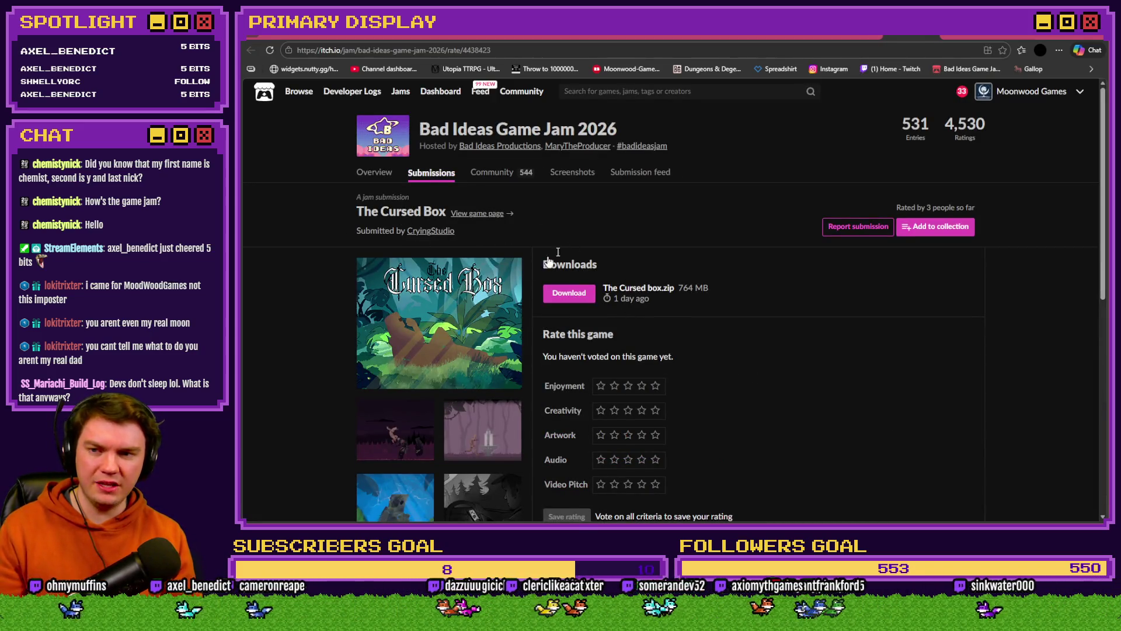
scroll(579, 242, "down", 5)
scroll(579, 242, "up", 5)
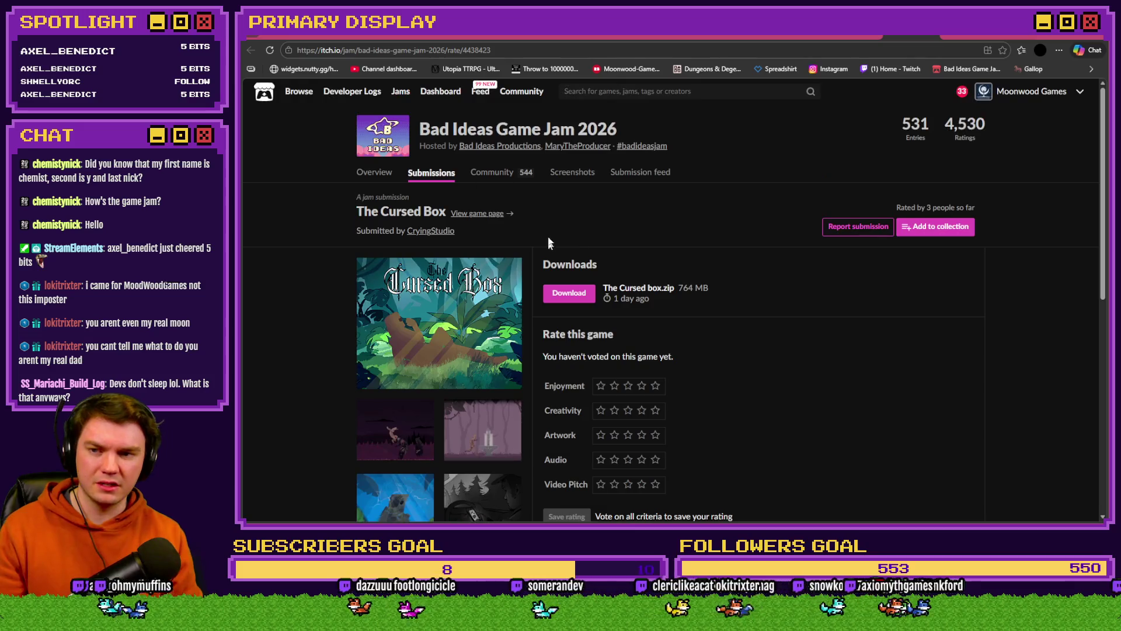
key("alt+Left")
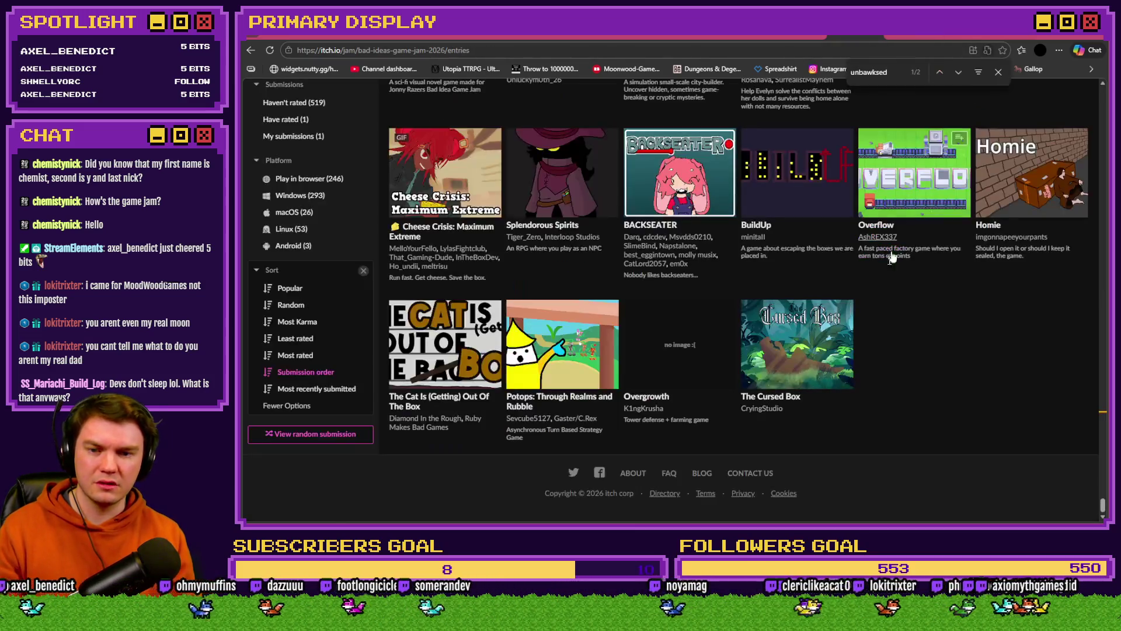
Step: Open Potops' rating page, compare it with the Overgrowth tab, then open The Cursed Box's rating page
left_click(527, 401)
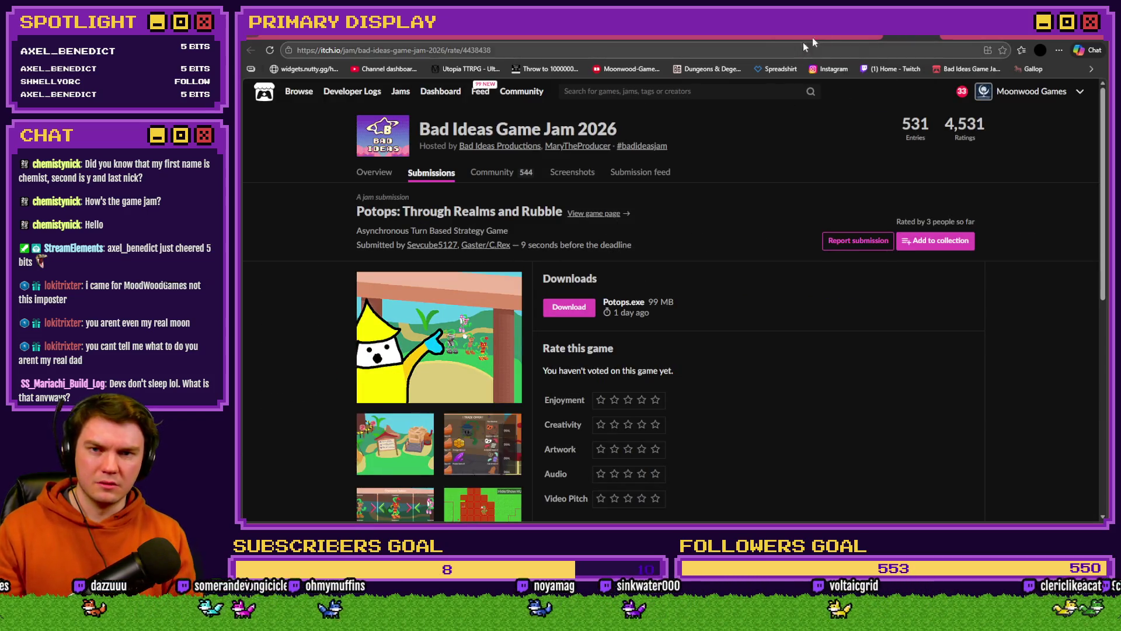
key("alt+Left")
key("alt+Right")
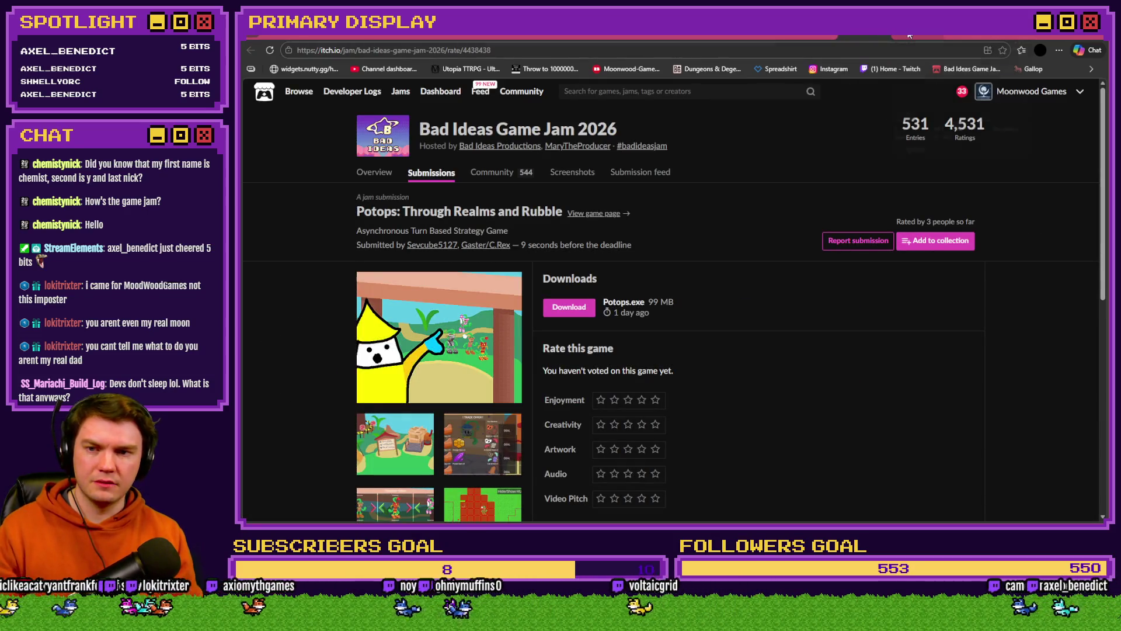
left_click(909, 35)
left_click(862, 35)
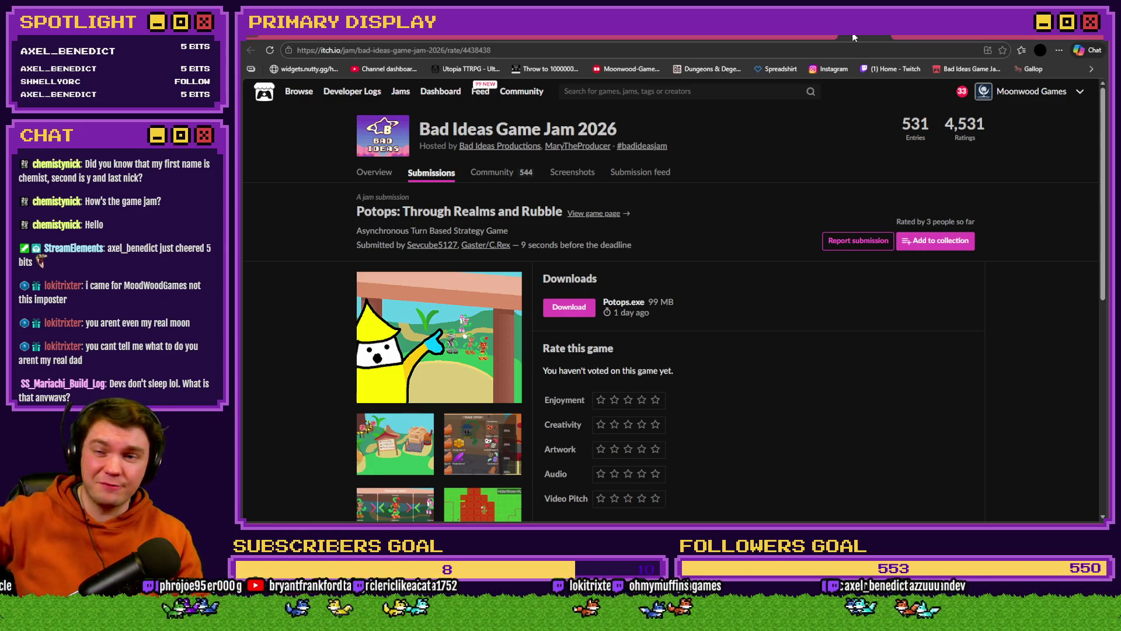
left_click(909, 35)
left_click(862, 35)
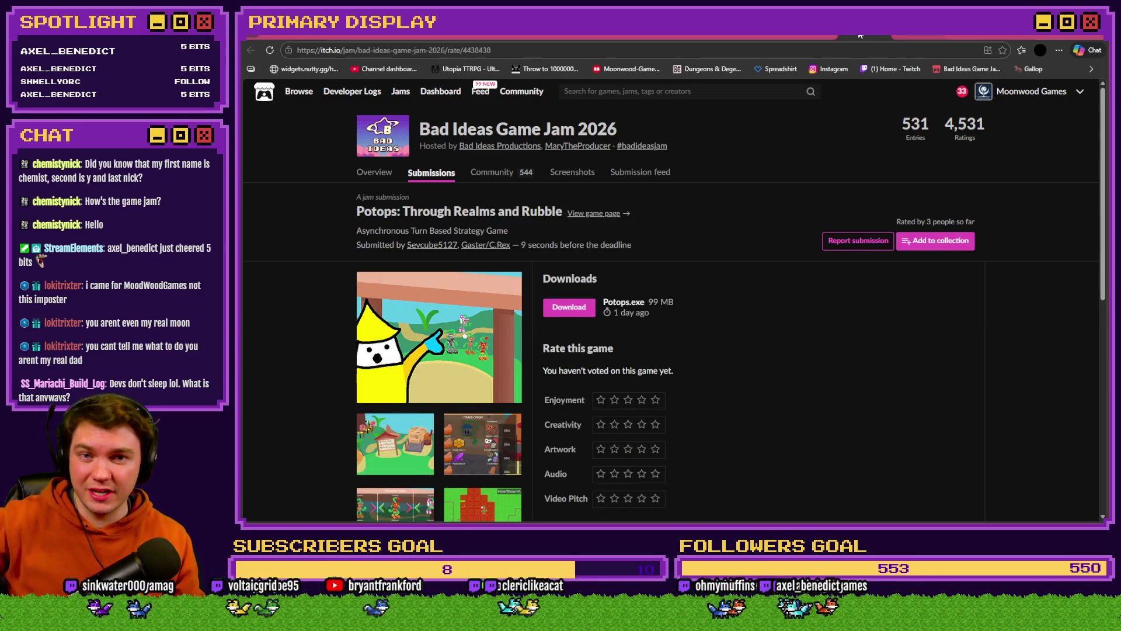
left_click(760, 35)
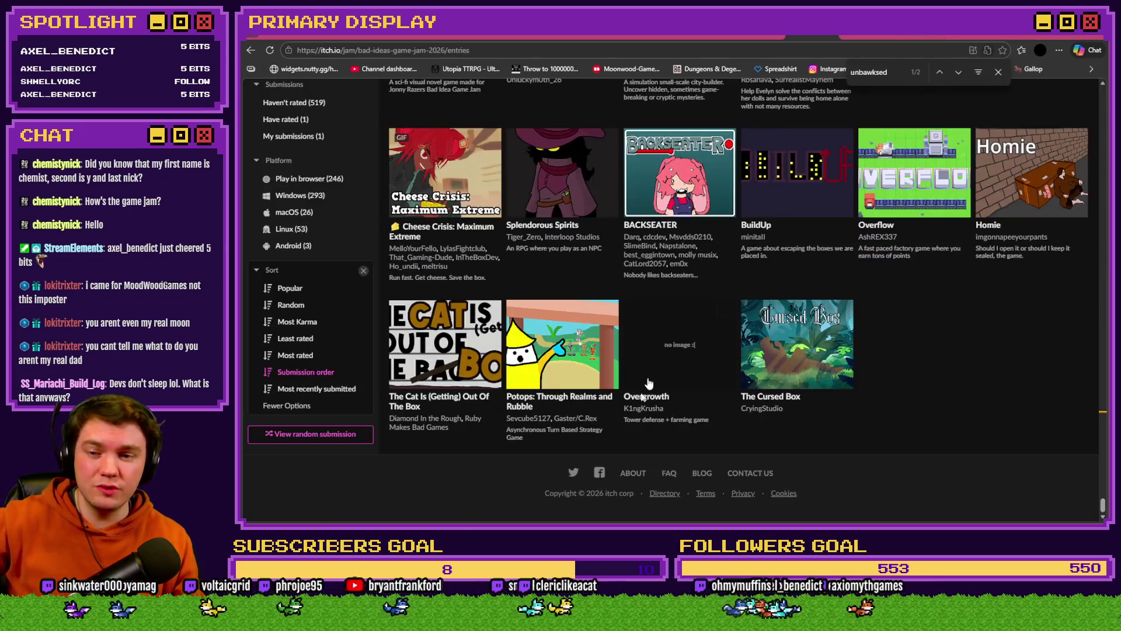
left_click(770, 401)
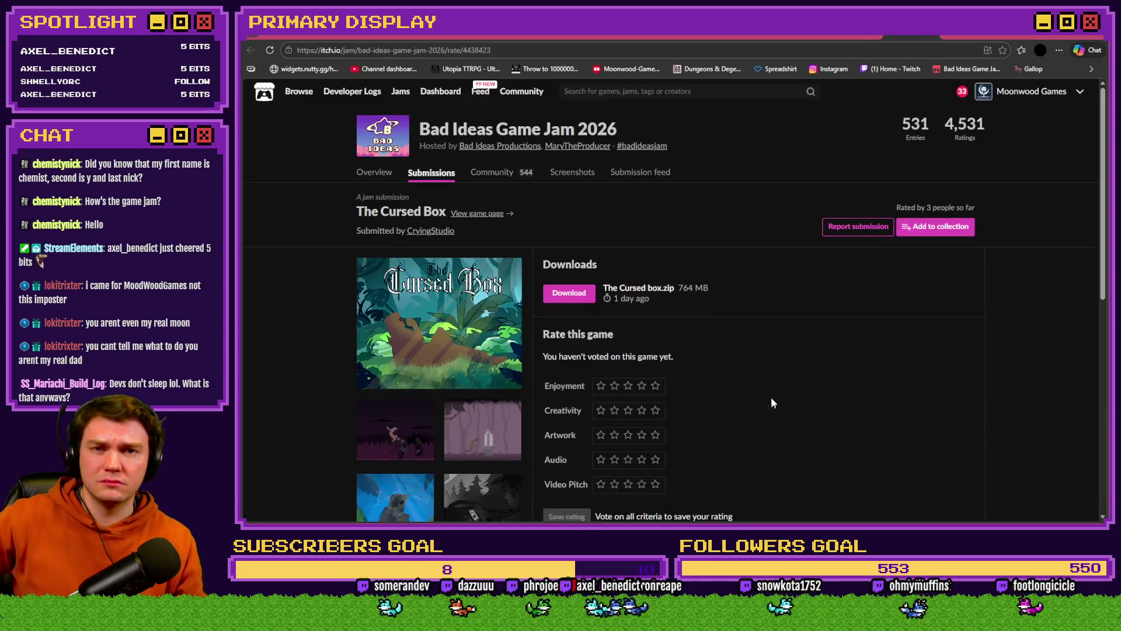
Step: Open The Cursed Box's game page and browse its enlarged screenshots, starting with the red moon
scroll(584, 292, "down", 3)
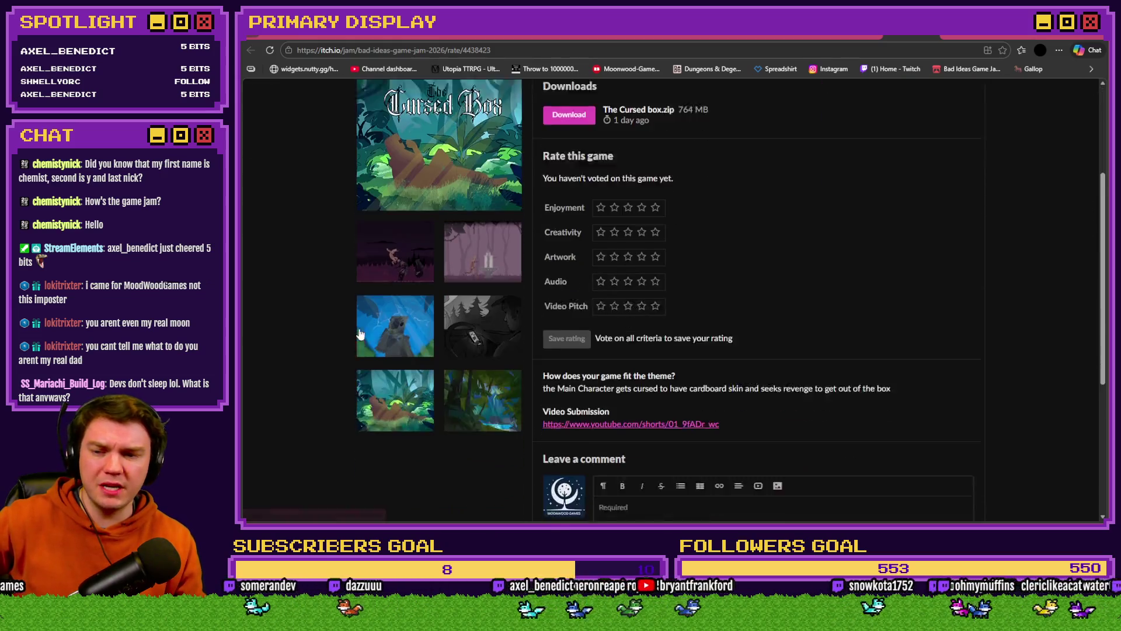
scroll(366, 290, "up", 5)
left_click(415, 243)
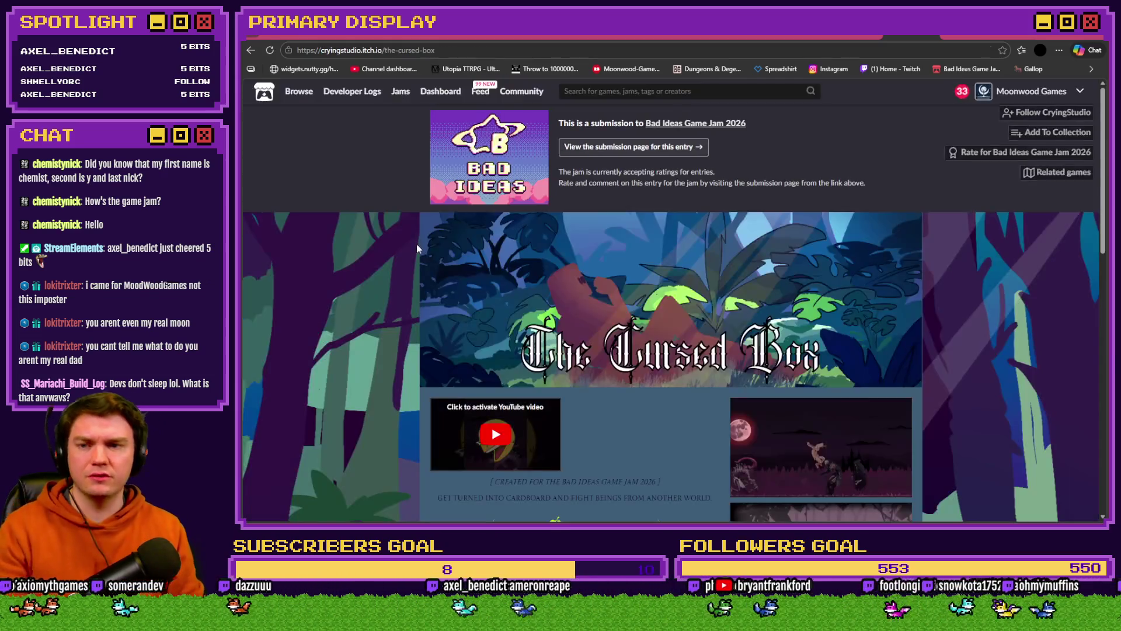
scroll(800, 273, "down", 2)
left_click(824, 338)
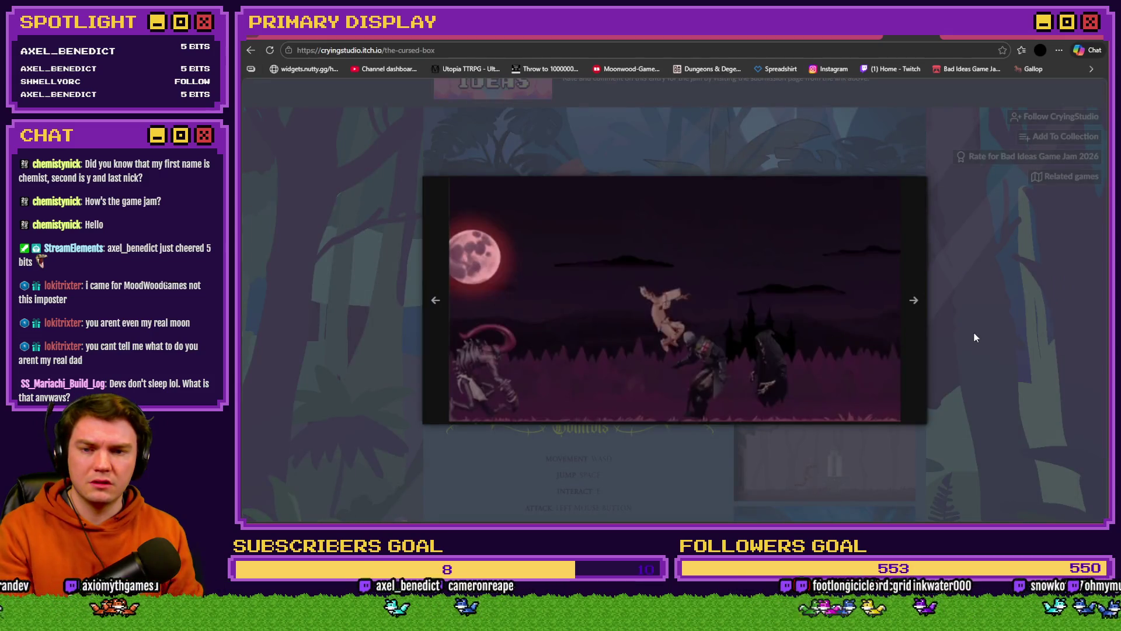
key("Right")
key("Right")
key("Right")
key("Right")
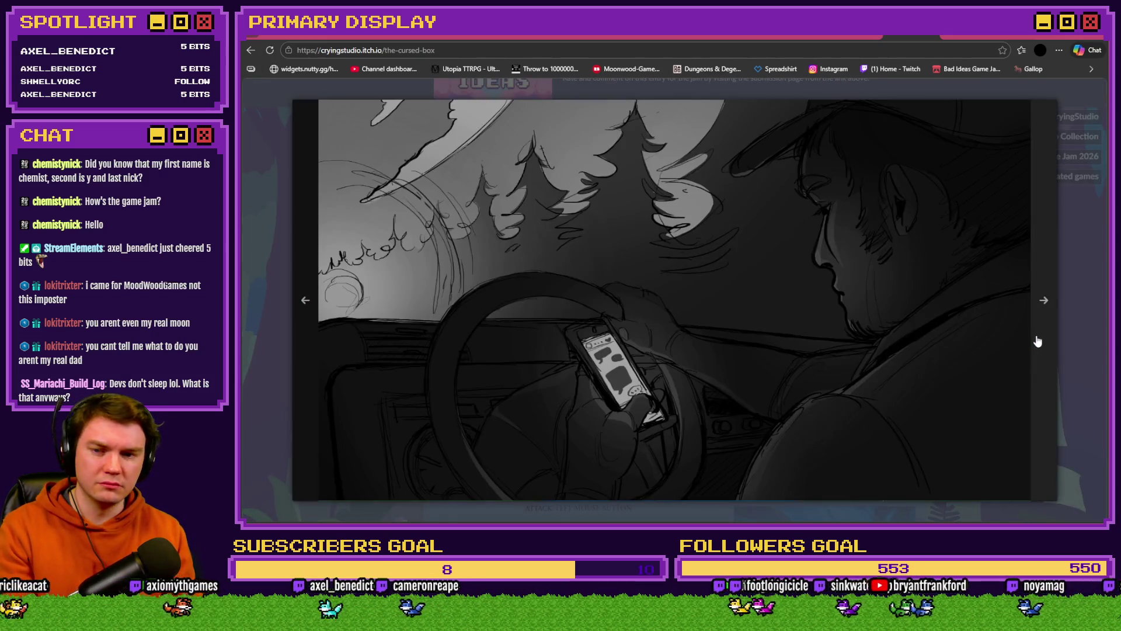
key("Right")
key("Right")
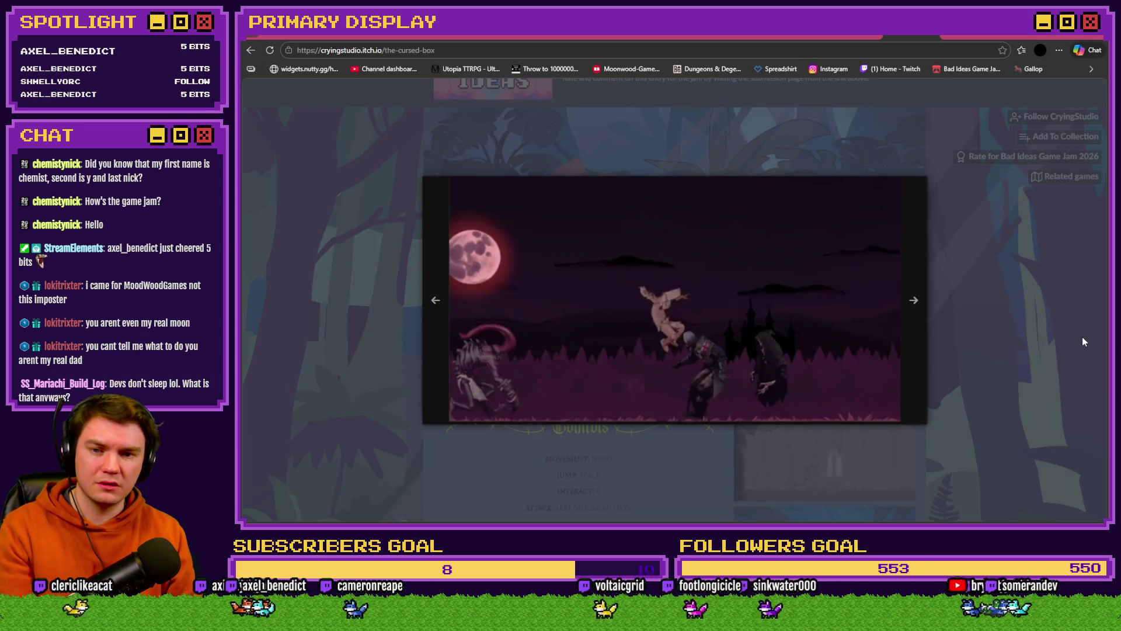
key("Escape")
Step: Read through the page's Credits list, then go back to the jam entries list
scroll(1027, 367, "down", 5)
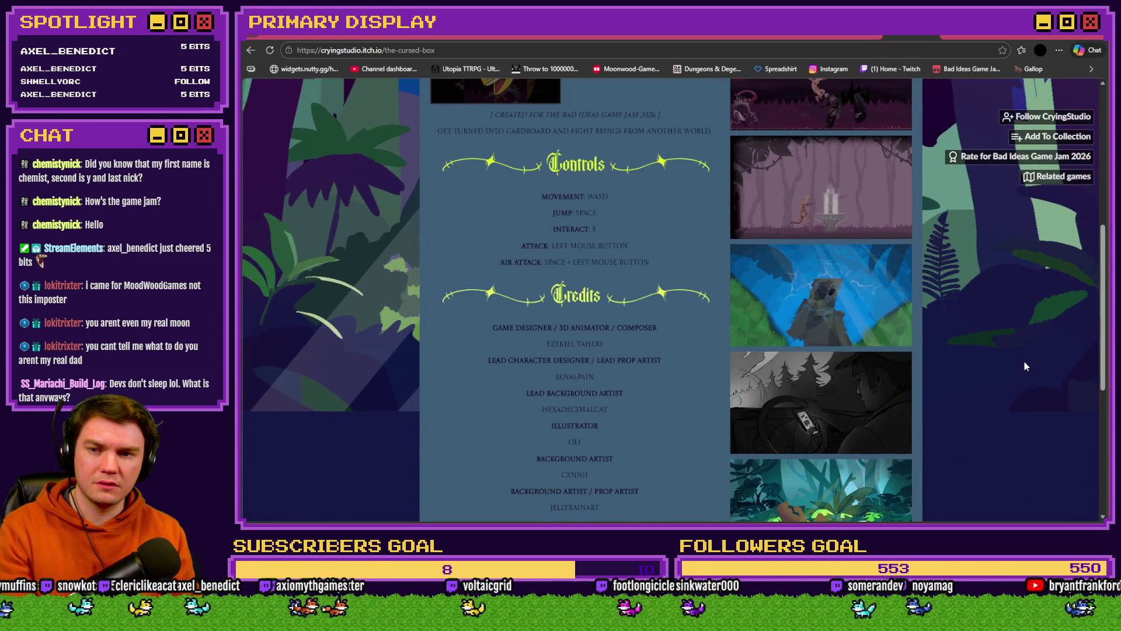
scroll(1026, 366, "up", 2)
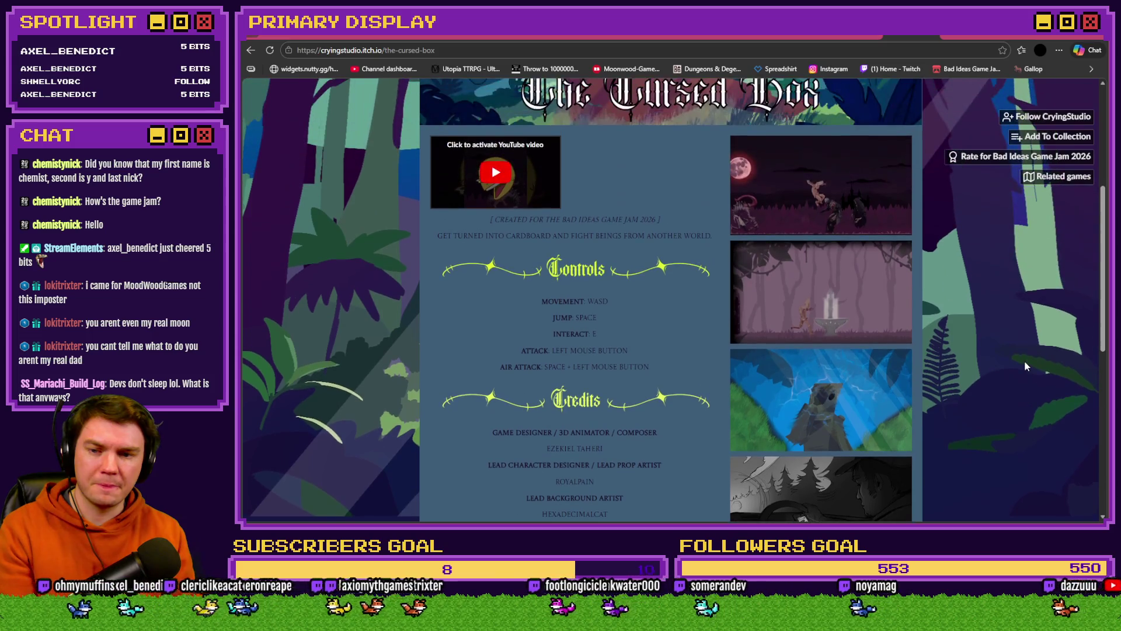
scroll(610, 351, "down", 4)
scroll(610, 352, "down", 2)
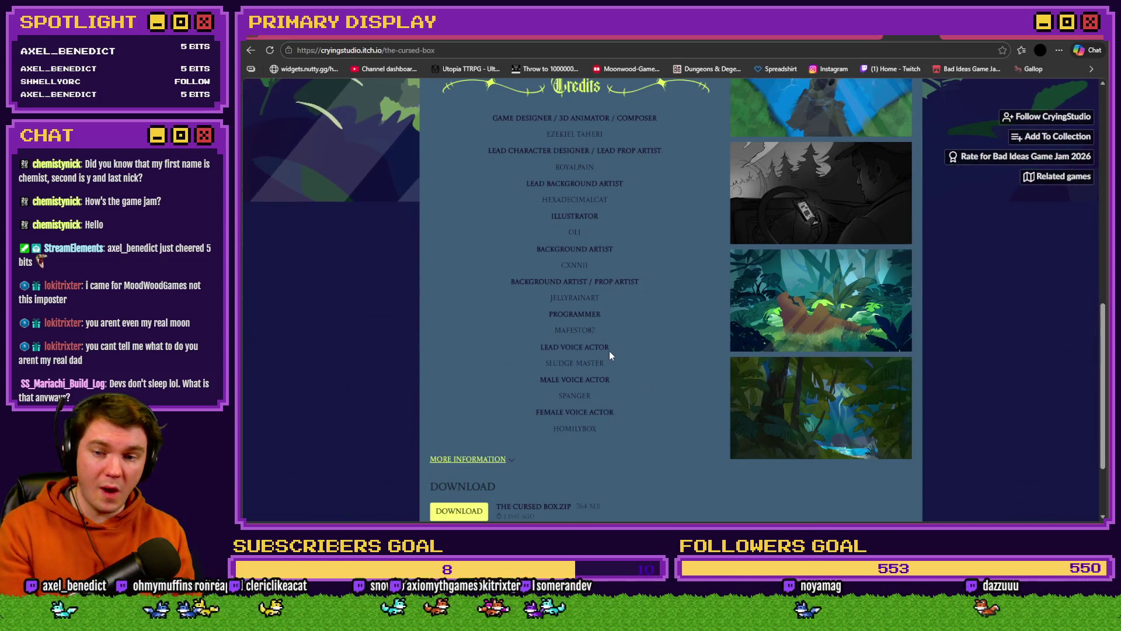
mouse_move(613, 367)
left_mouse_down()
mouse_move(570, 328)
mouse_move(526, 130)
mouse_move(538, 150)
left_mouse_up()
left_click(457, 265)
scroll(400, 297, "up", 4)
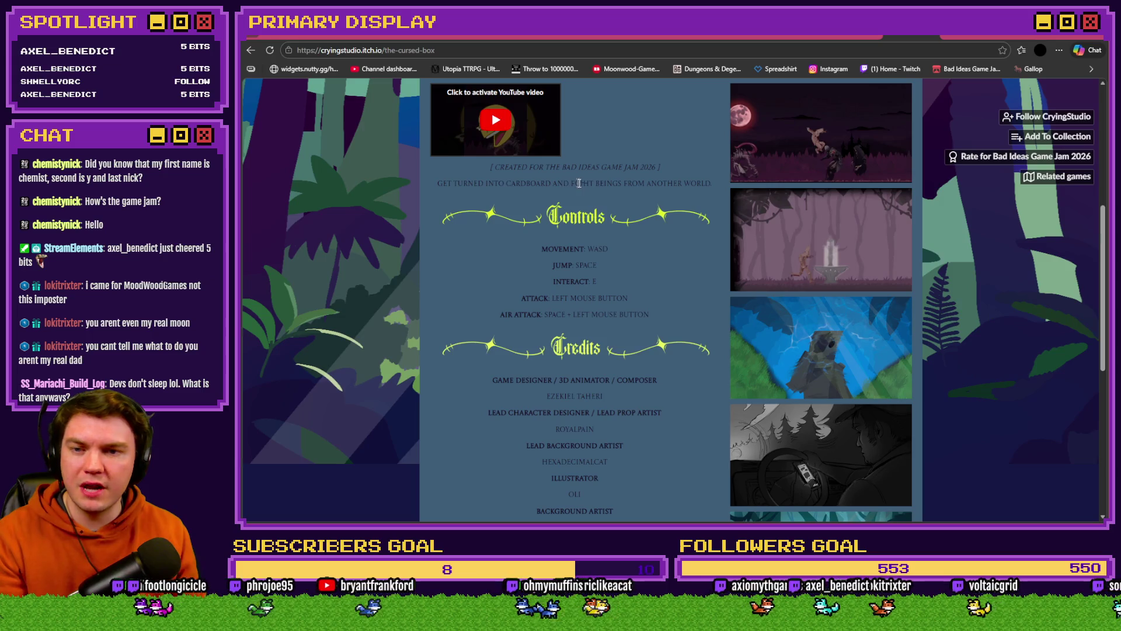
scroll(619, 233, "down", 1)
scroll(619, 233, "down", 5)
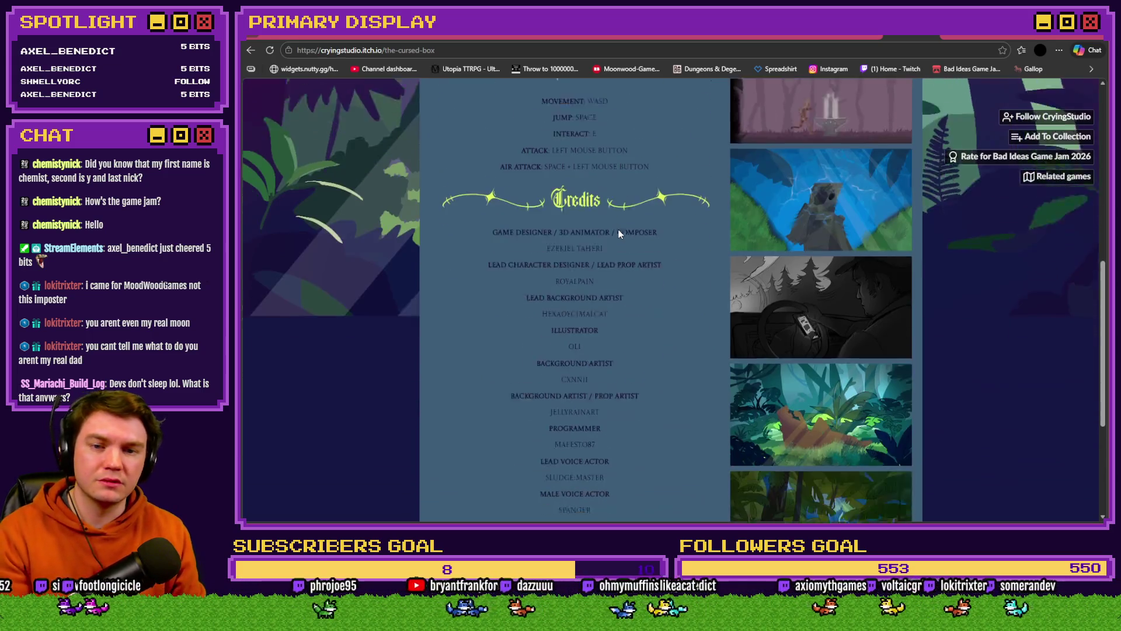
scroll(619, 231, "down", 1)
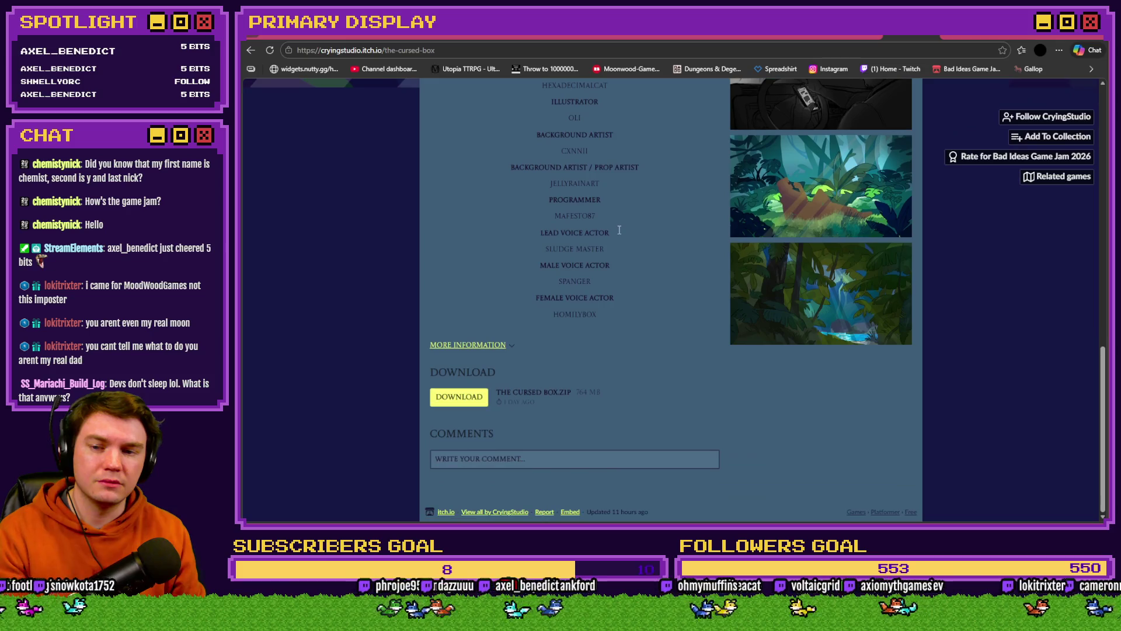
scroll(611, 262, "up", 4)
scroll(600, 299, "up", 9)
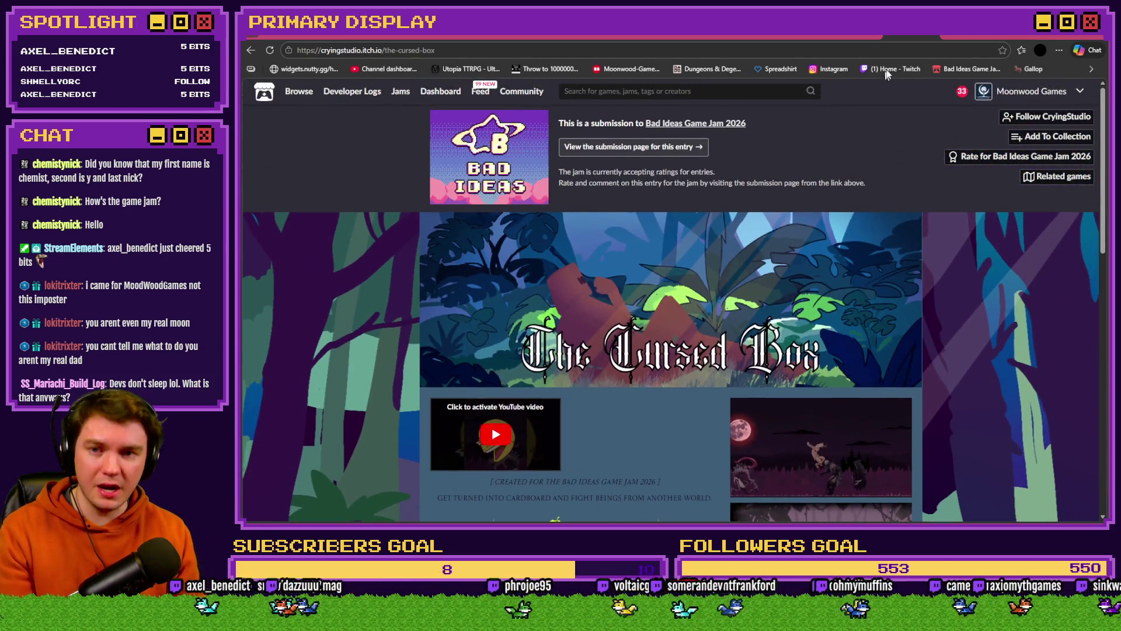
key("alt+Left")
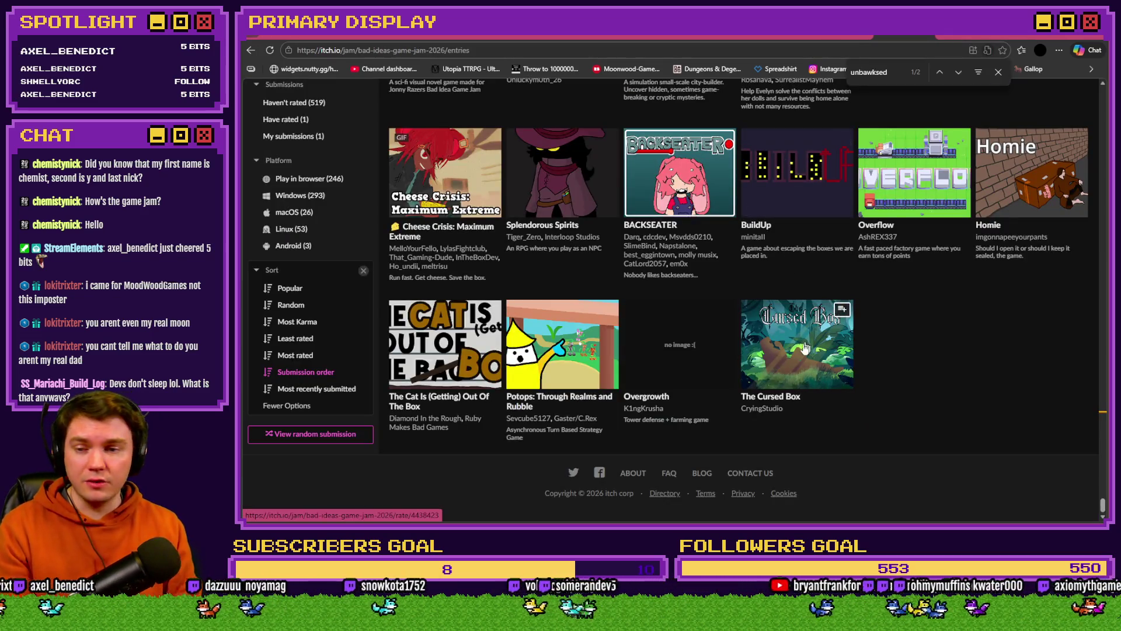
left_click(610, 405)
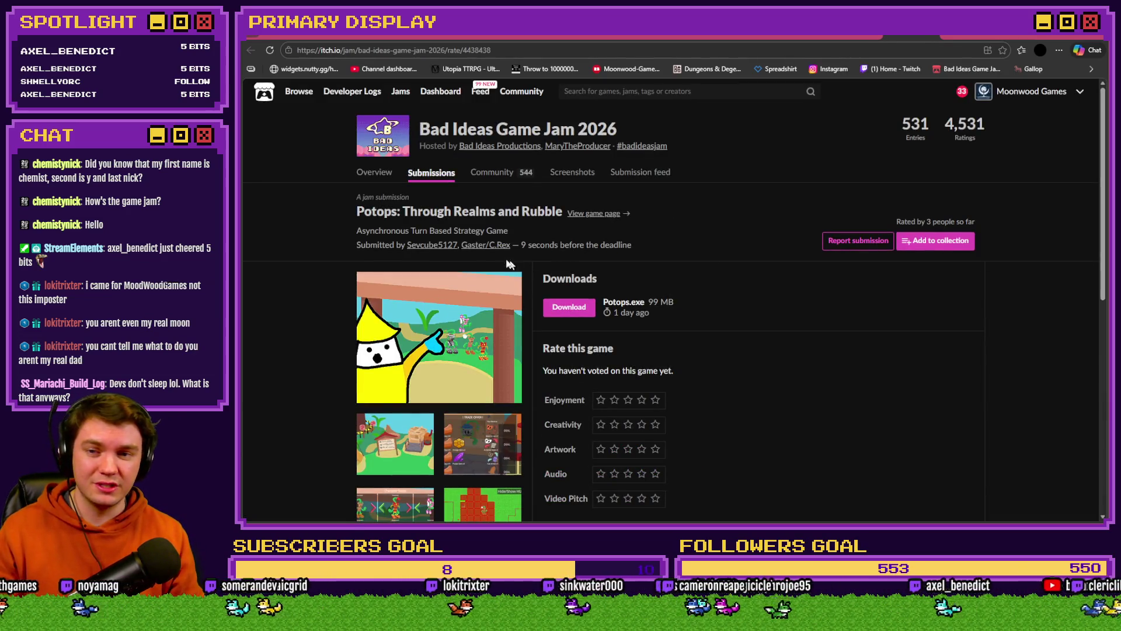
left_click_drag(522, 244, 632, 247)
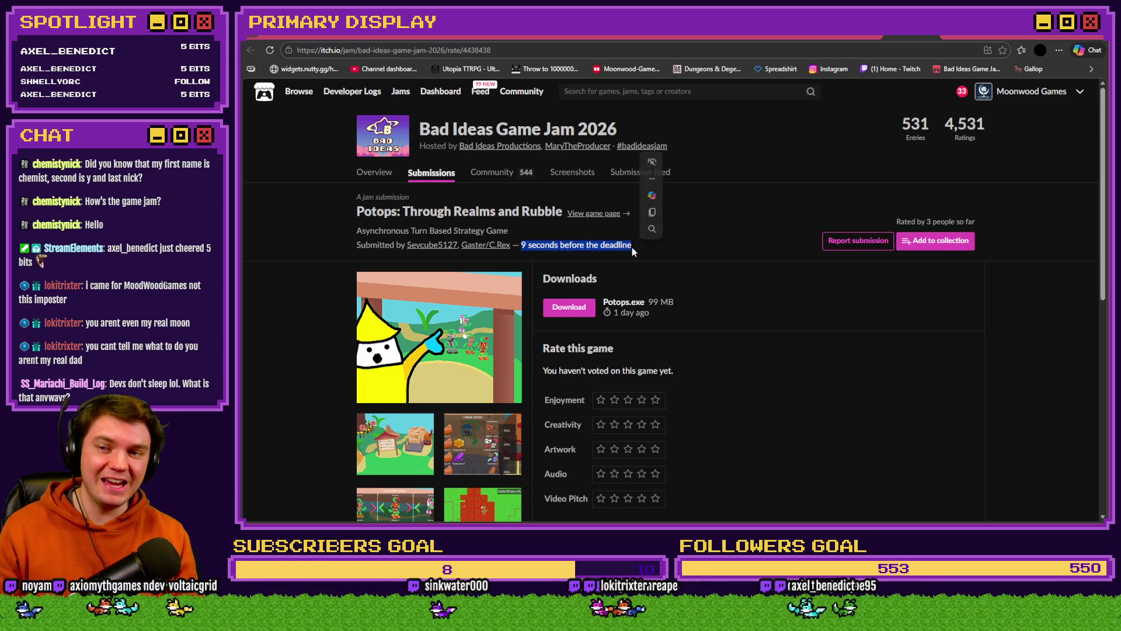
left_click(729, 246)
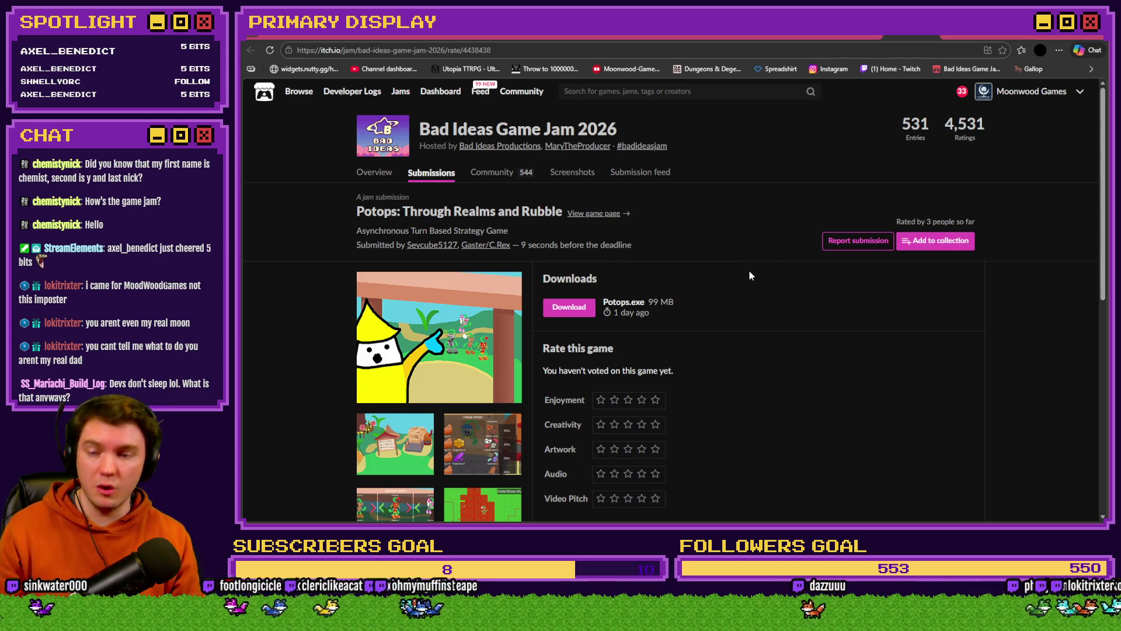
scroll(749, 270, "down", 3)
key("alt+Left")
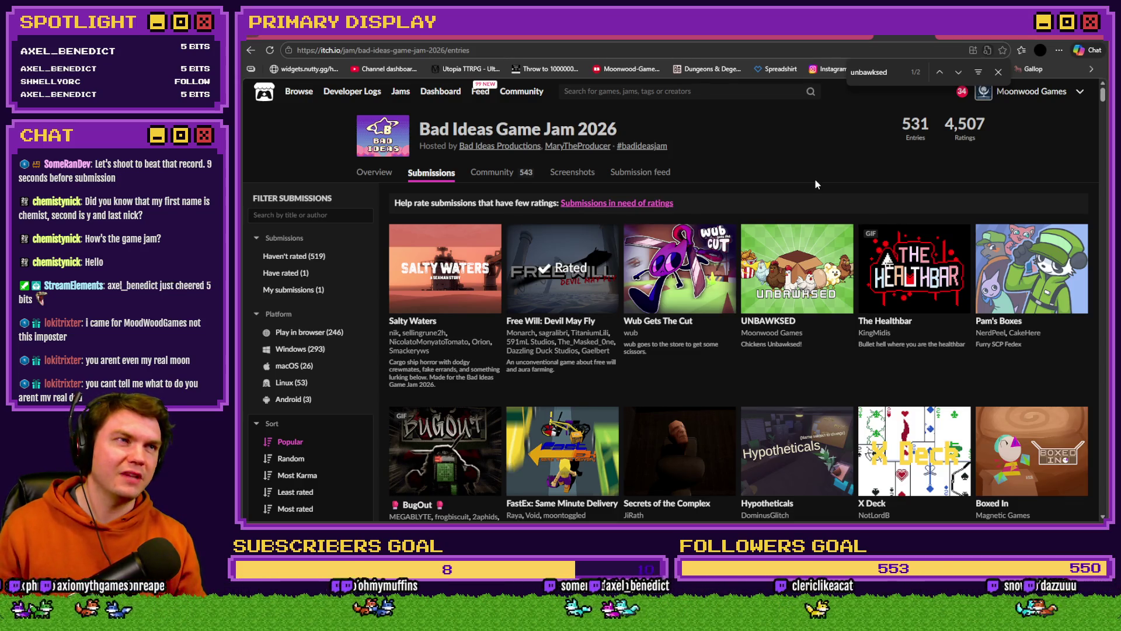
mouse_move(779, 245)
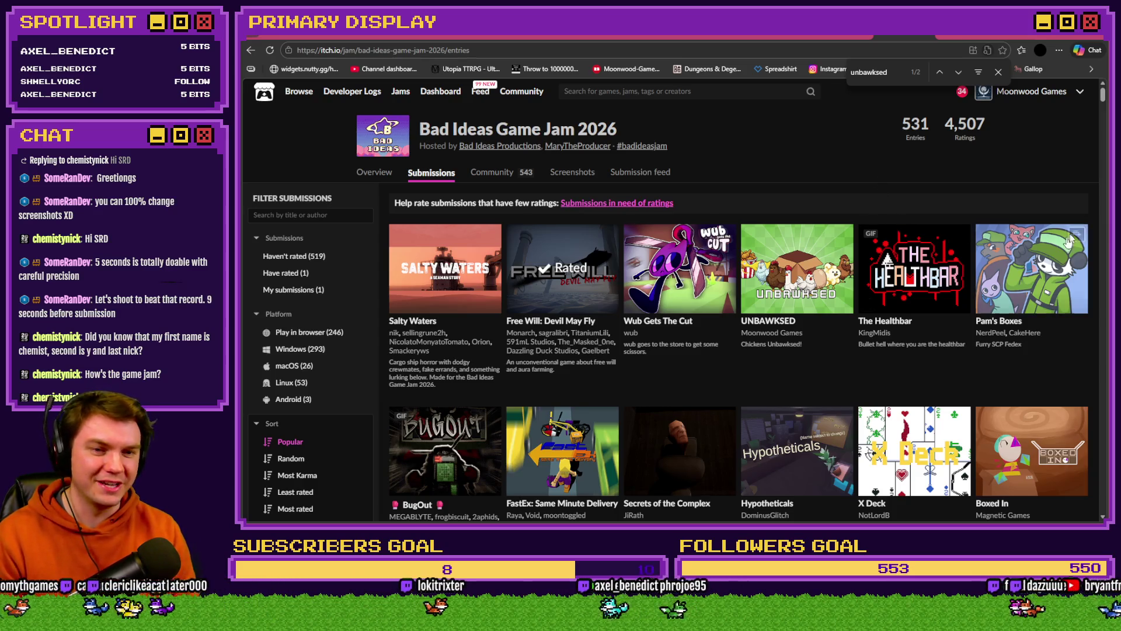
scroll(1106, 112, "down", 15)
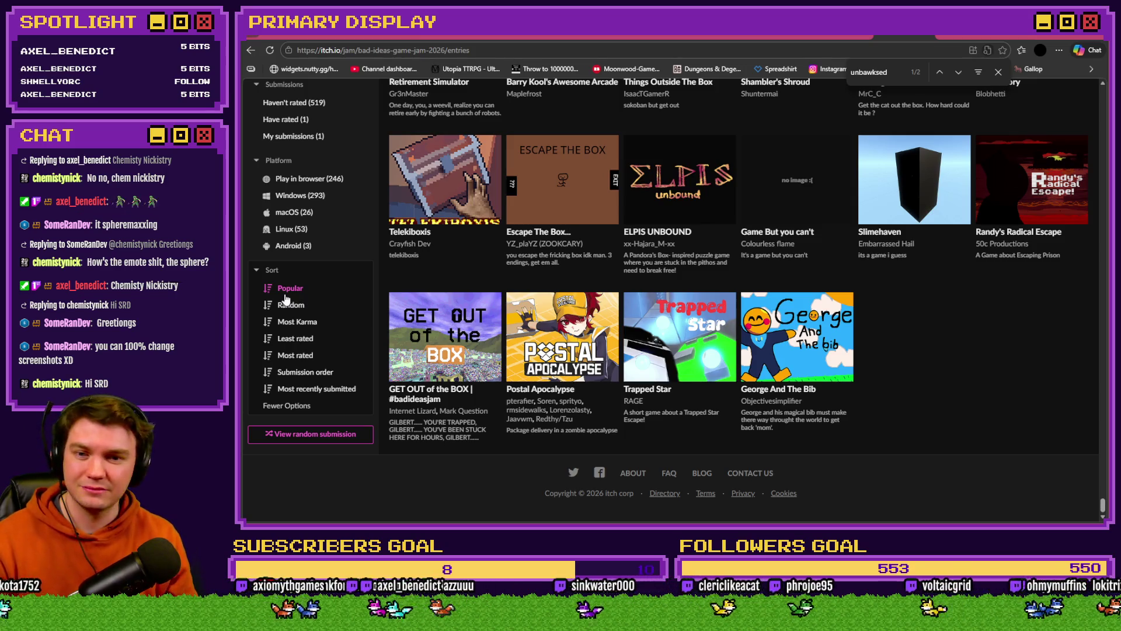
Step: Scroll back to the top, close the unbawksed find bar, and return to RPG Maker
scroll(885, 493, "up", 20)
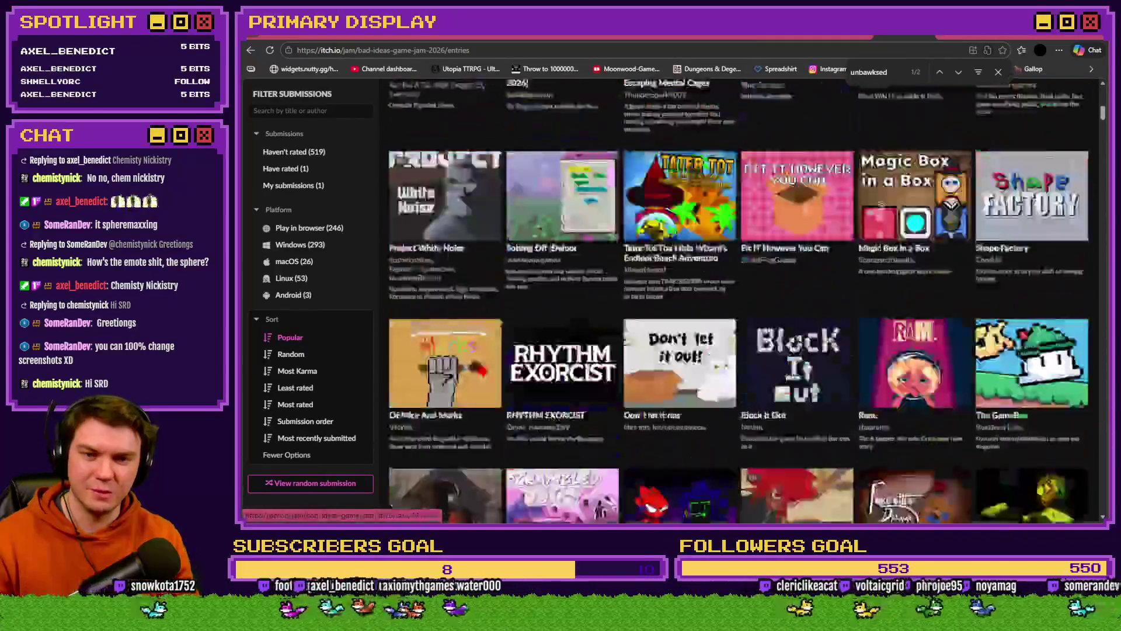
scroll(881, 206, "up", 3)
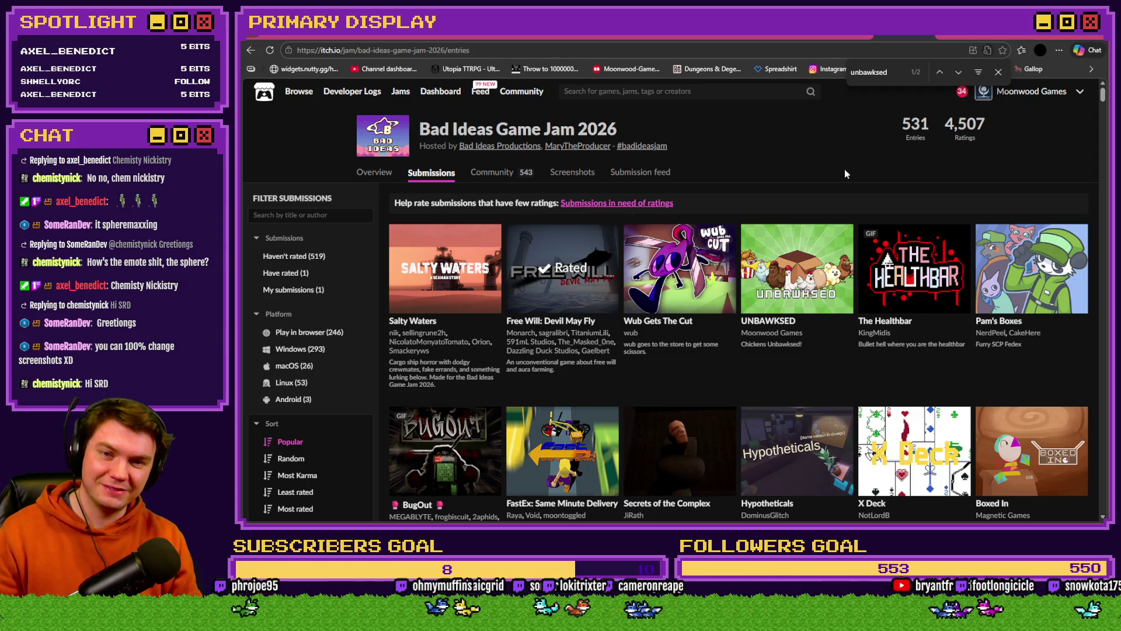
left_click(998, 72)
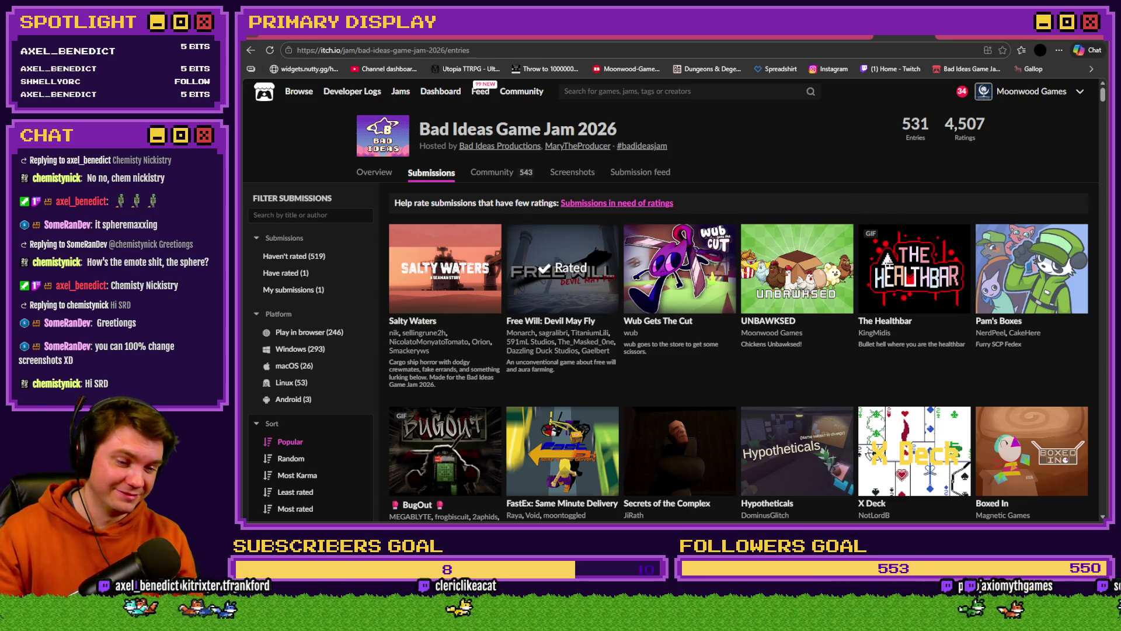
key("alt+Tab")
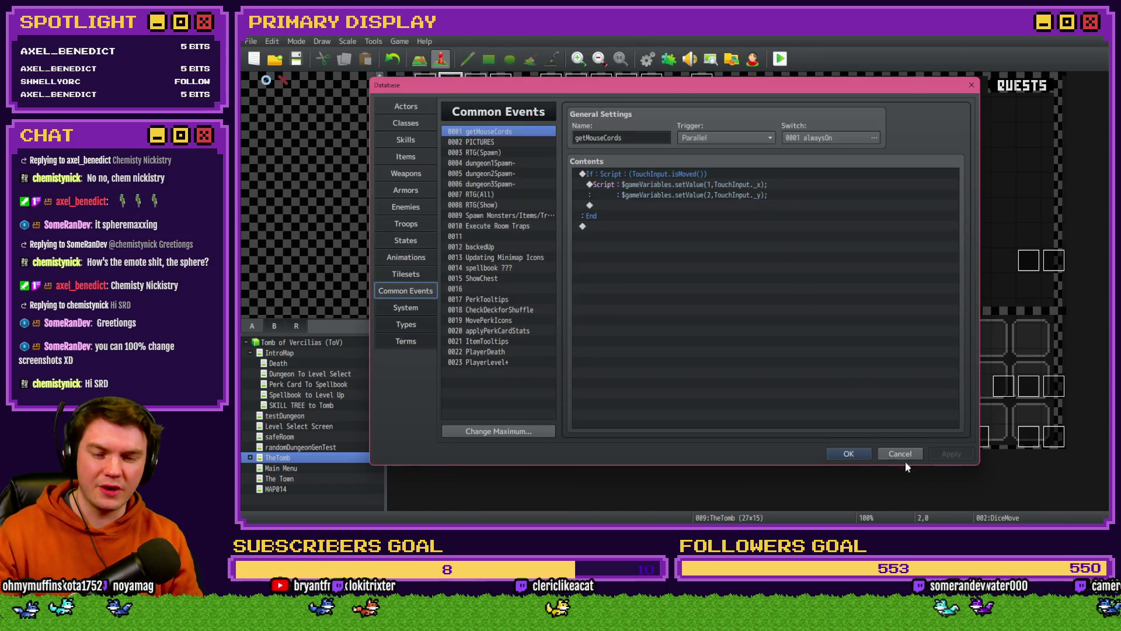
Step: Open the DiceMove event, review its pages 7 and 6, and close it with OK
left_click(900, 454)
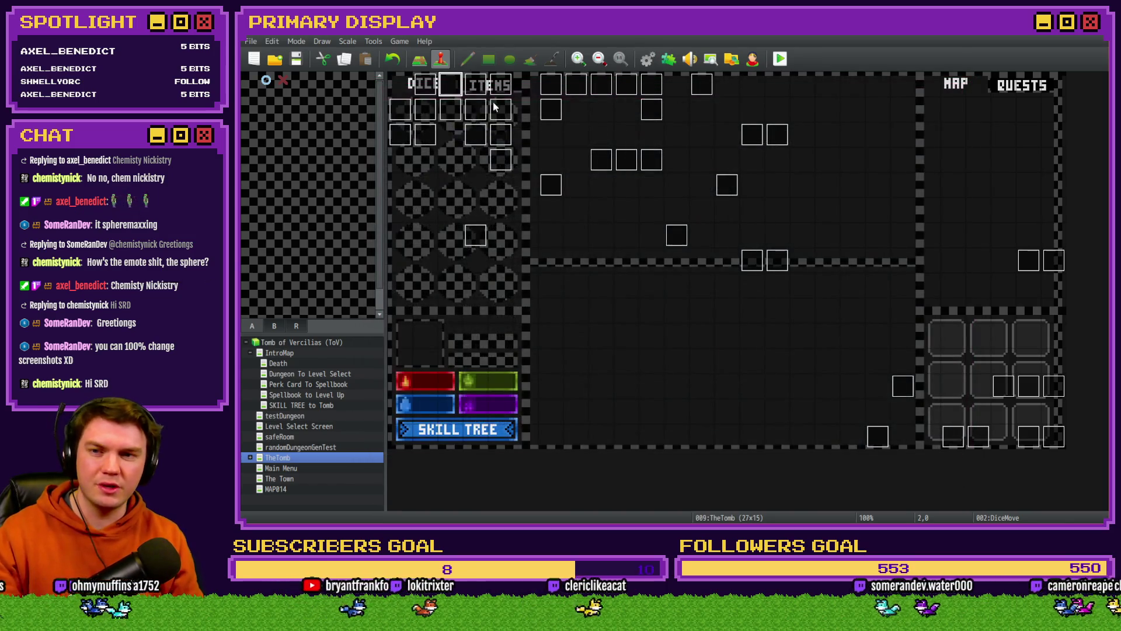
double_click(545, 146)
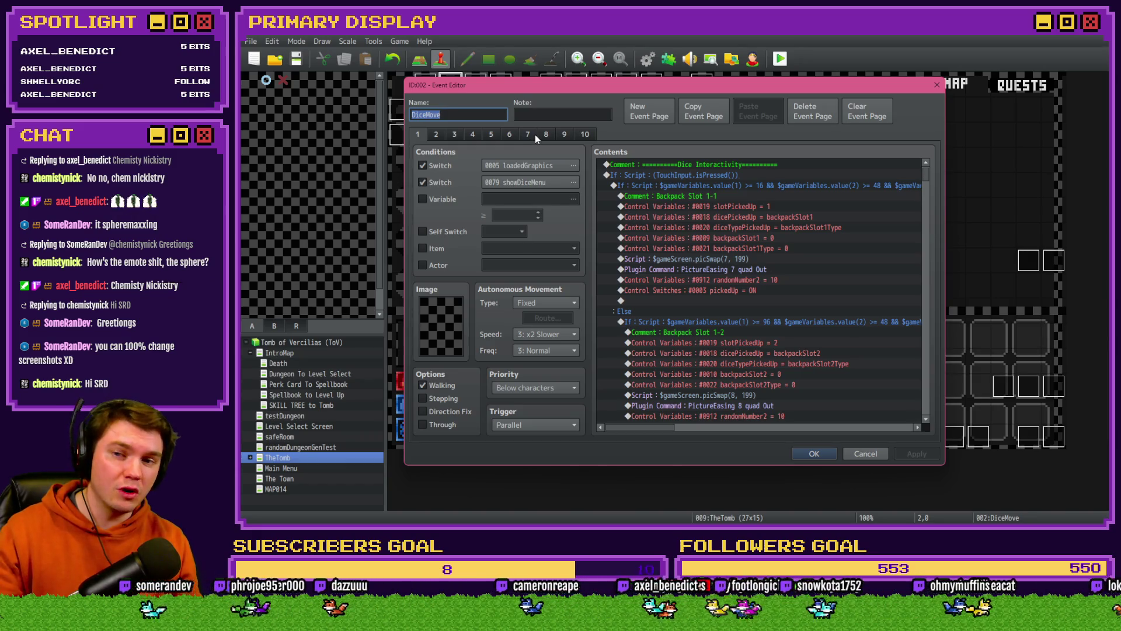
left_click(528, 135)
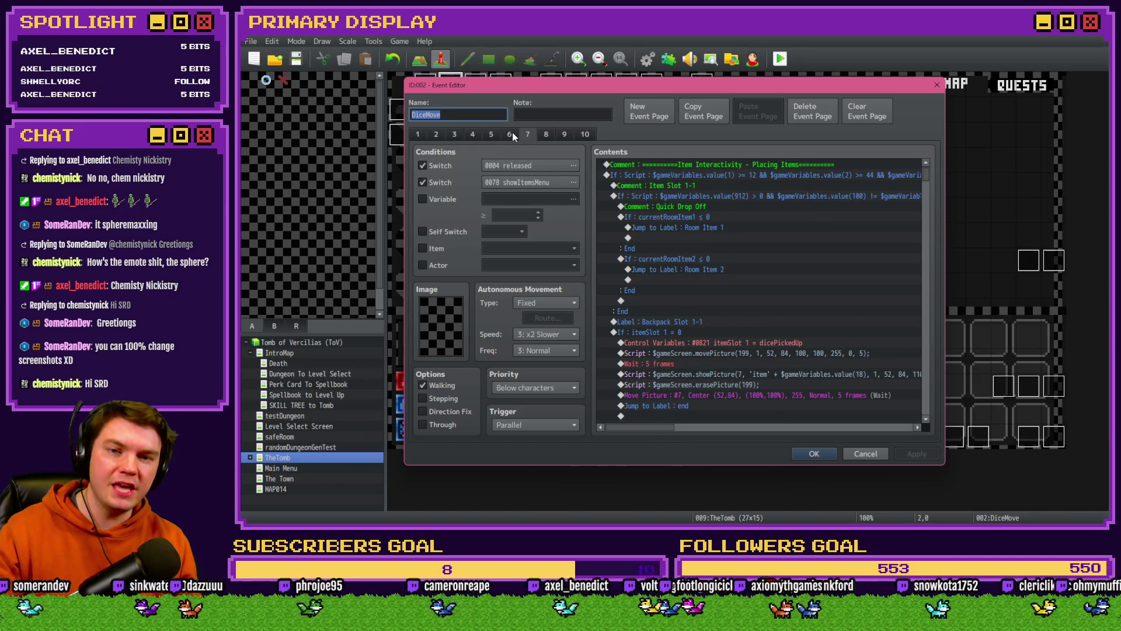
left_click(510, 134)
left_click_drag(926, 190, 930, 246)
left_click(824, 456)
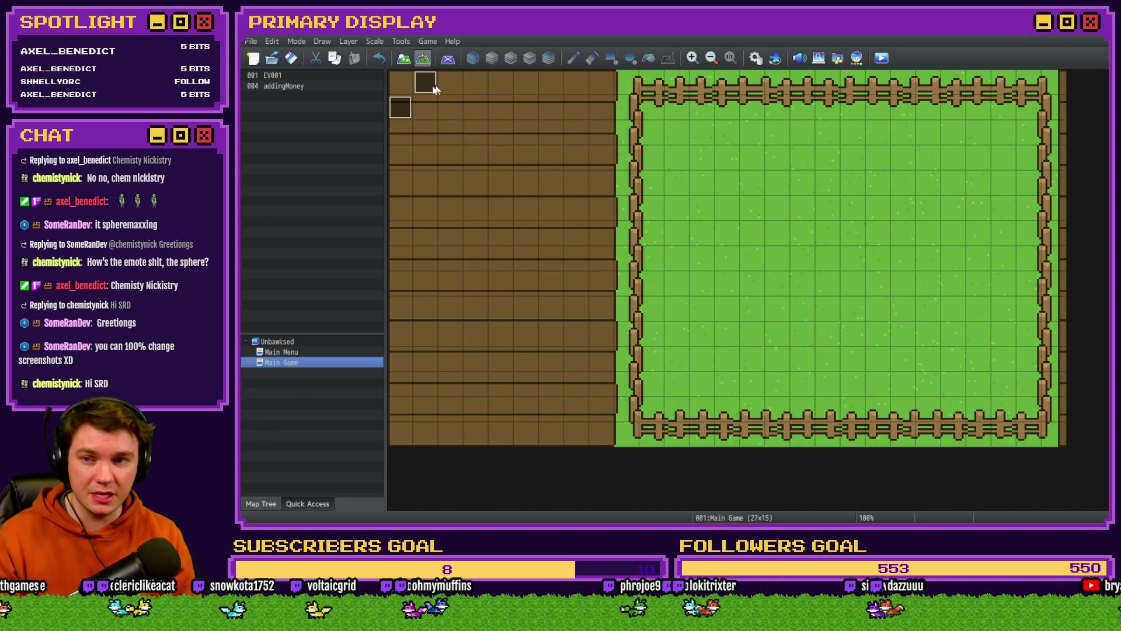
Step: Open and scroll through Unbawksed's EV001 setup event several times, dismissing a stray new event
double_click(425, 82)
left_click_drag(931, 180, 926, 425)
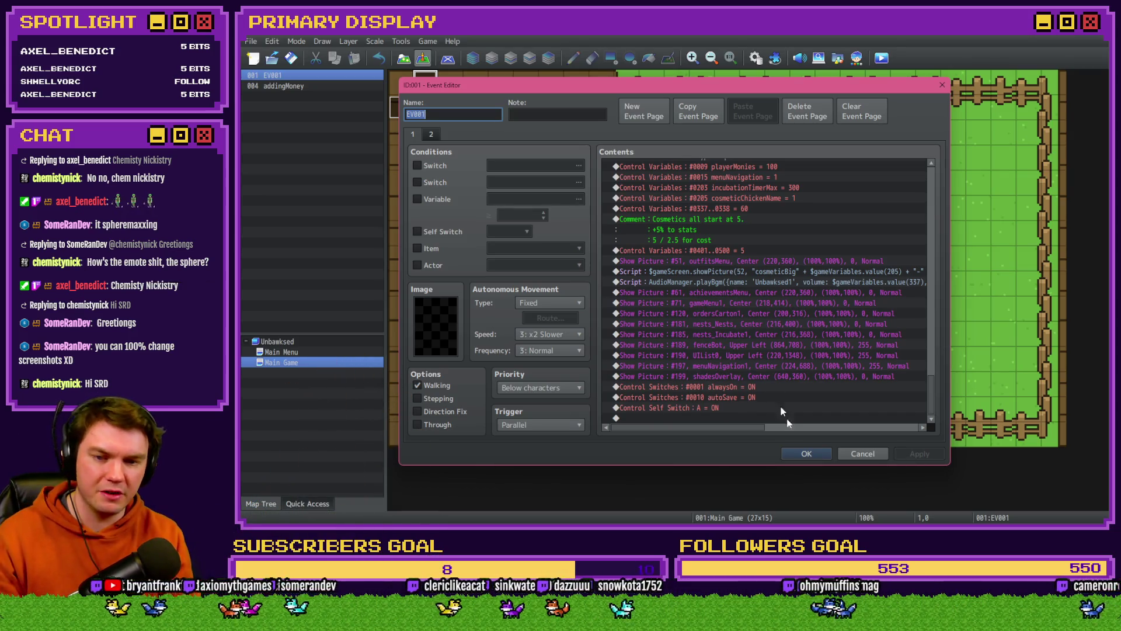
left_click(804, 454)
double_click(825, 178)
key("Escape")
double_click(426, 87)
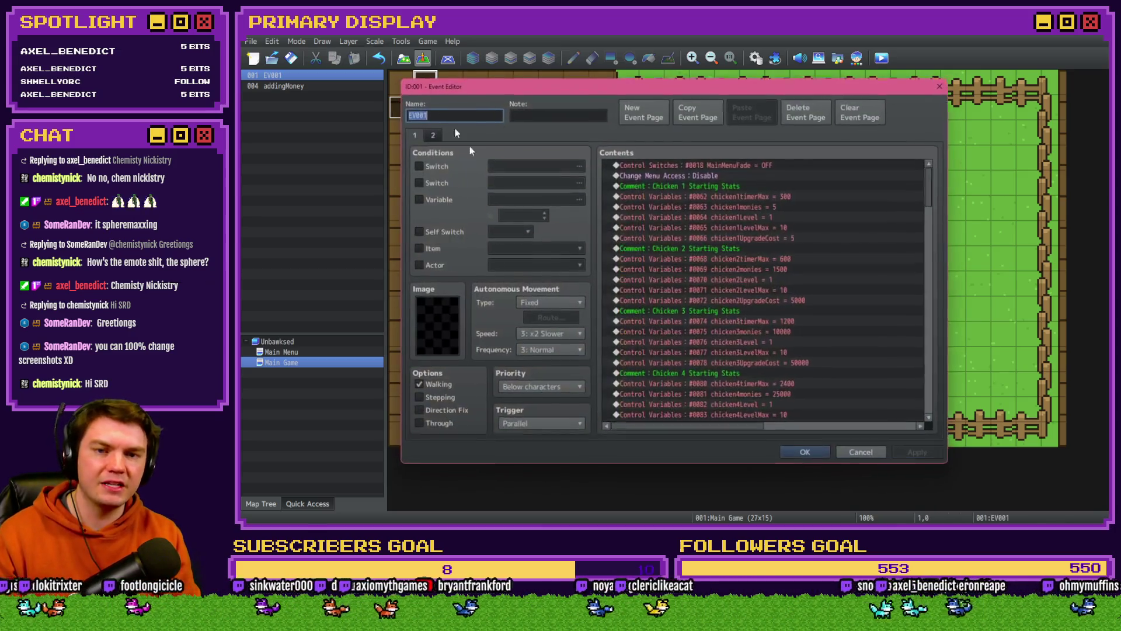
left_click_drag(939, 191, 946, 415)
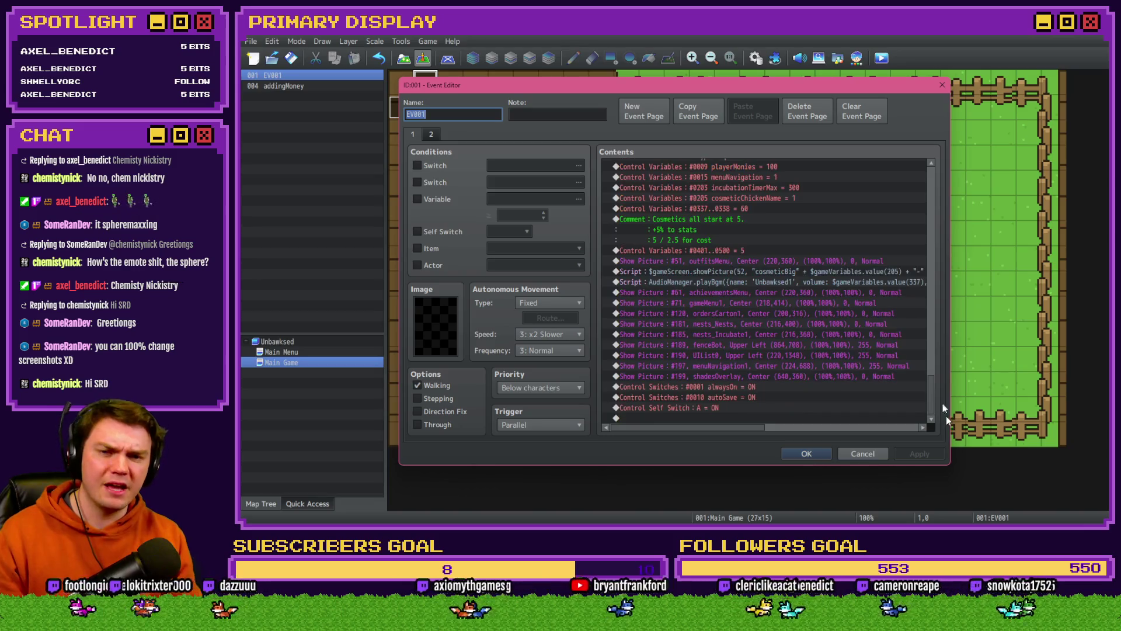
left_click(823, 458)
double_click(427, 86)
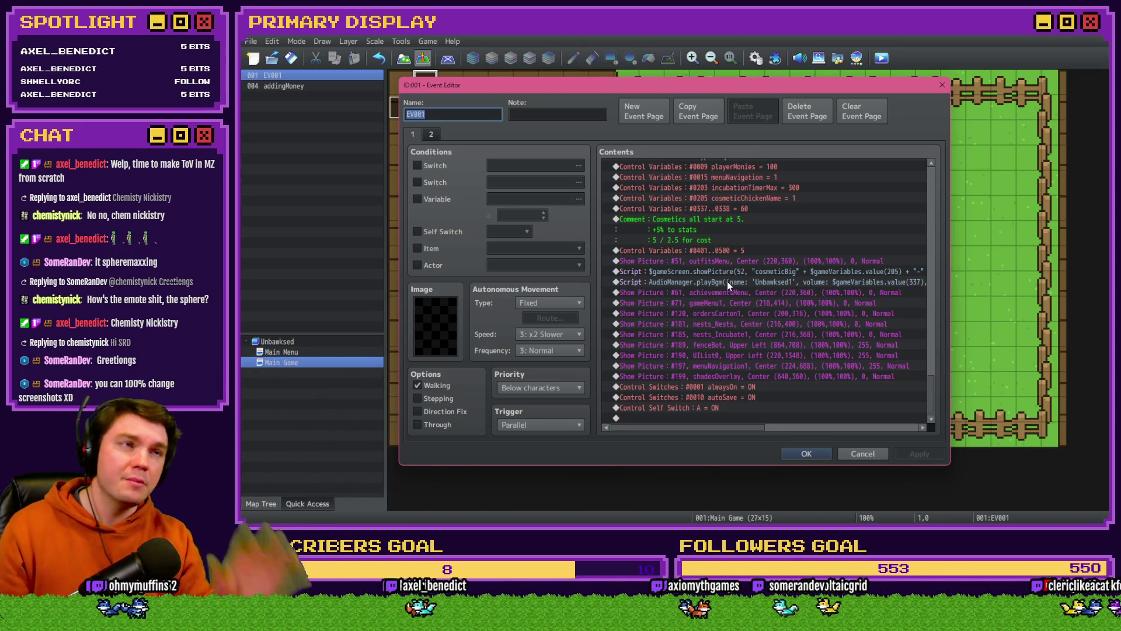
left_click(809, 455)
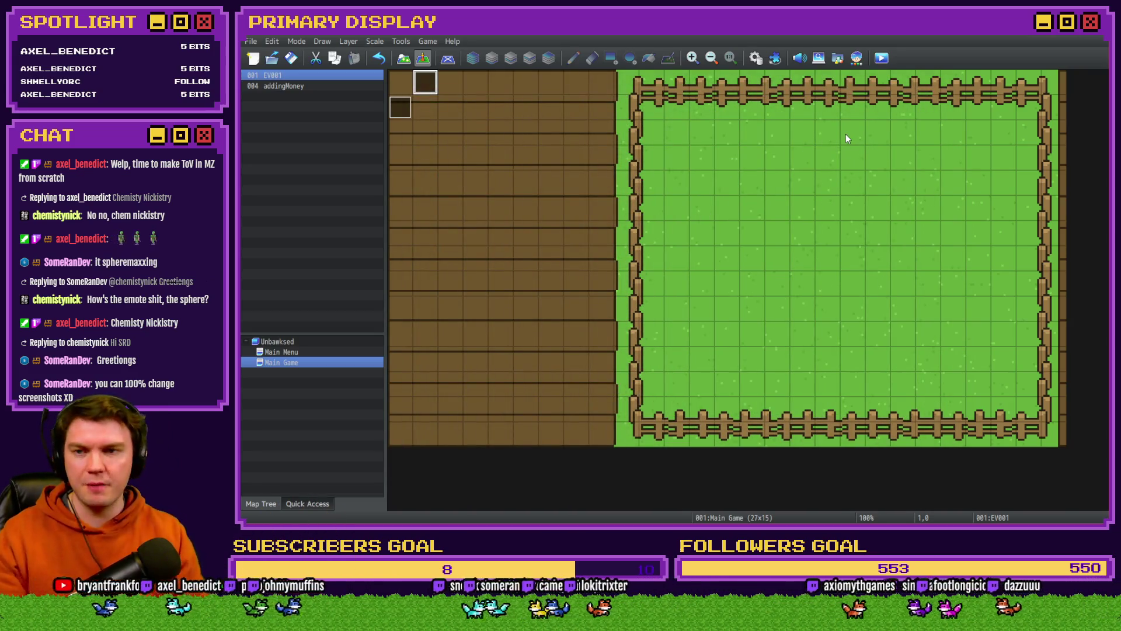
double_click(422, 80)
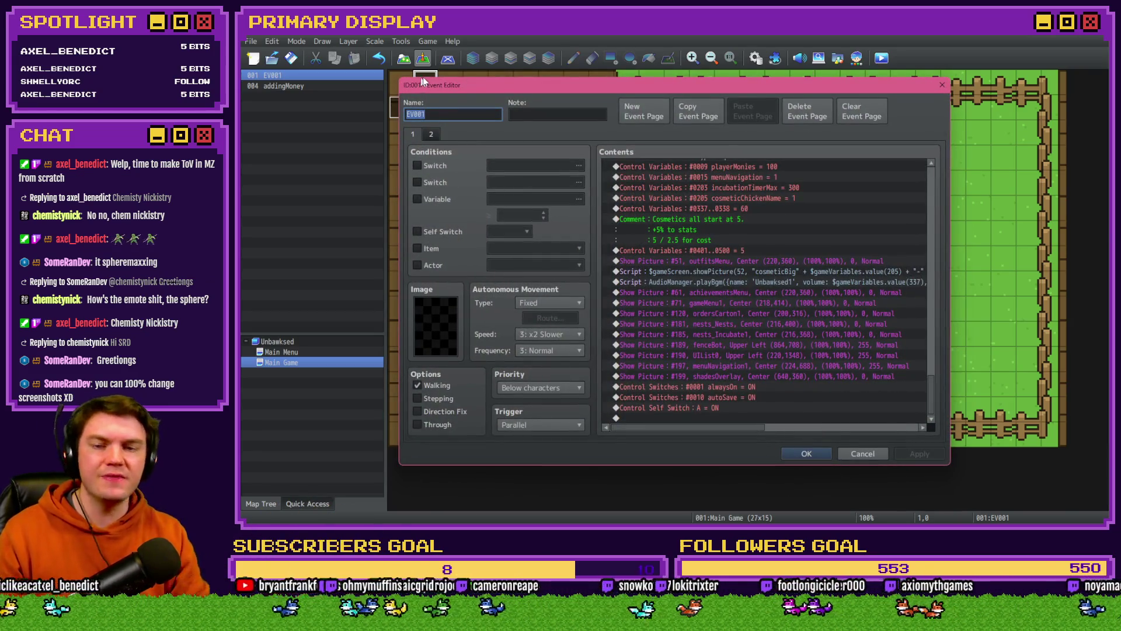
key("Escape")
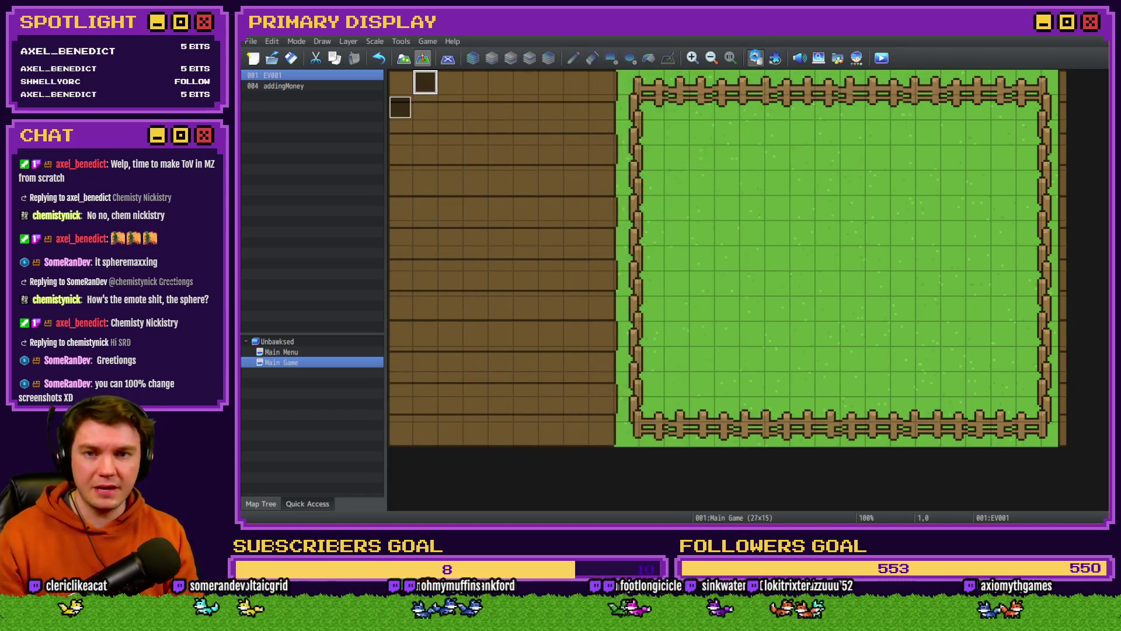
Step: View the randomChickenSounds common event in the Database, then close the Unbawksed project, answering the save prompt
left_click(756, 58)
left_click(412, 290)
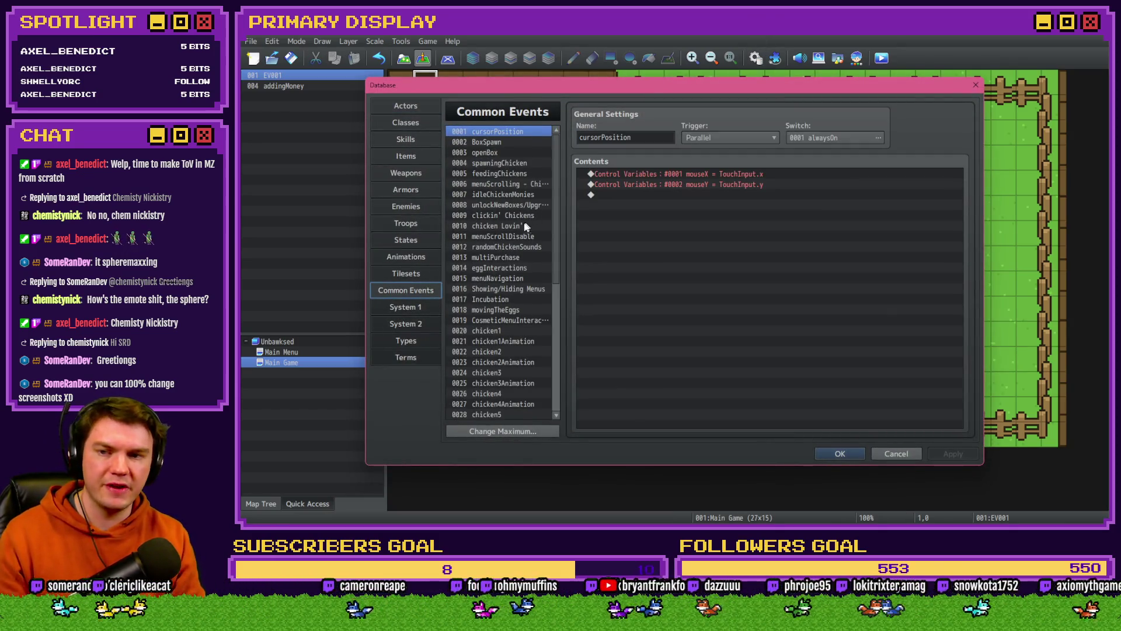
left_click(519, 247)
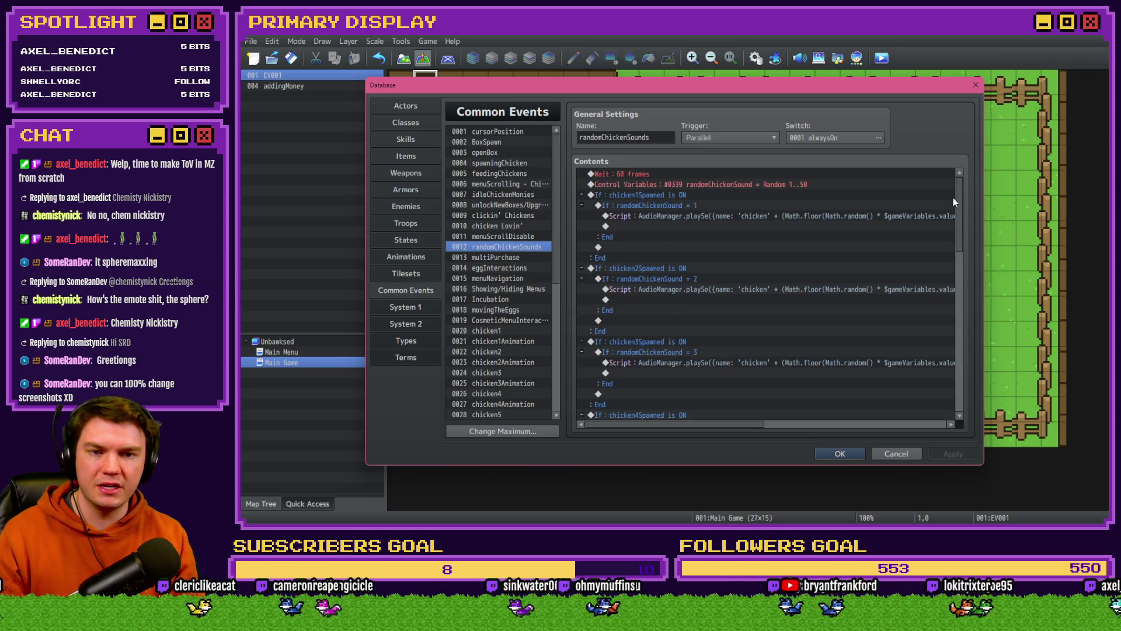
left_click_drag(960, 197, 962, 306)
left_click(841, 454)
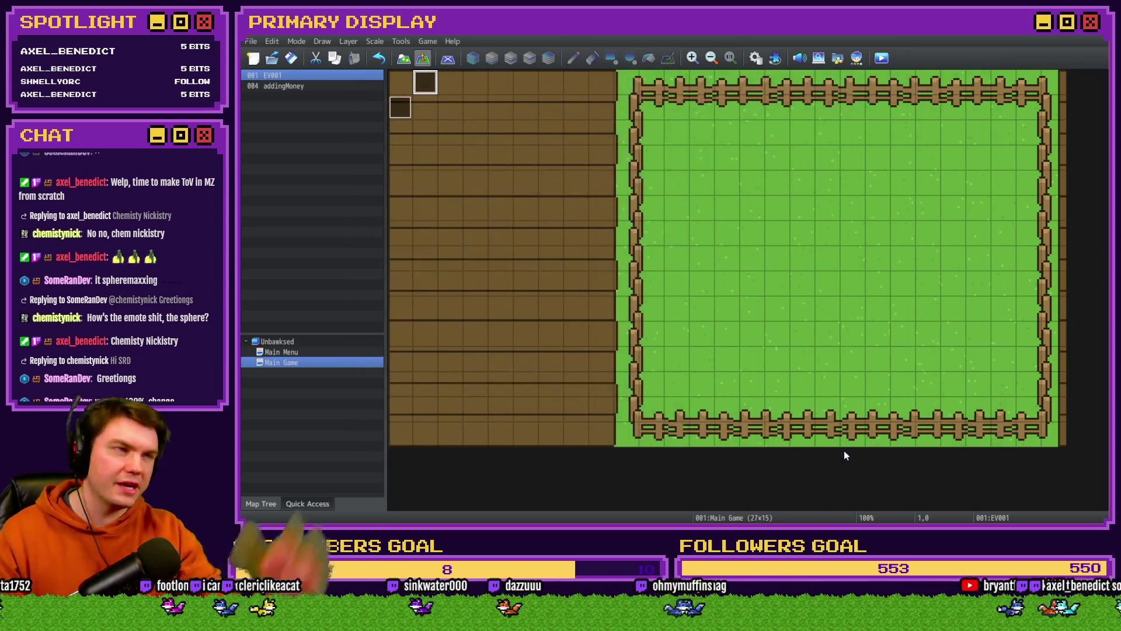
left_click(756, 58)
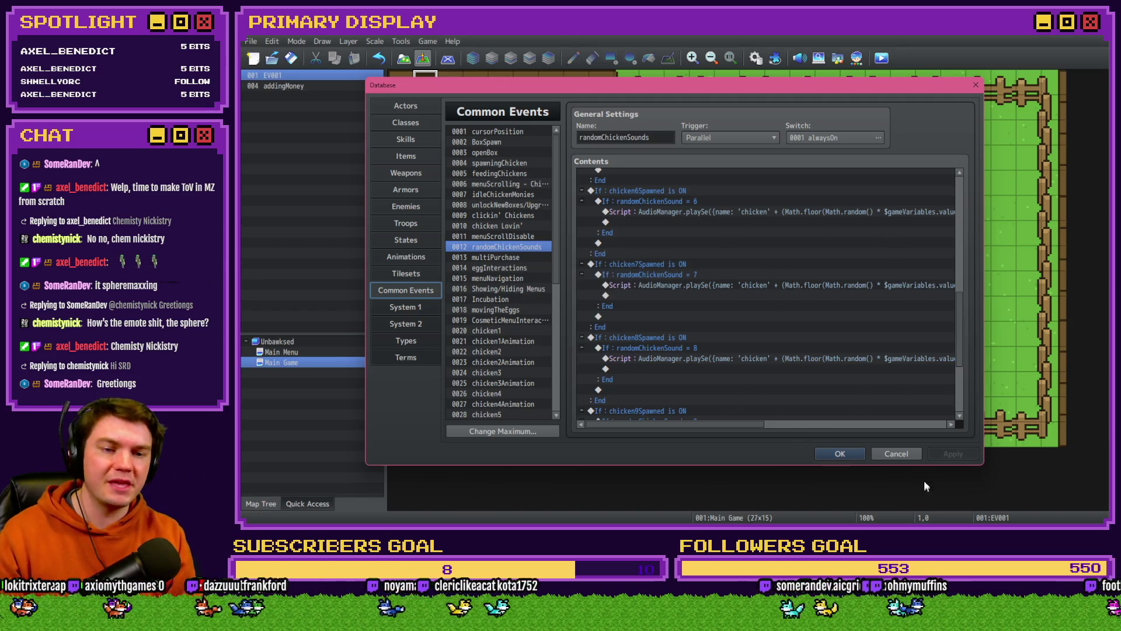
left_click(906, 453)
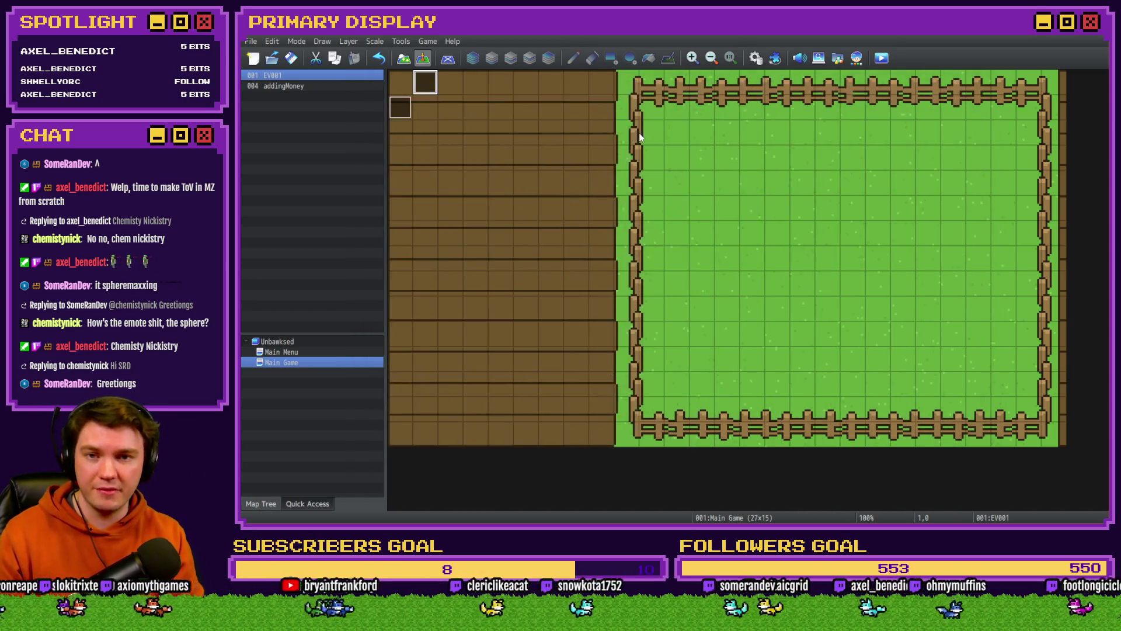
left_click(1100, 37)
left_click(710, 300)
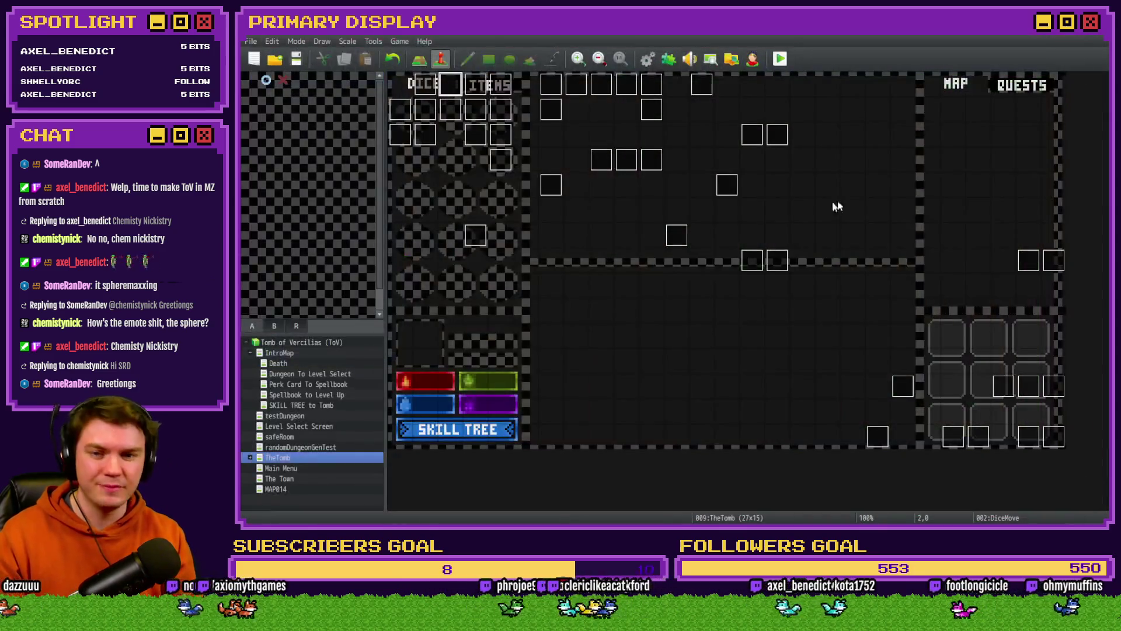
Step: Check DiceMove's seventh page, reopen and close the event, then open the project Database
double_click(460, 90)
left_click(528, 135)
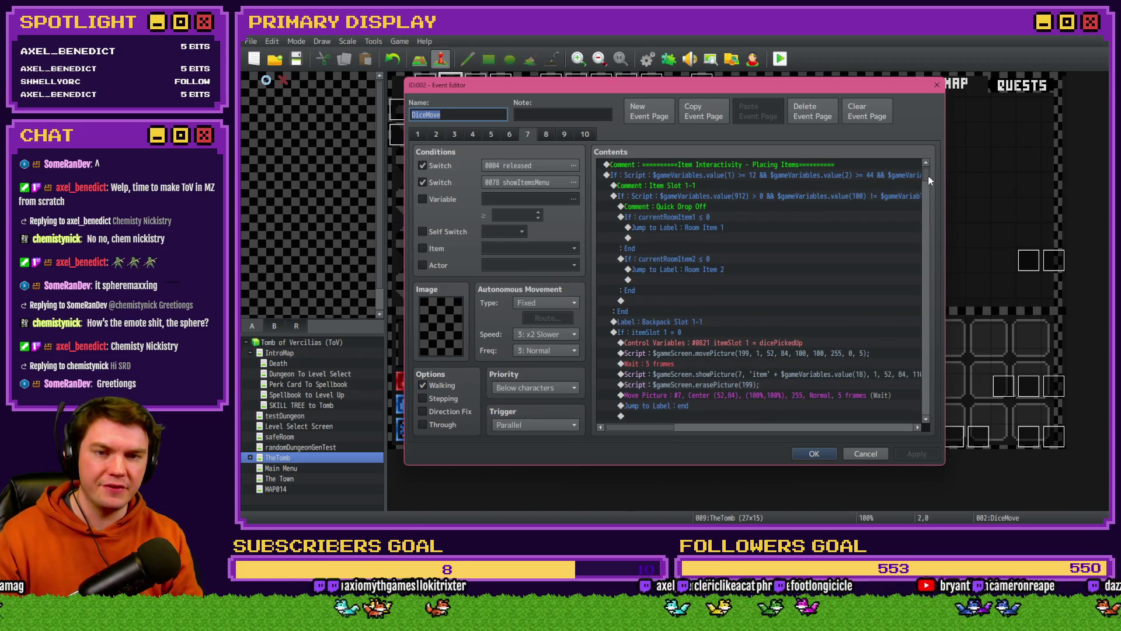
scroll(930, 181, "down", 15)
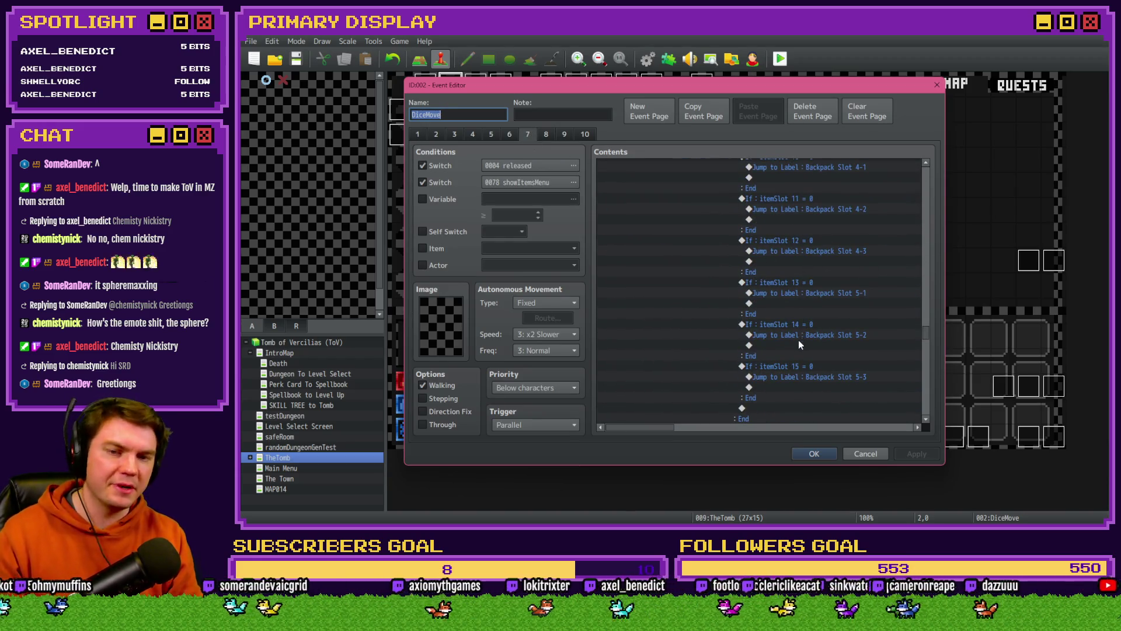
left_click(806, 457)
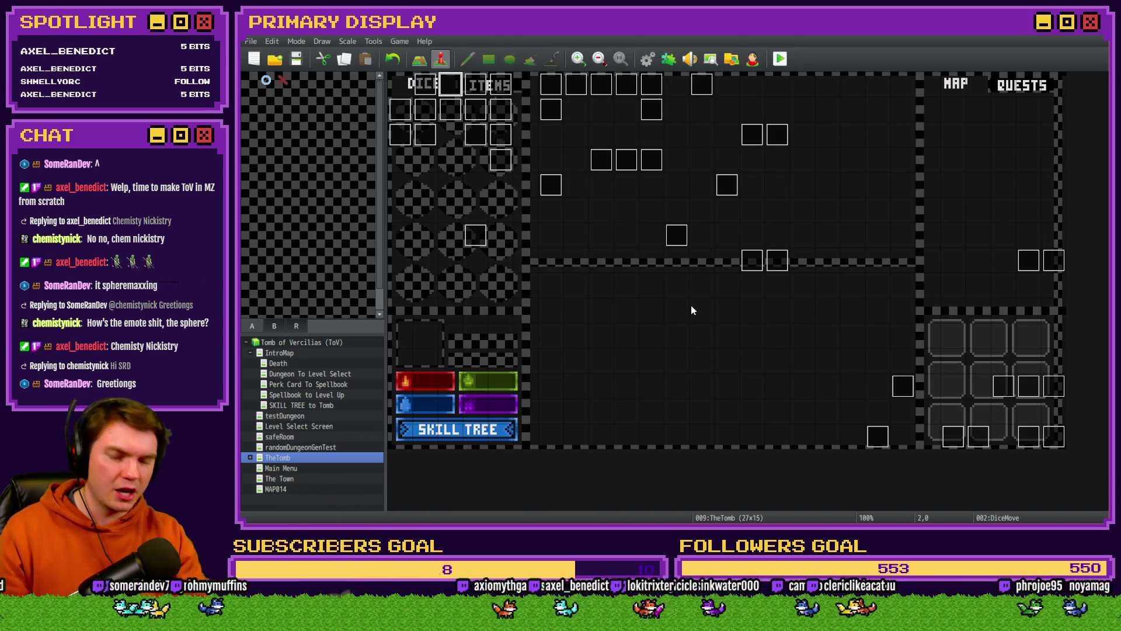
double_click(452, 88)
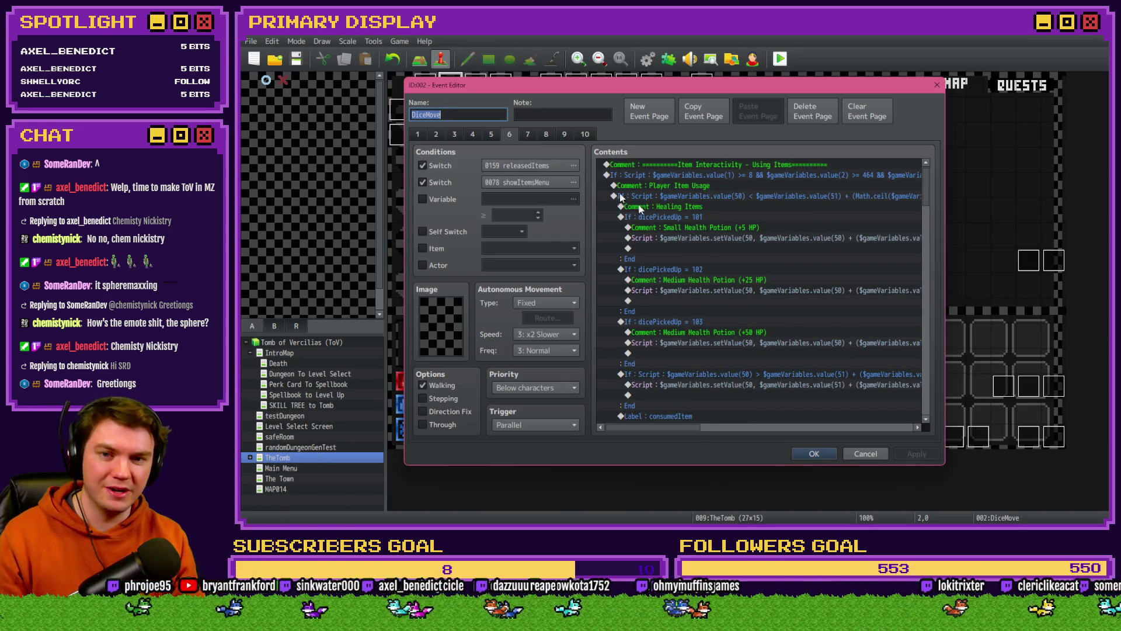
left_click(824, 453)
left_click(648, 58)
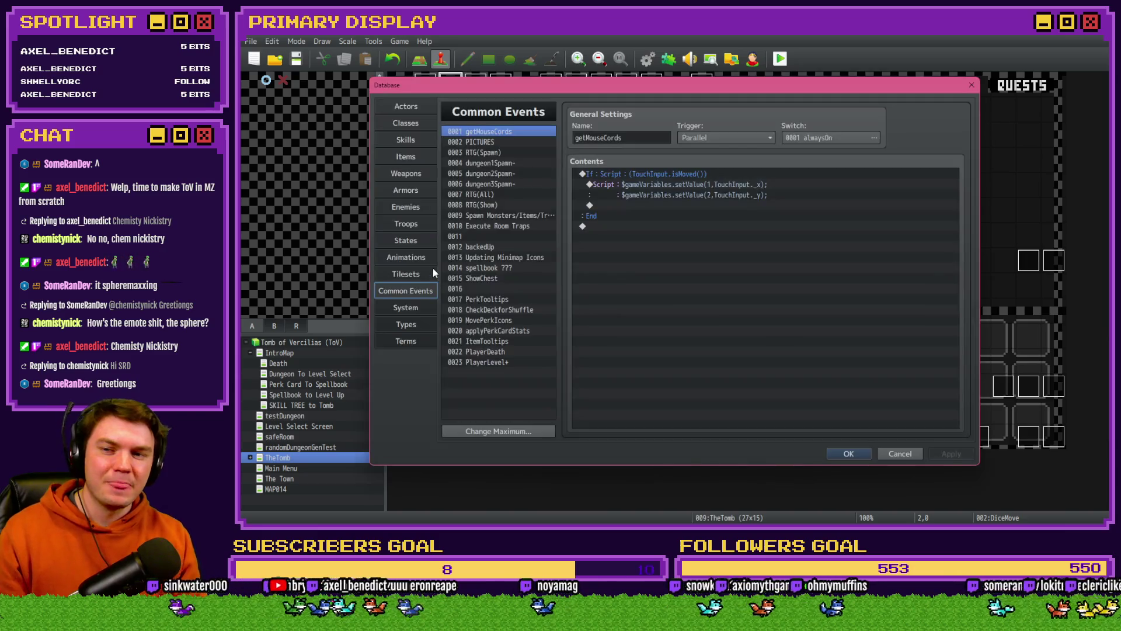
Step: View the dungeon3Spawn- common event, then close the Database to return to TheTomb map
left_click(502, 184)
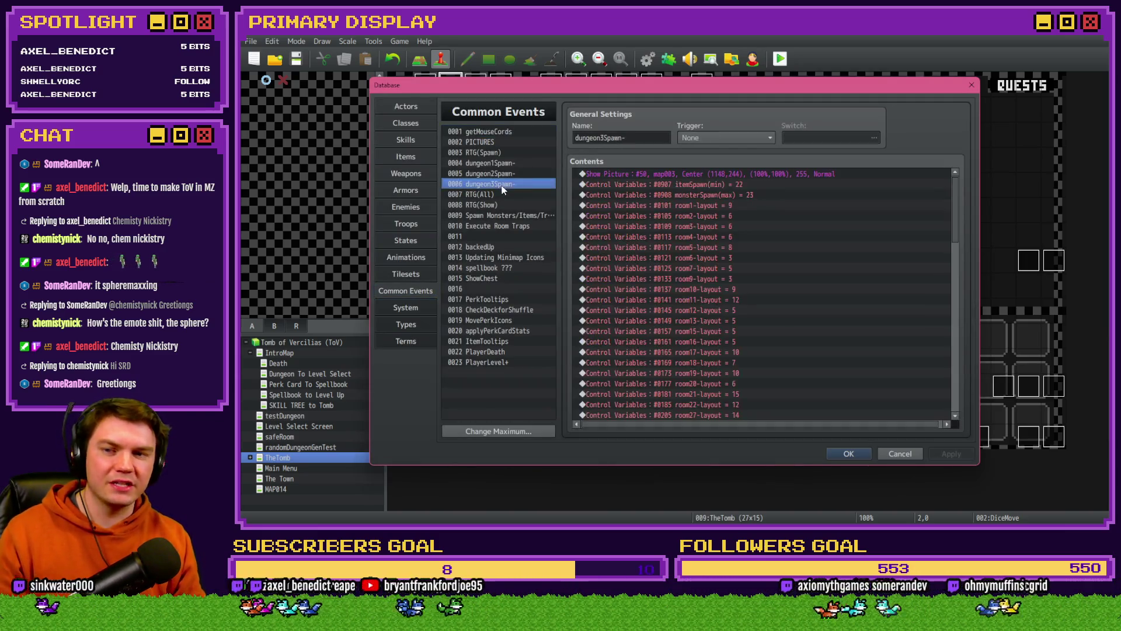
left_click(847, 454)
left_click(648, 58)
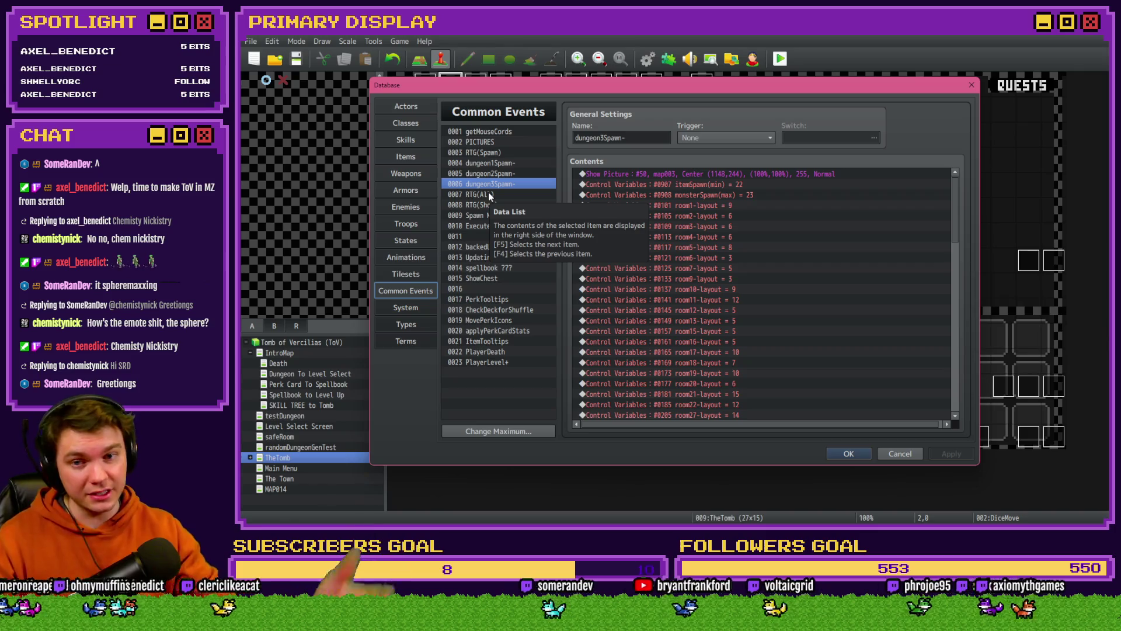
left_click(910, 455)
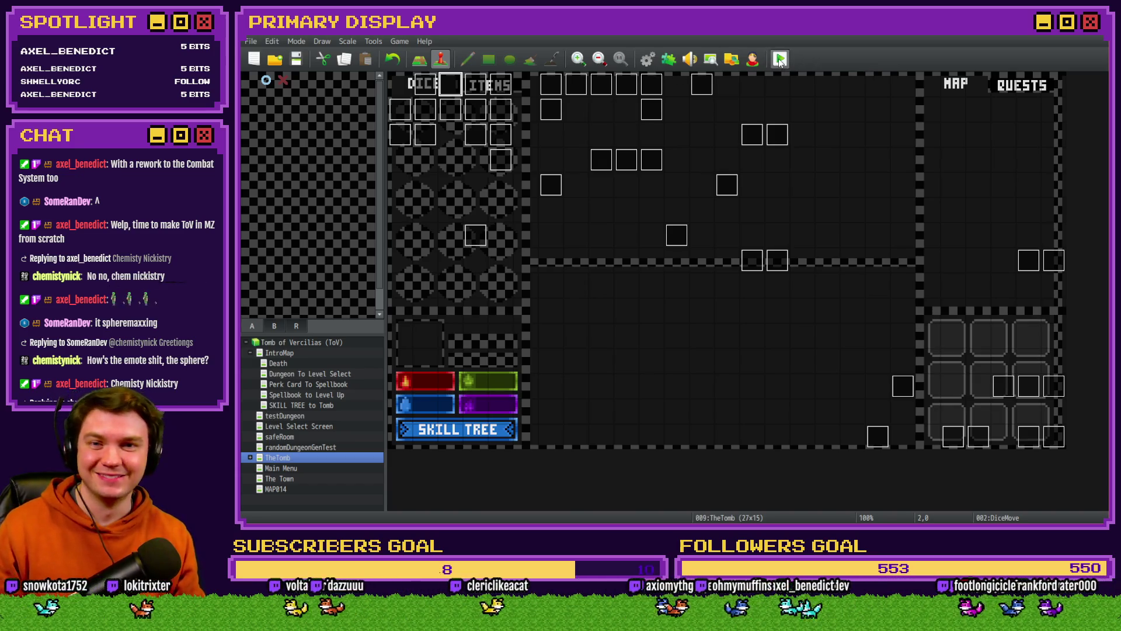
Step: Save and playtest the game, picking the Spiked Pauldron perk and showing the items inventory
key("alt+F4")
left_click(629, 294)
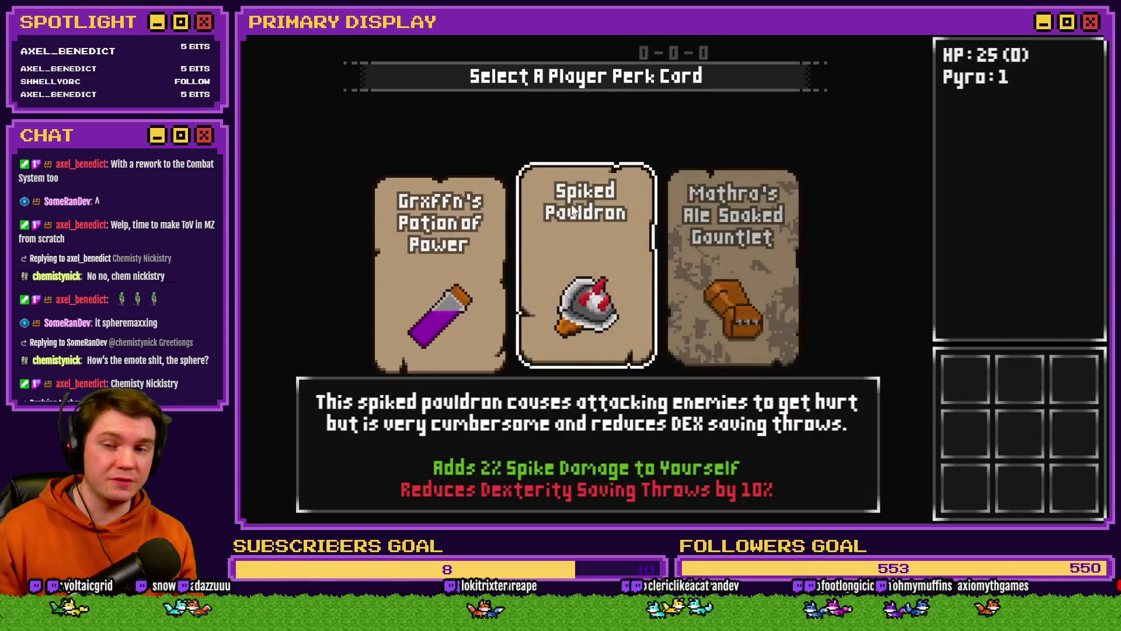
left_click(587, 198)
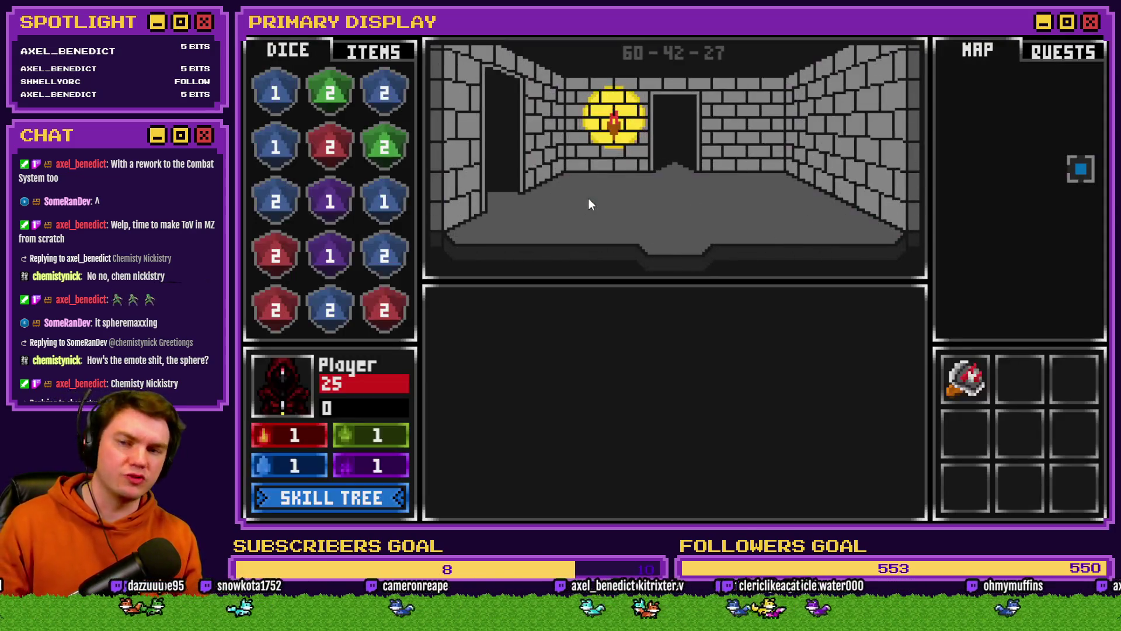
left_click(380, 51)
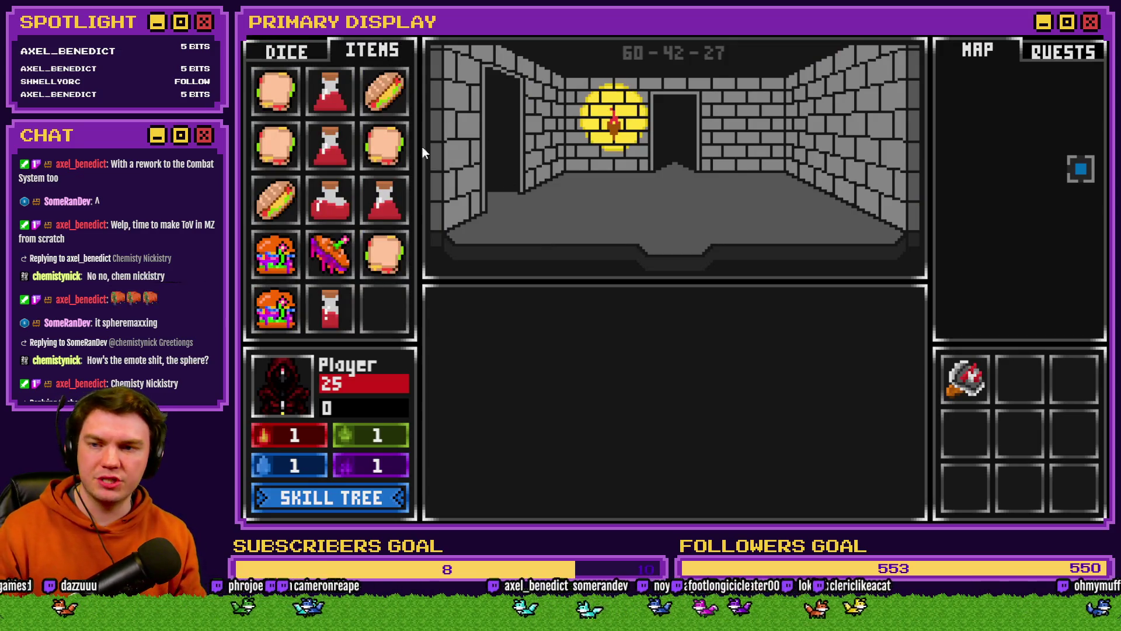
Step: Feed two random sandwiches to the player, then bring up the debug window
mouse_move(381, 151)
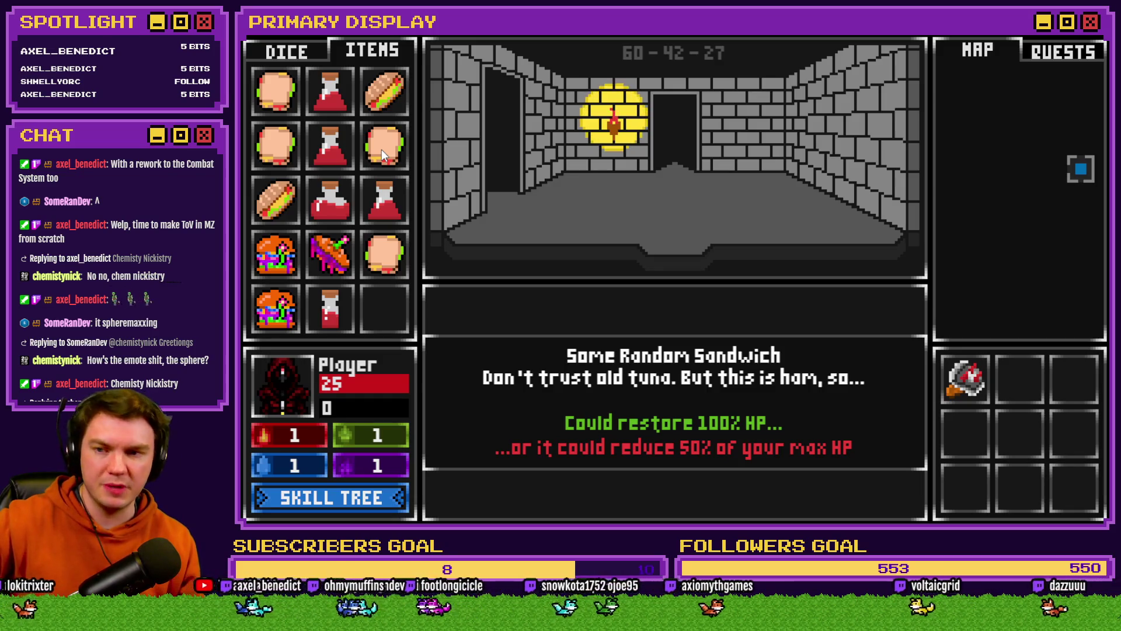
mouse_move(387, 150)
left_mouse_down()
mouse_move(388, 315)
mouse_move(289, 393)
left_mouse_up()
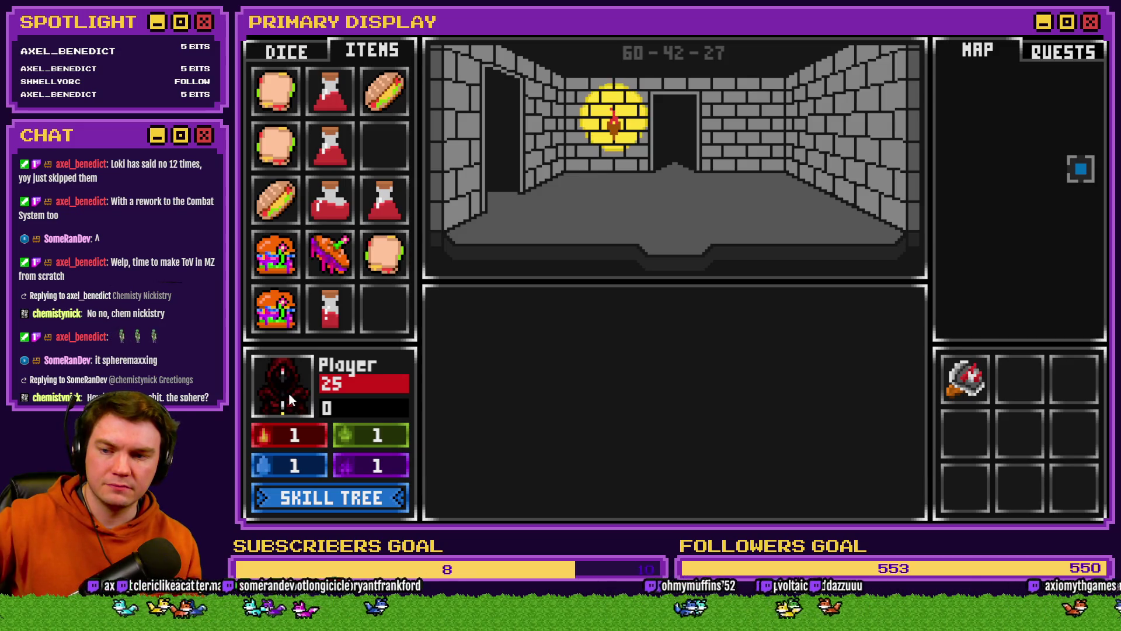
mouse_move(400, 259)
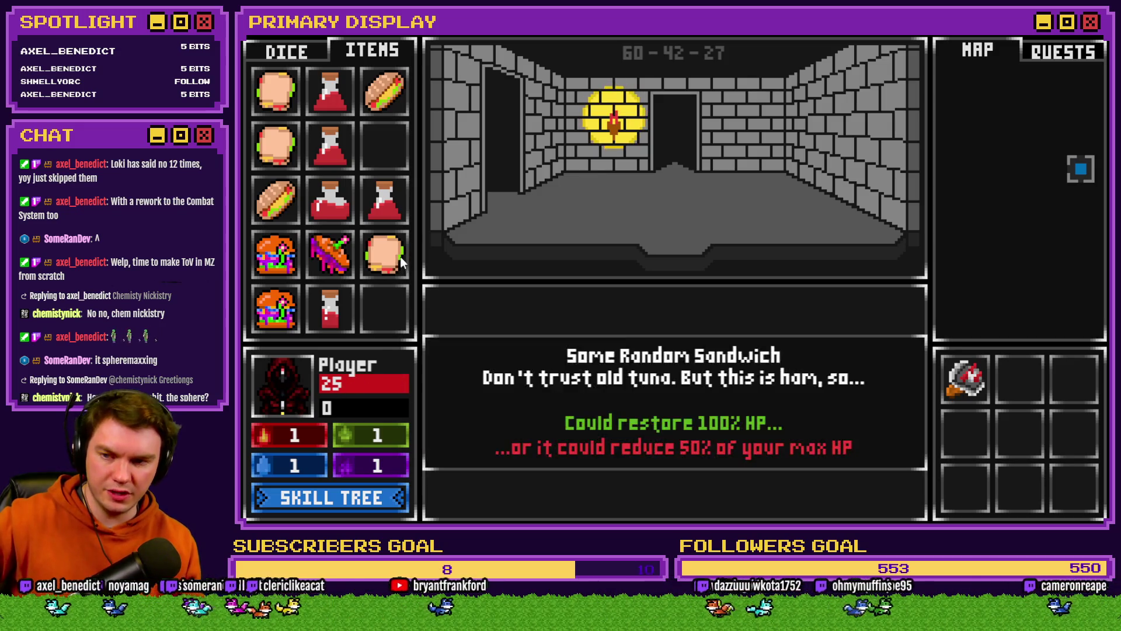
left_click_drag(393, 260, 293, 386)
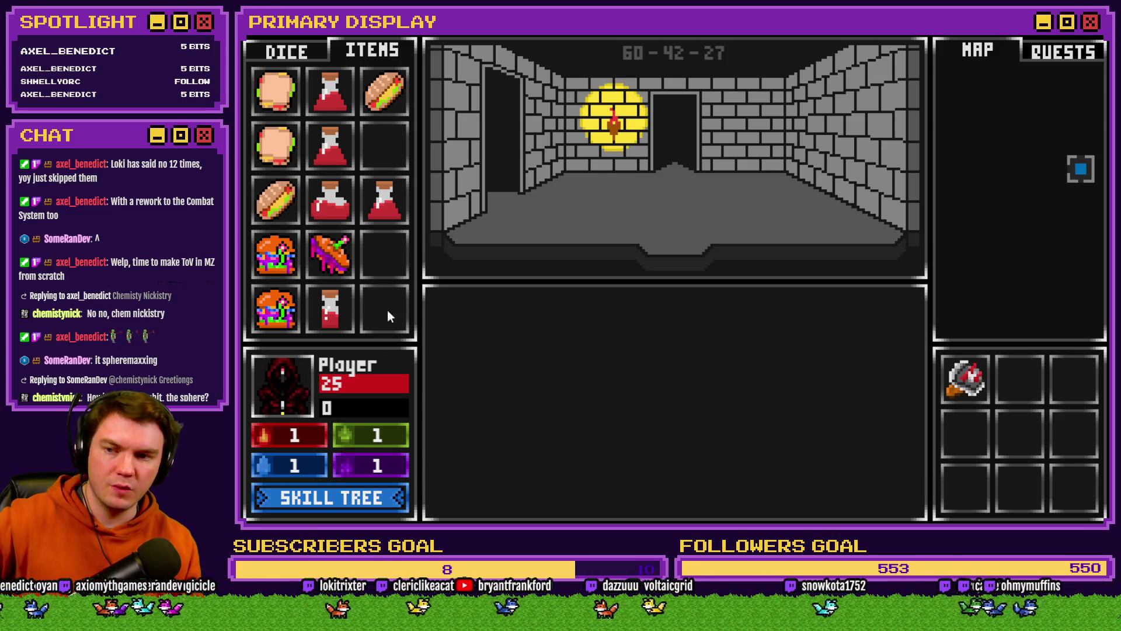
mouse_move(383, 208)
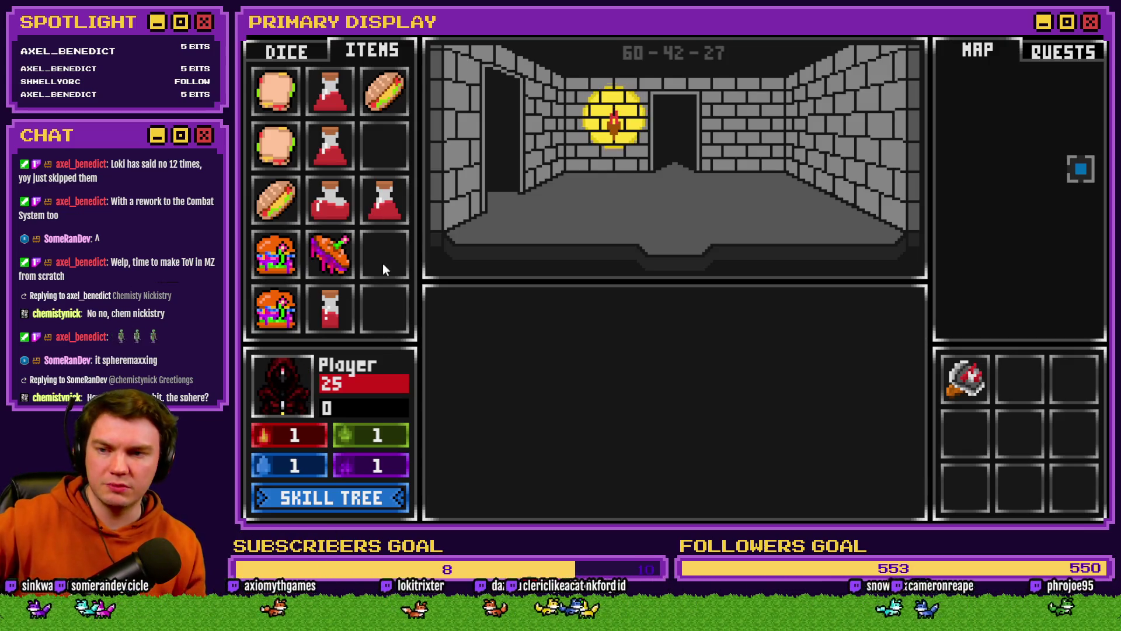
mouse_move(282, 208)
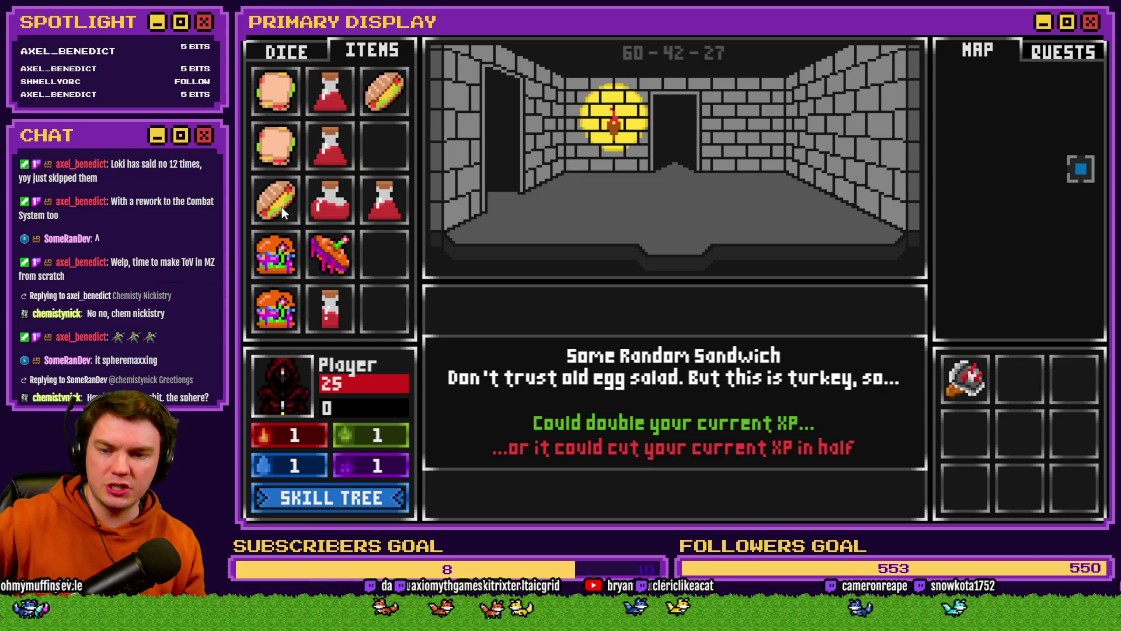
key("F9")
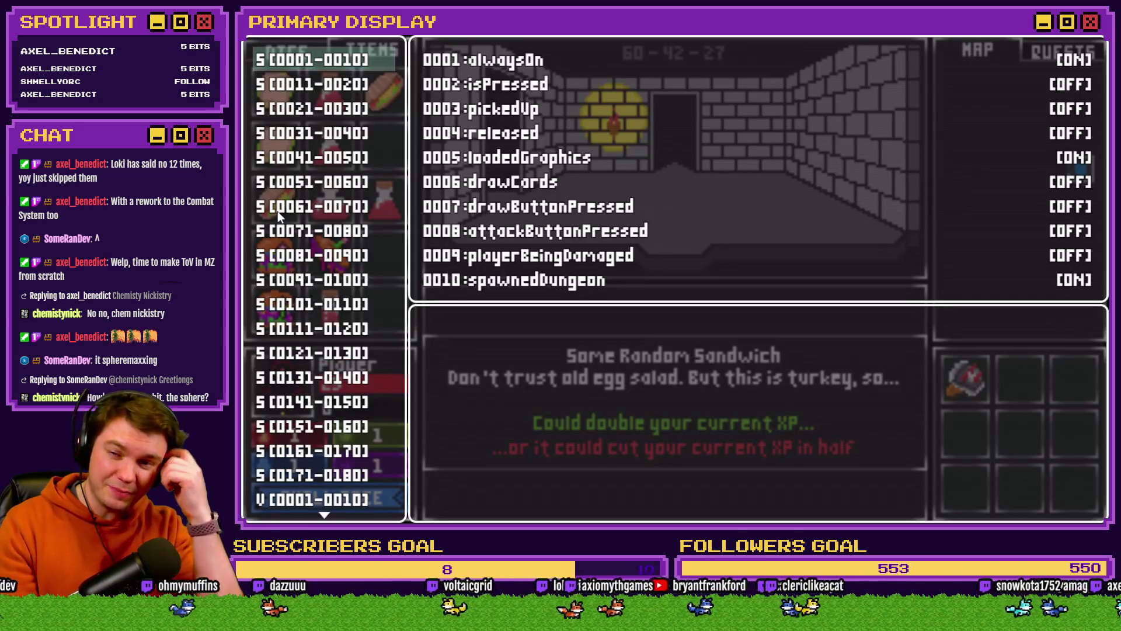
Step: Set variable 0048 playerXP to 10 in the debug window and close it
key("Down")
key("Down")
key("Down")
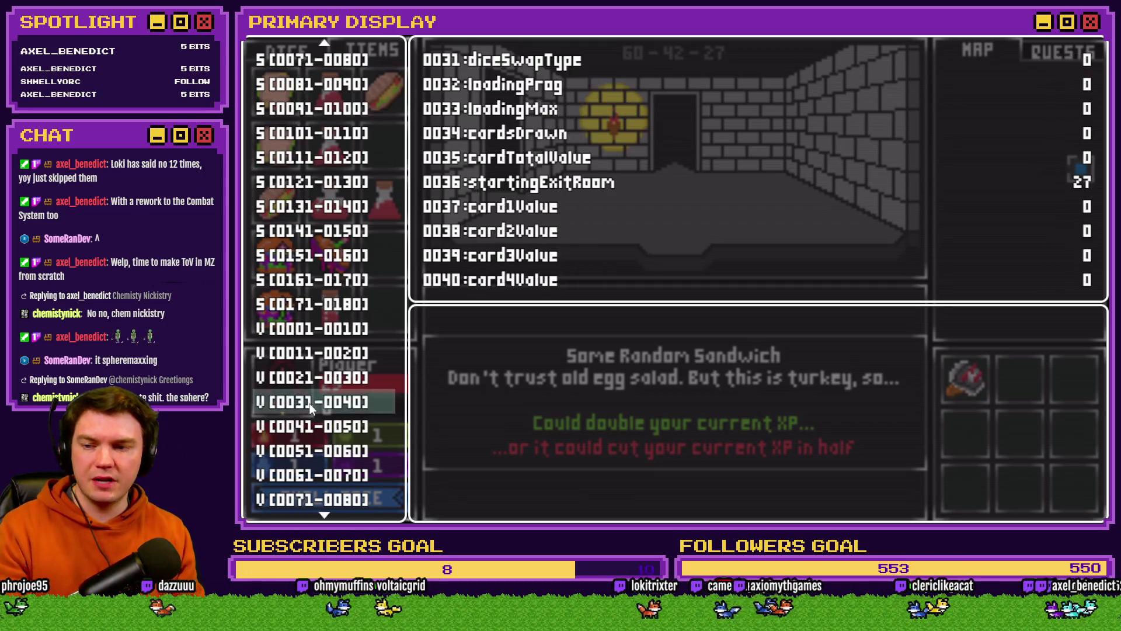
key("Up")
key("Down")
key("Down")
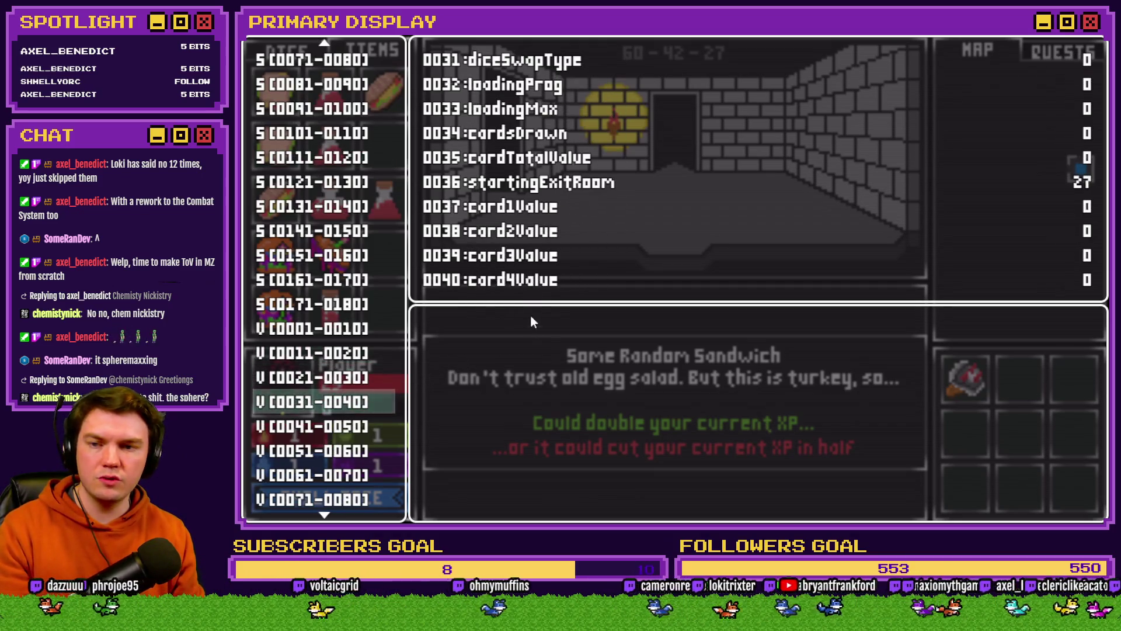
key("Return")
key("Down")
key("Down")
key("Down")
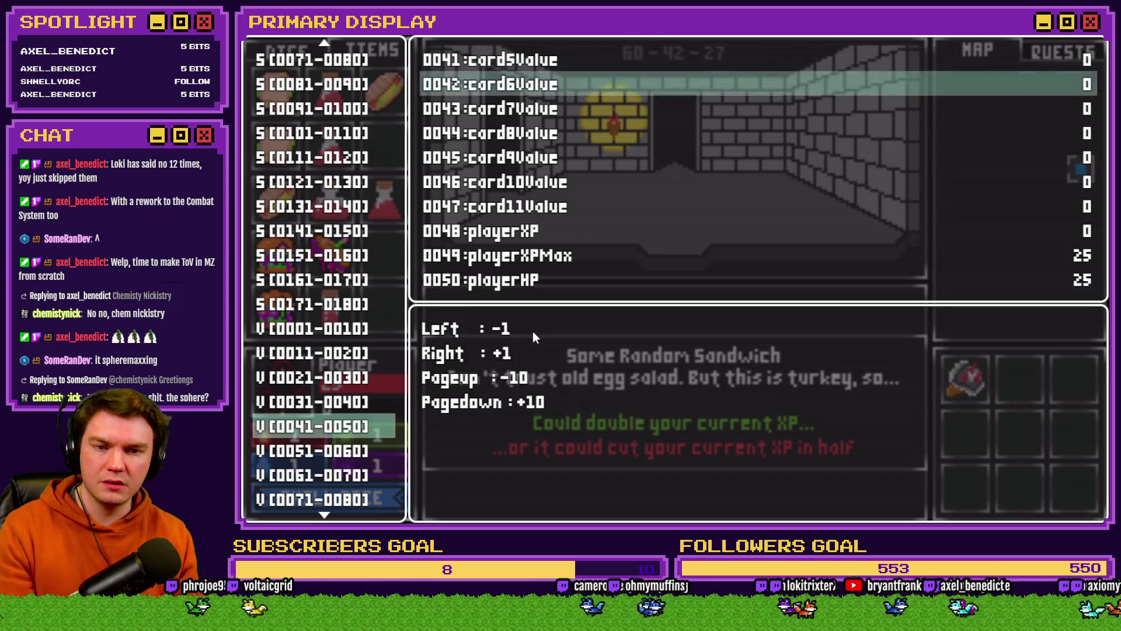
key("Down")
key("Down")
key("Down")
key("Page_Down")
key("Escape")
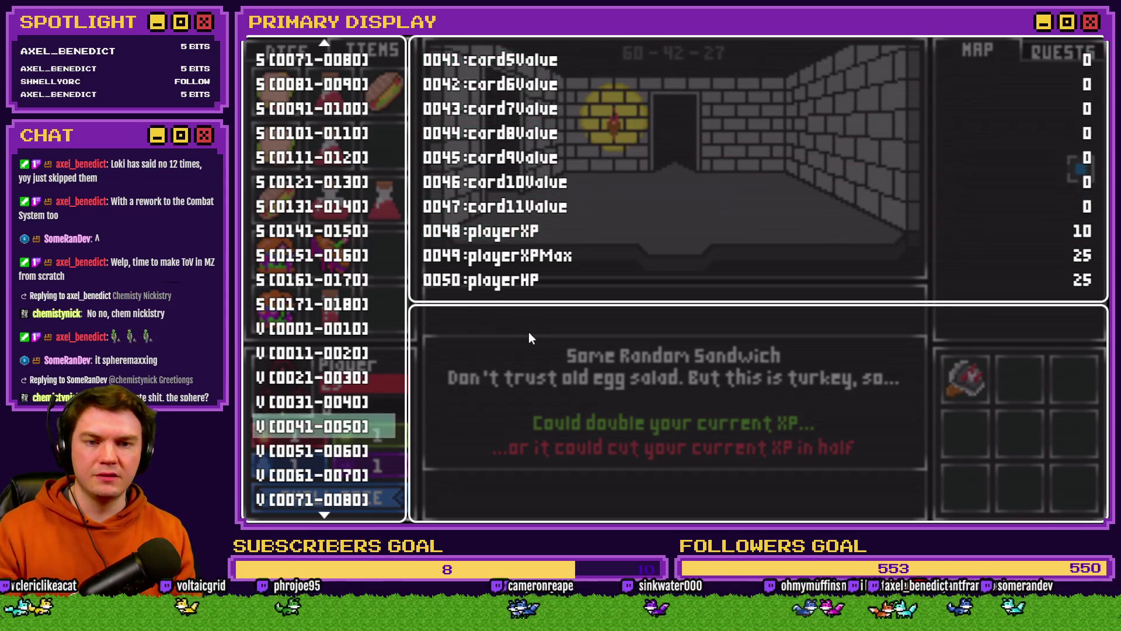
key("Escape")
Step: Feed two sandwiches, including the hotdog sandwich, to the player to test XP
left_click_drag(286, 201, 292, 400)
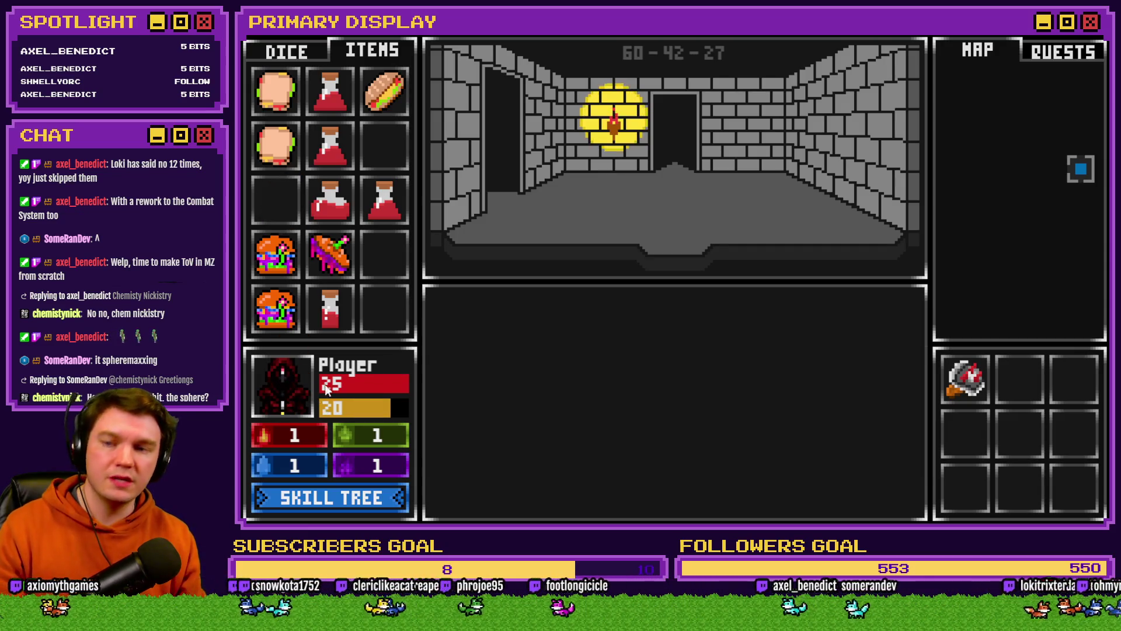
mouse_move(384, 91)
mouse_move(385, 90)
left_mouse_down()
mouse_move(275, 321)
mouse_move(292, 397)
left_mouse_up()
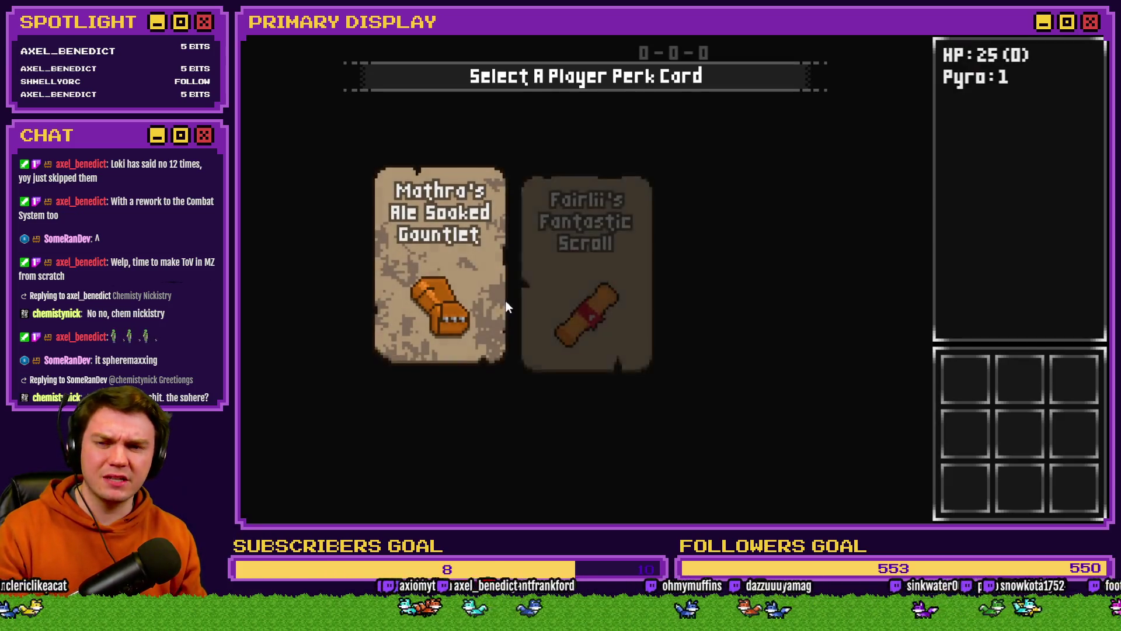
Step: Take the potion perk, show the items inventory, and try dragging a sandwich
mouse_move(591, 289)
left_click(722, 272)
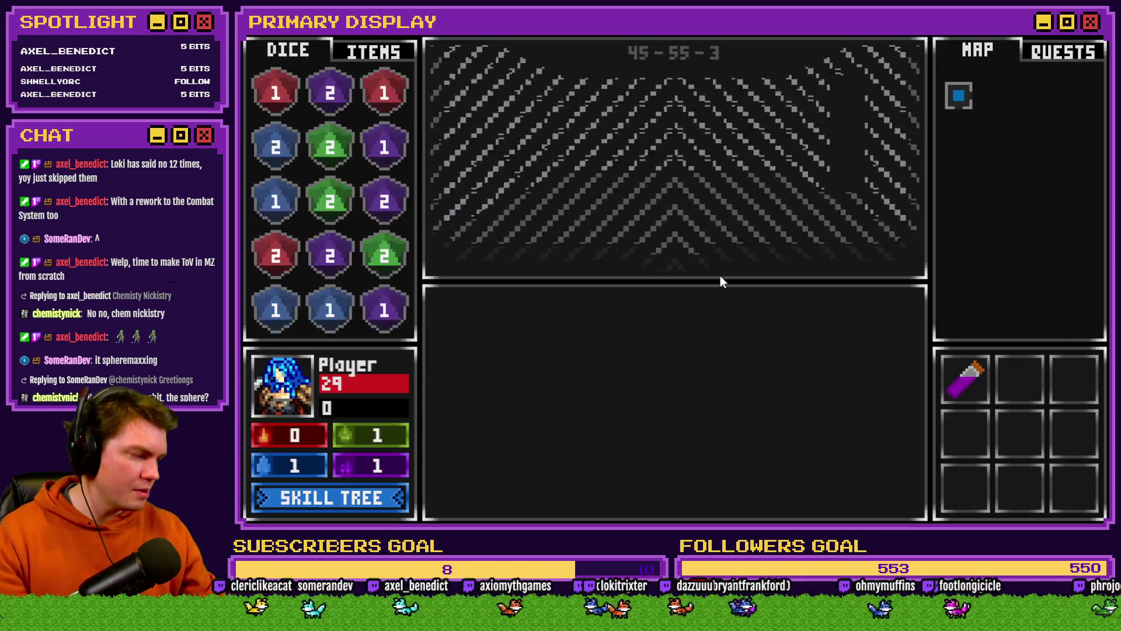
left_click(373, 52)
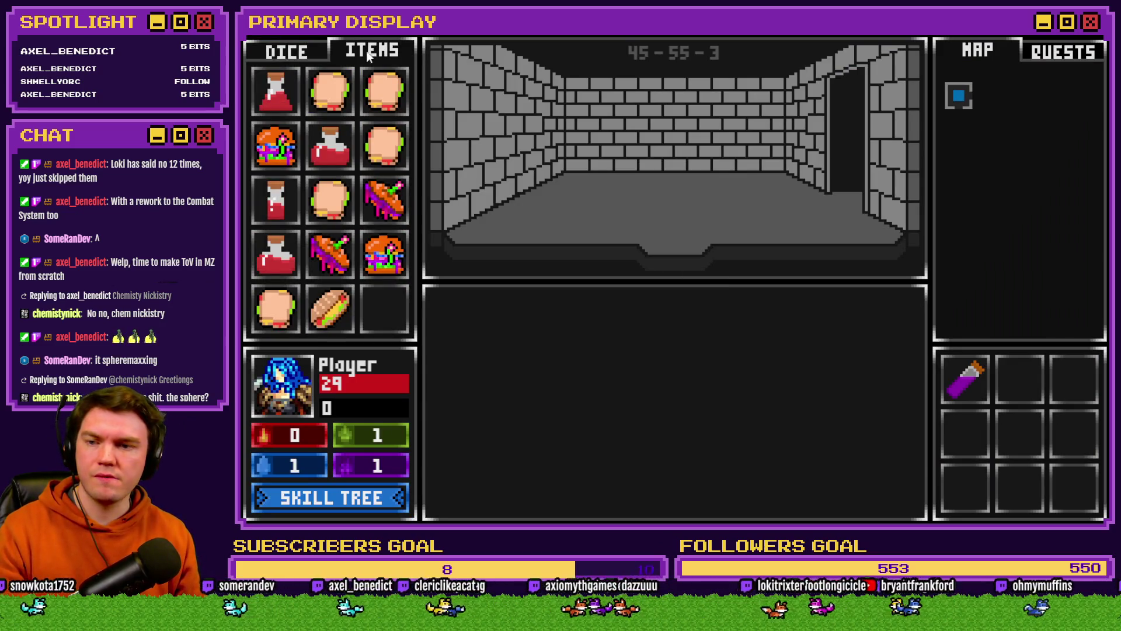
mouse_move(328, 310)
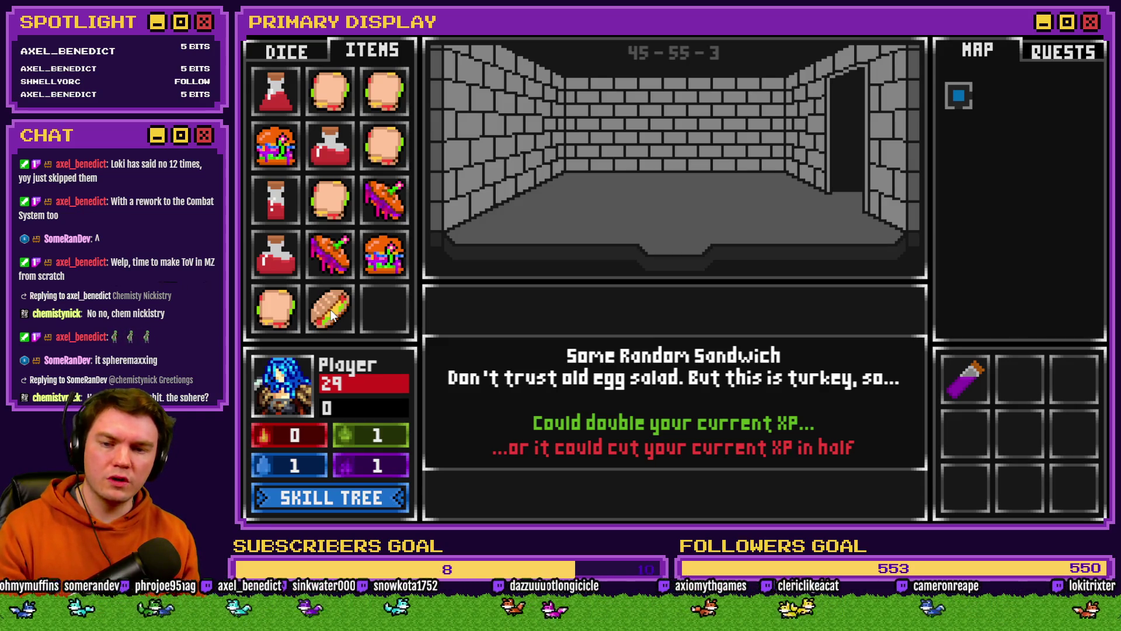
mouse_move(331, 316)
left_mouse_down()
mouse_move(281, 375)
mouse_move(320, 340)
mouse_move(323, 315)
left_mouse_up()
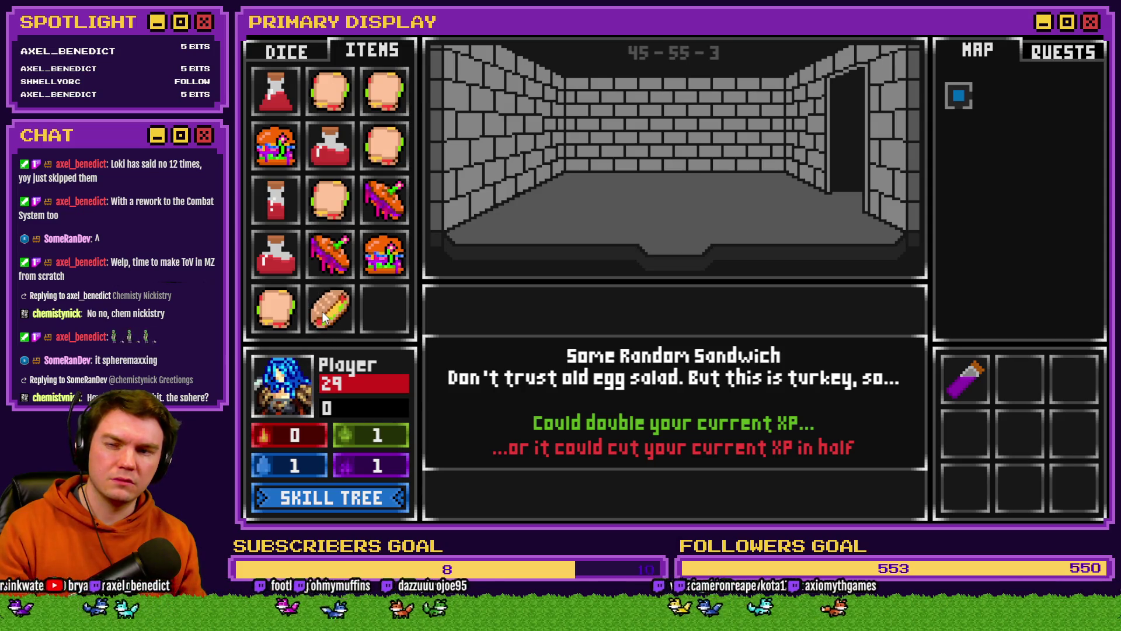
Step: Raise playerXP to 10 in the debug window, then feed a sandwich to the player
key("F9")
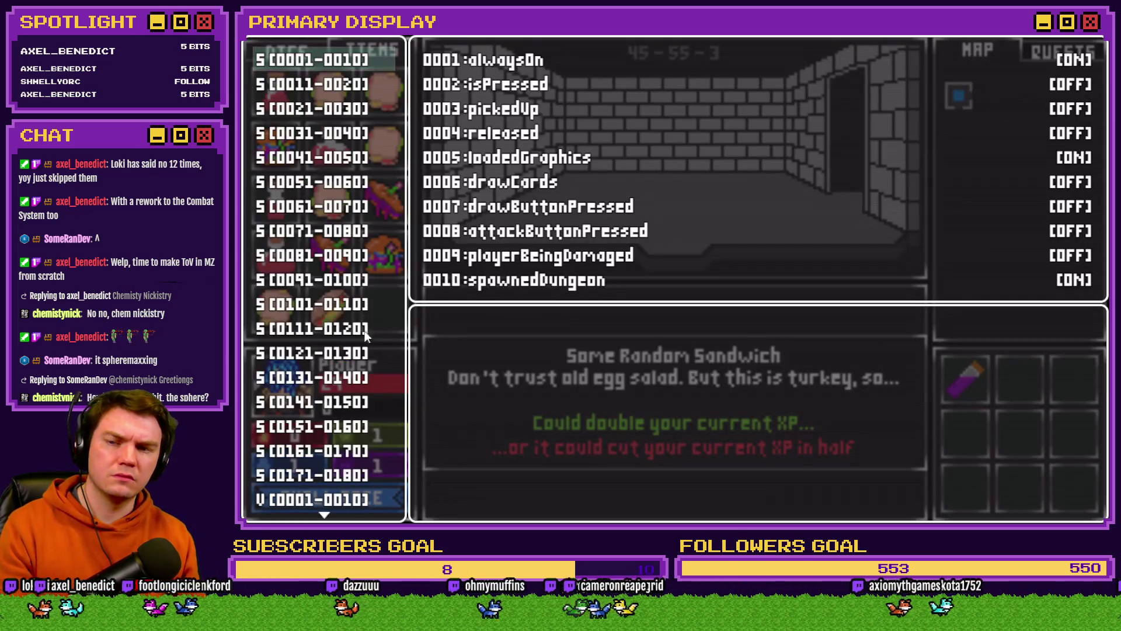
key("Down")
key("Down")
key("Down")
key("Down")
key("Down")
key("Down")
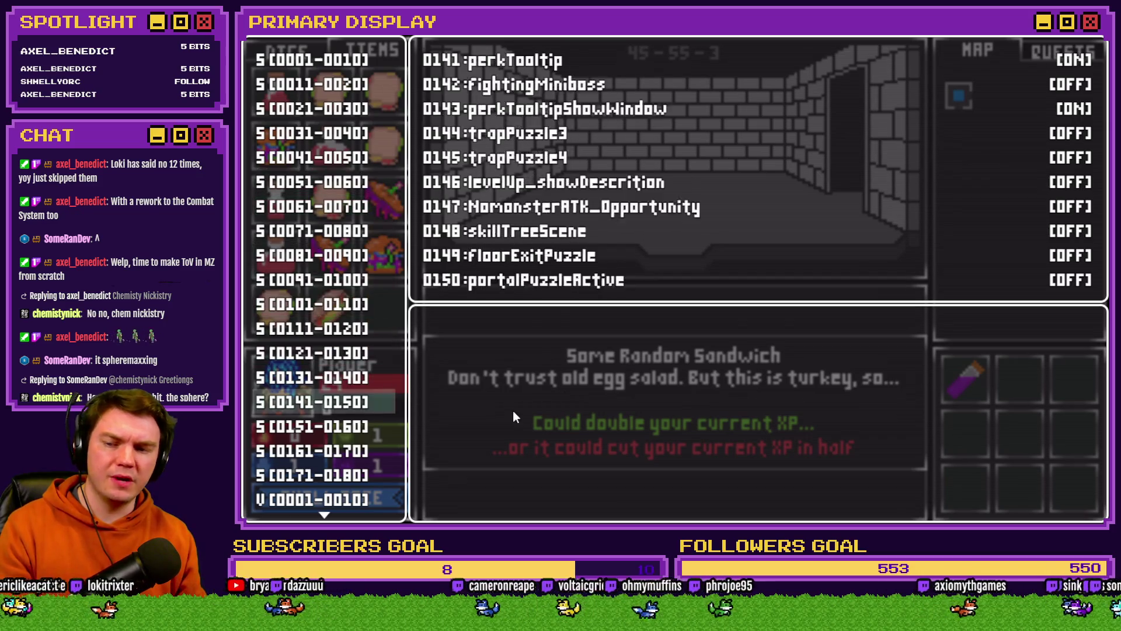
key("Down")
key("Down")
key("Down")
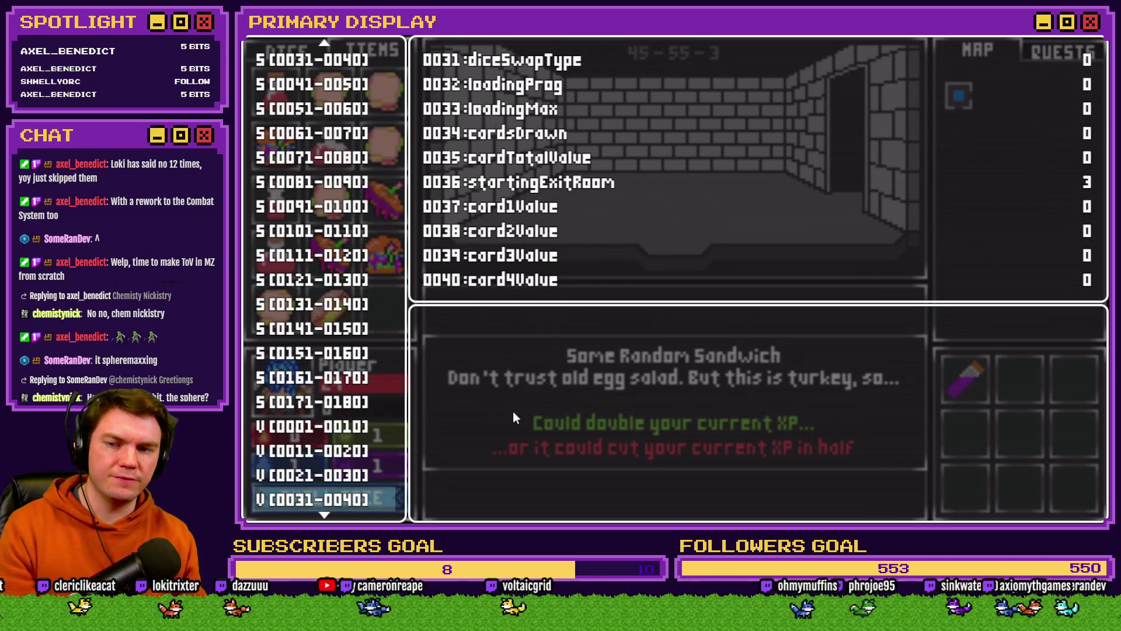
key("Return")
key("Up")
key("Up")
key("Up")
key("Page_Down")
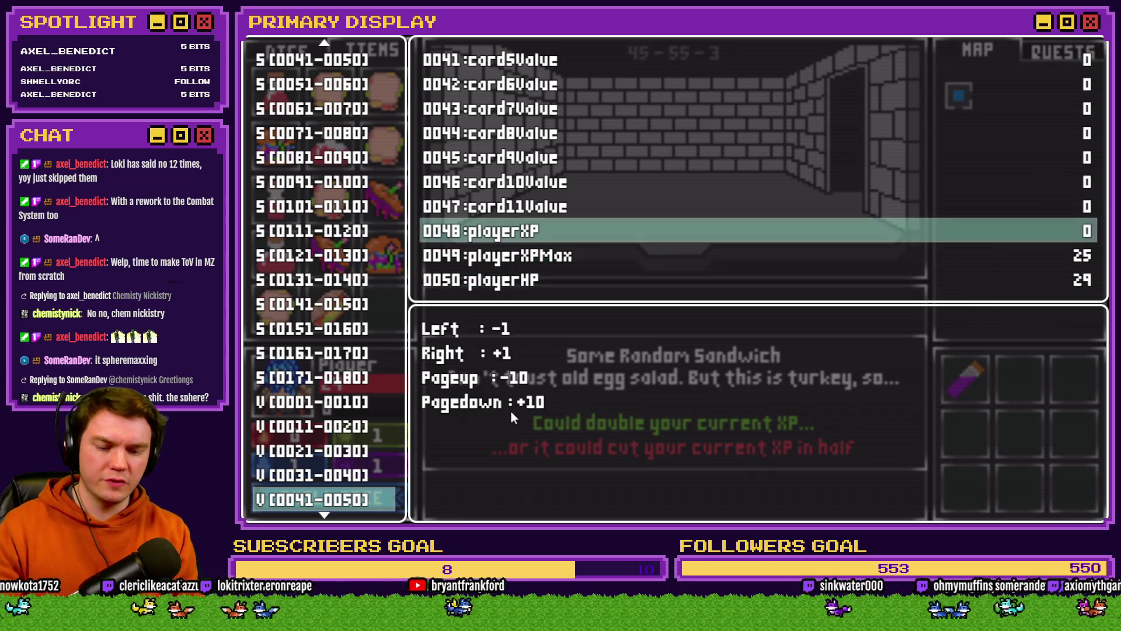
key("Escape")
key("Escape")
left_click_drag(330, 310, 304, 396)
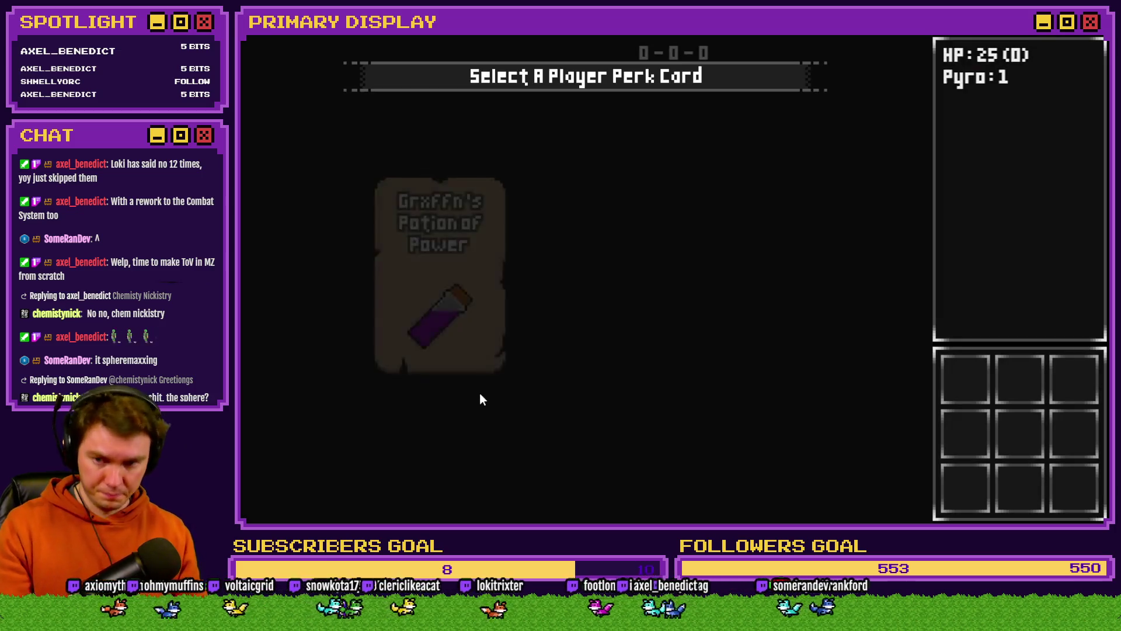
Step: In the next run, pick the potion perk again, revisit the debug variables, and feed another sandwich
left_click(438, 271)
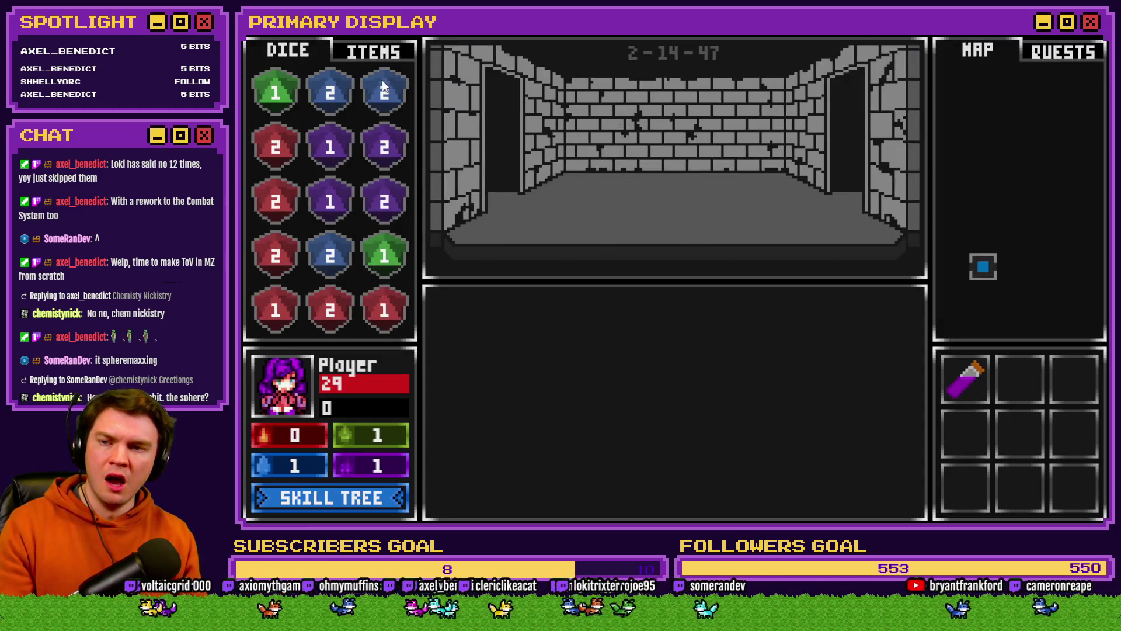
left_click(374, 52)
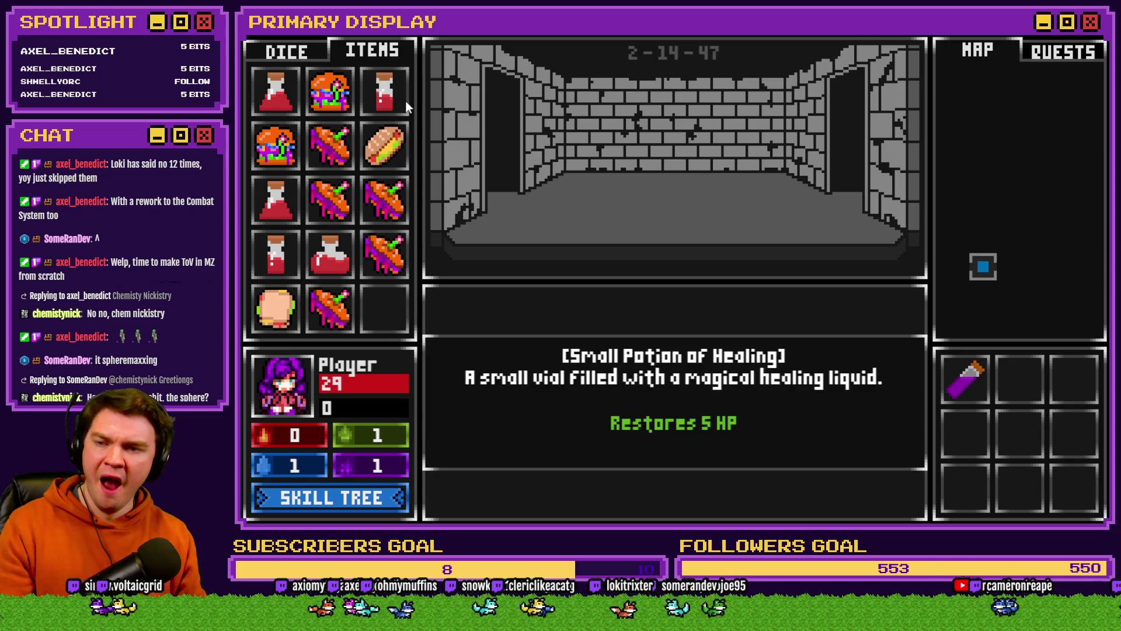
mouse_move(399, 145)
key("F9")
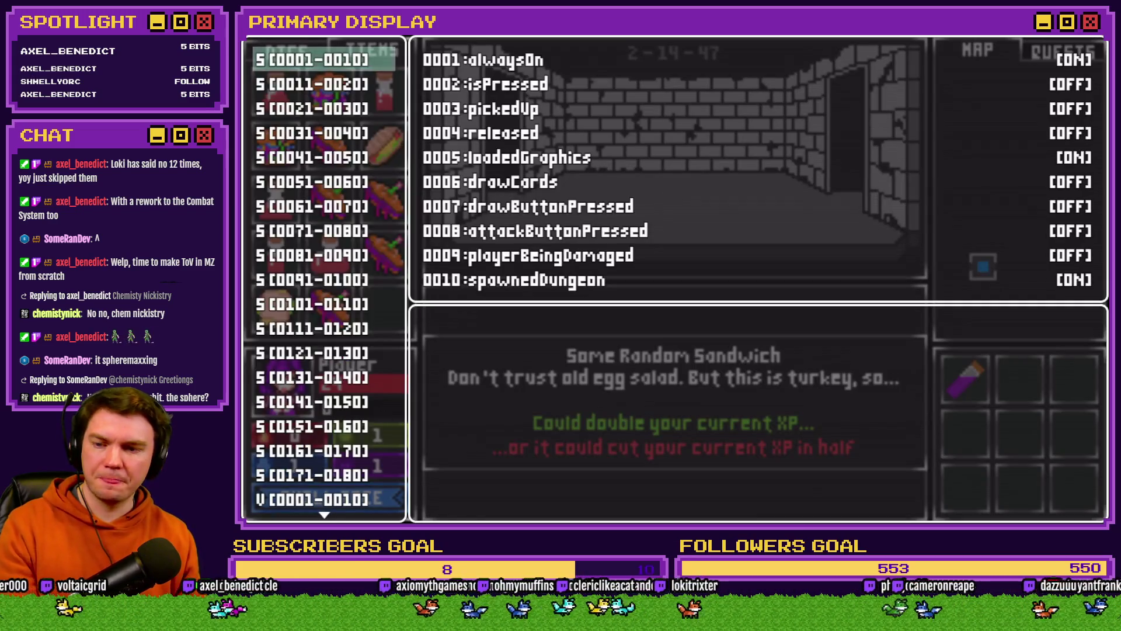
scroll(341, 408, "down", 6)
left_click(342, 403)
key("Down")
key("Down")
key("Return")
key("Up")
key("Up")
key("Up")
key("Escape")
key("Escape")
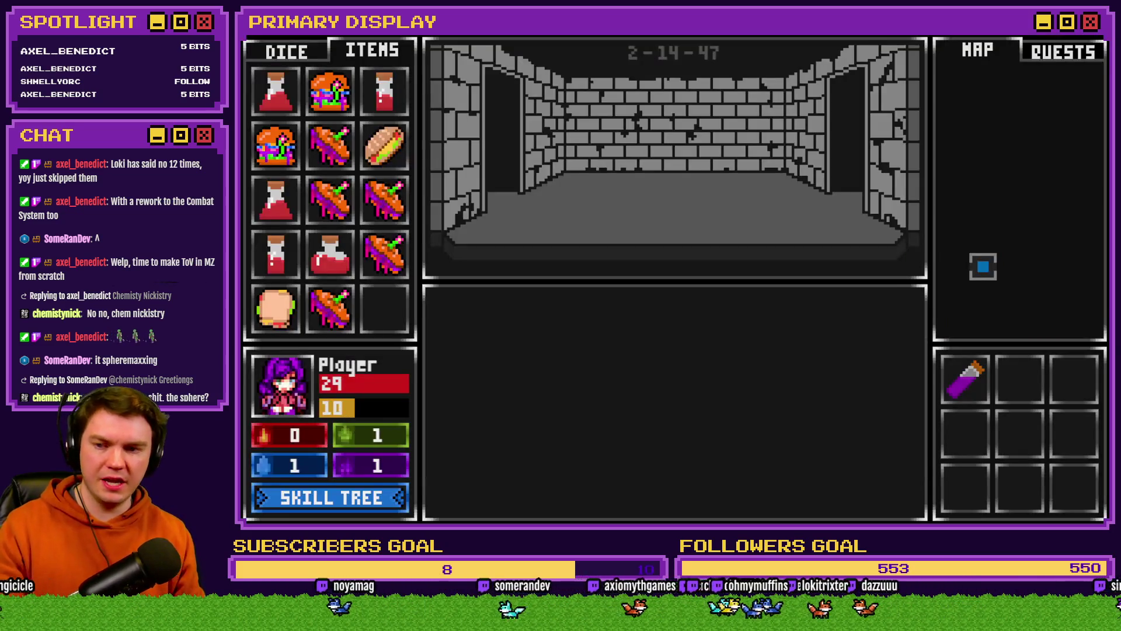
left_click_drag(385, 146, 330, 409)
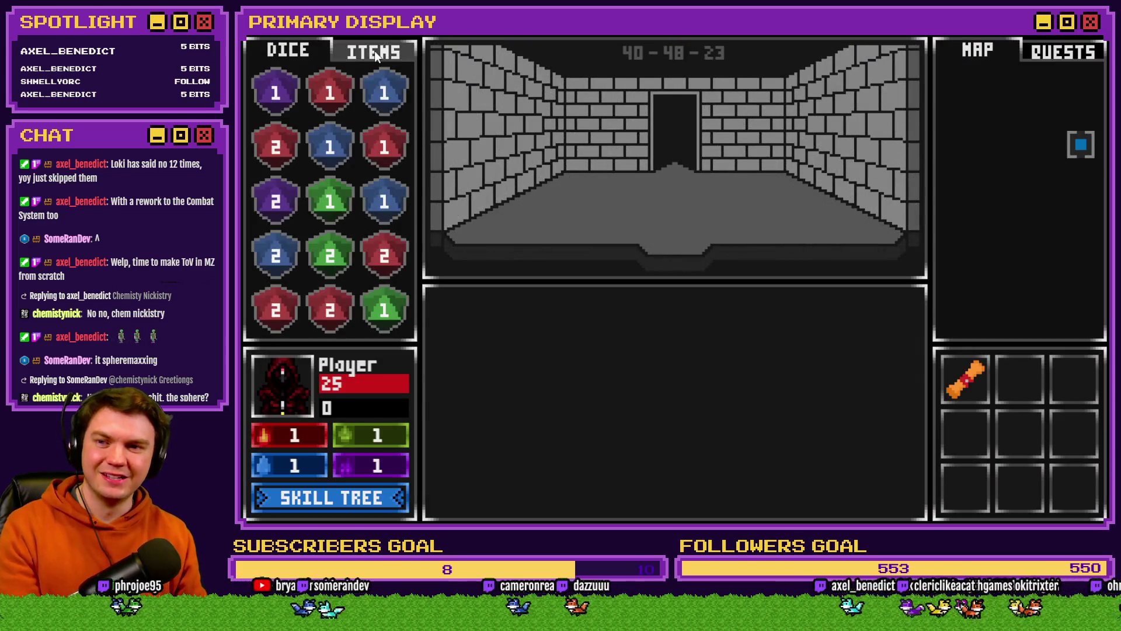
Step: With items shown, set playerXP to 10 in debug and feed the player a sandwich
left_click(373, 50)
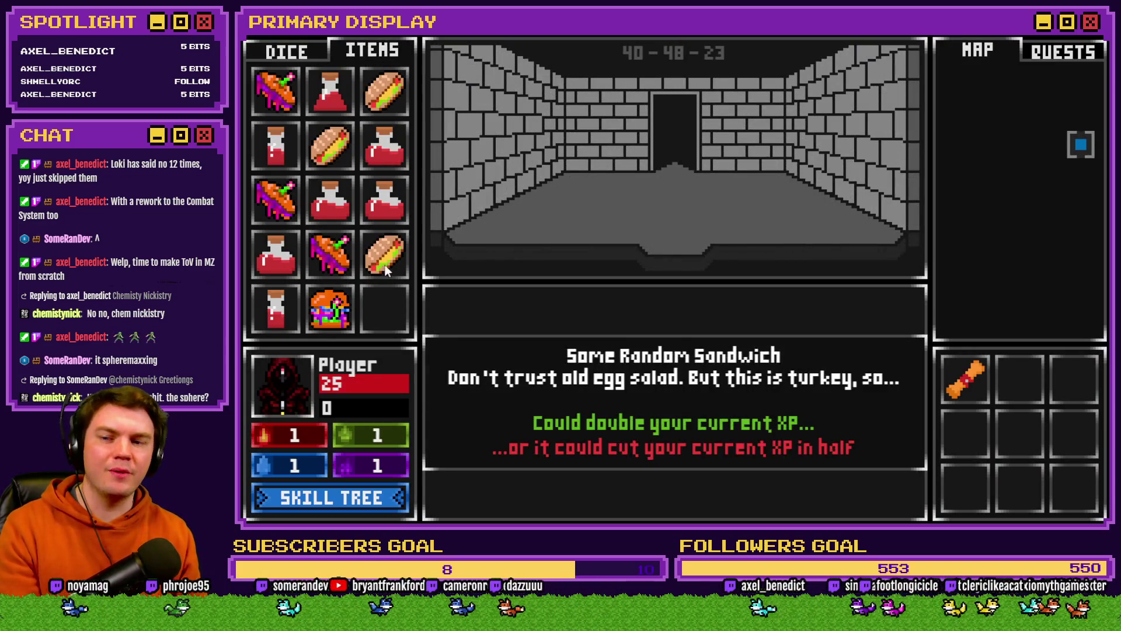
key("F9")
scroll(316, 419, "down", 6)
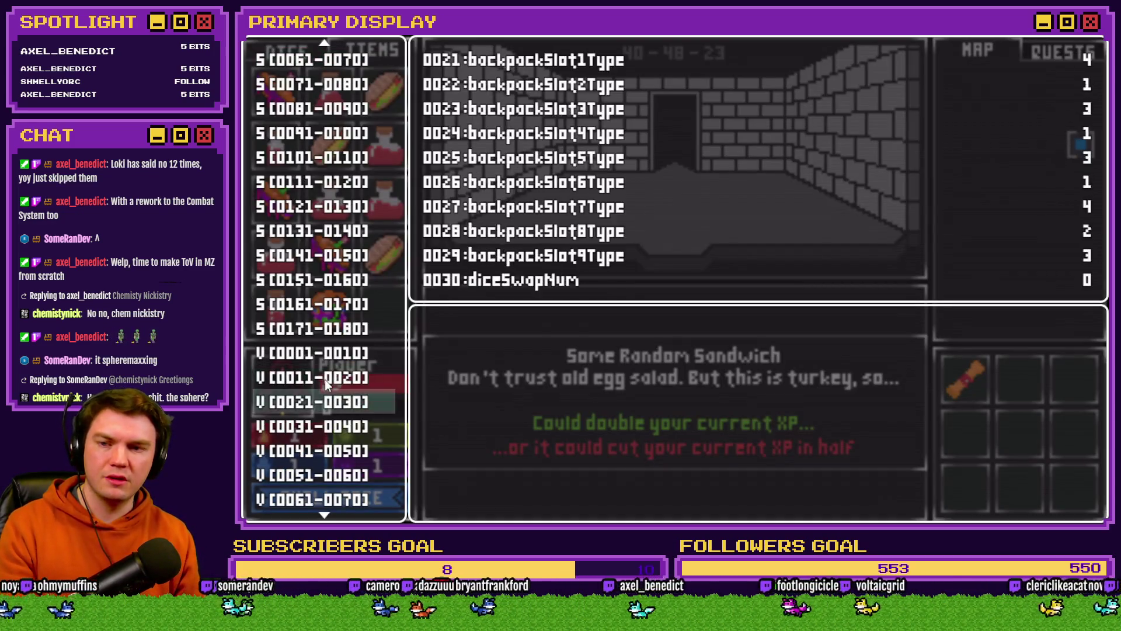
key("Return")
key("Up")
key("Up")
key("Page_Down")
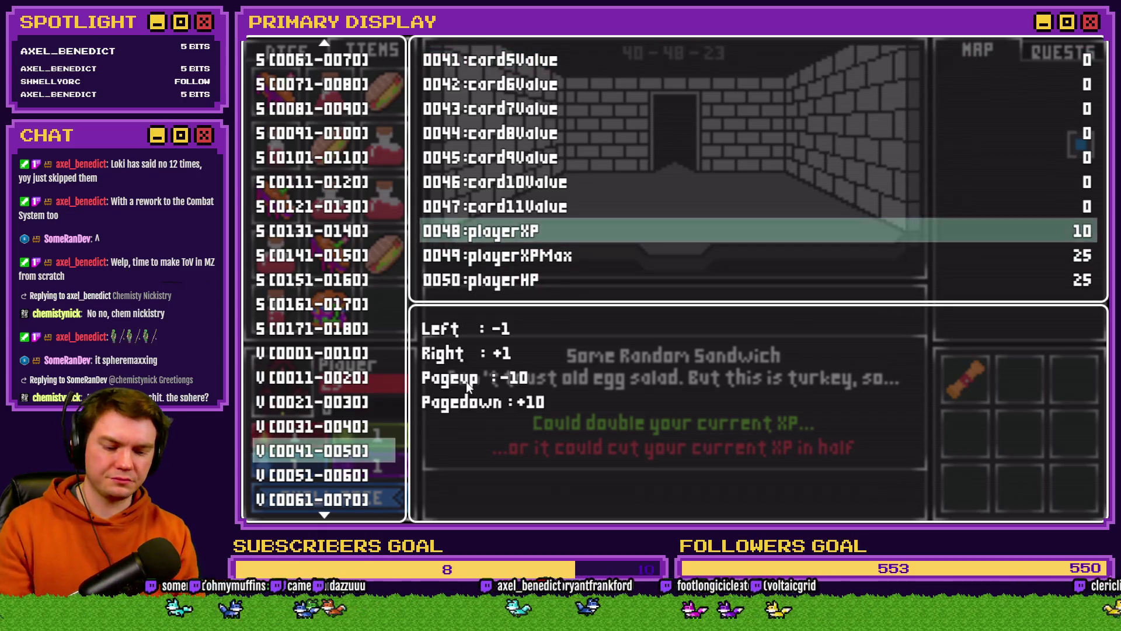
key("Escape")
key("Escape")
left_click_drag(327, 382, 291, 397)
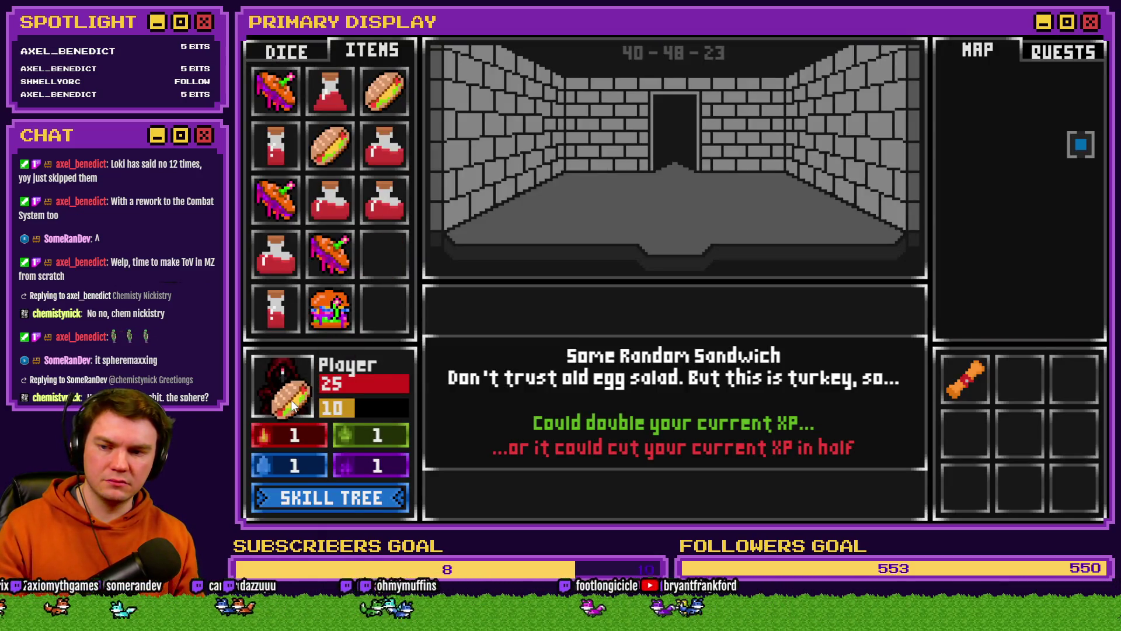
Step: Feed a second sandwich, checking debug values before and after (playerXP 15, playerXPMax 35)
key("F9")
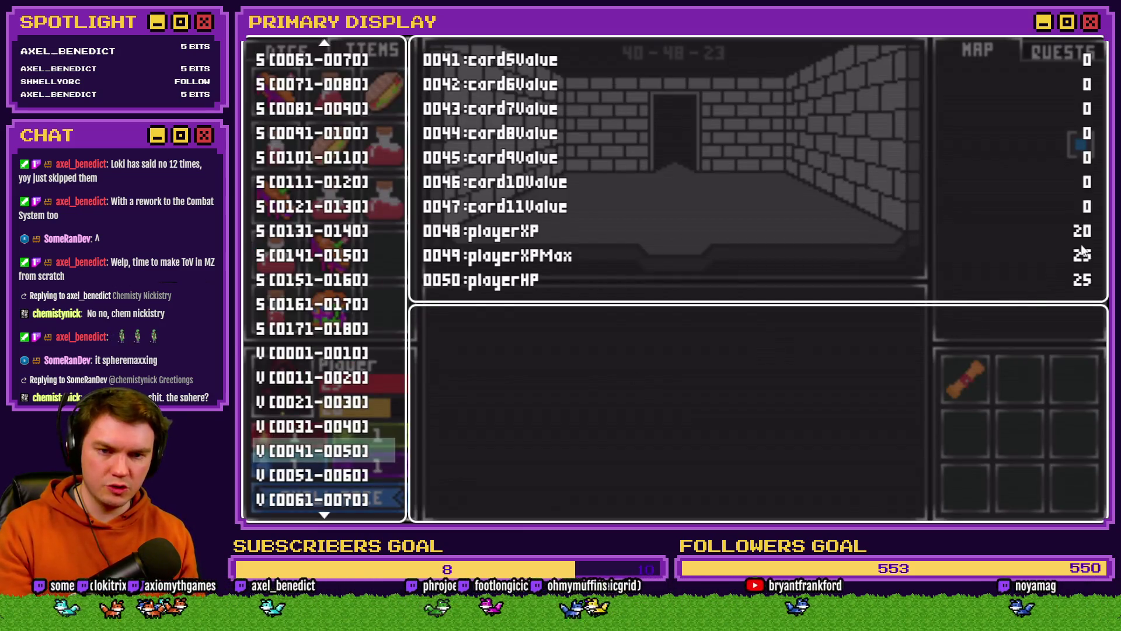
key("Escape")
mouse_move(331, 155)
mouse_move(331, 156)
left_mouse_down()
mouse_move(321, 320)
mouse_move(292, 405)
left_mouse_up()
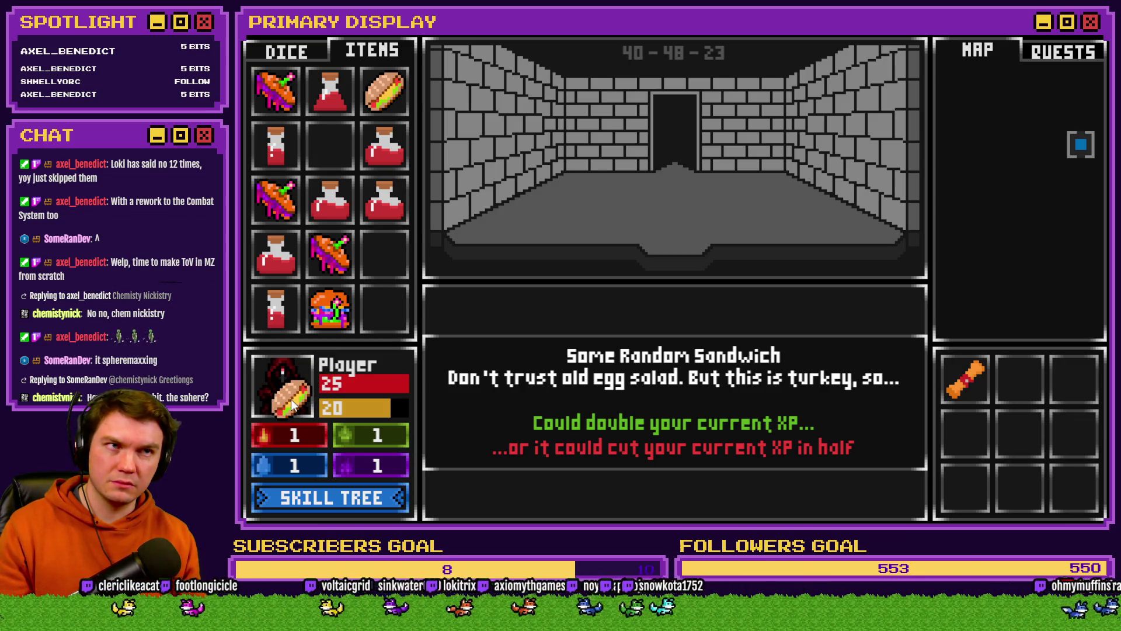
left_click_drag(291, 403, 290, 401)
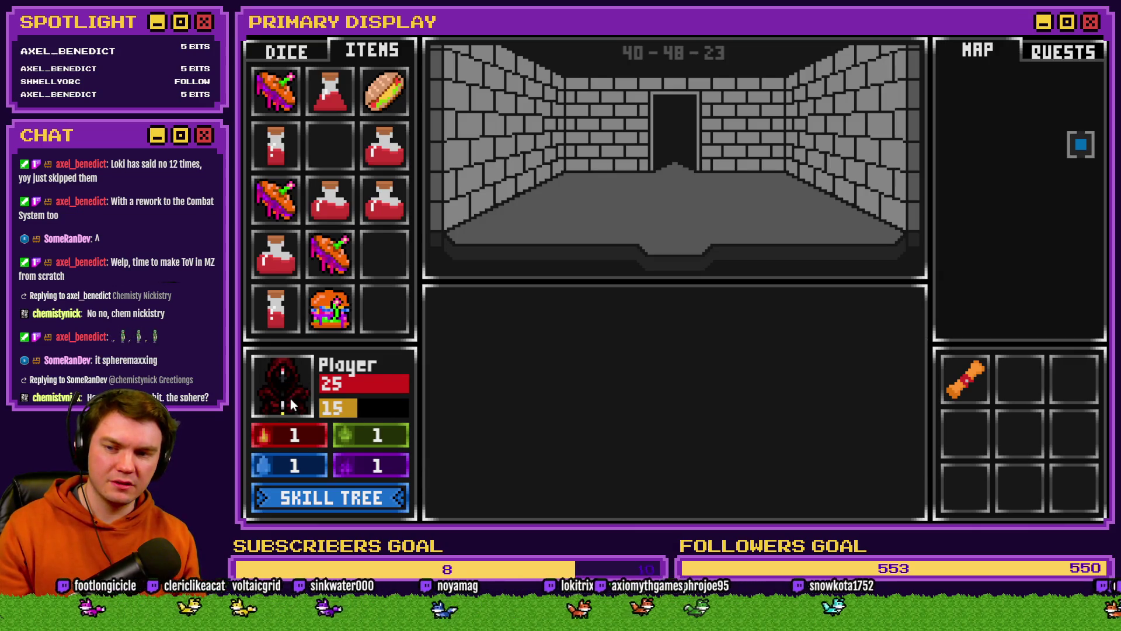
key("F9")
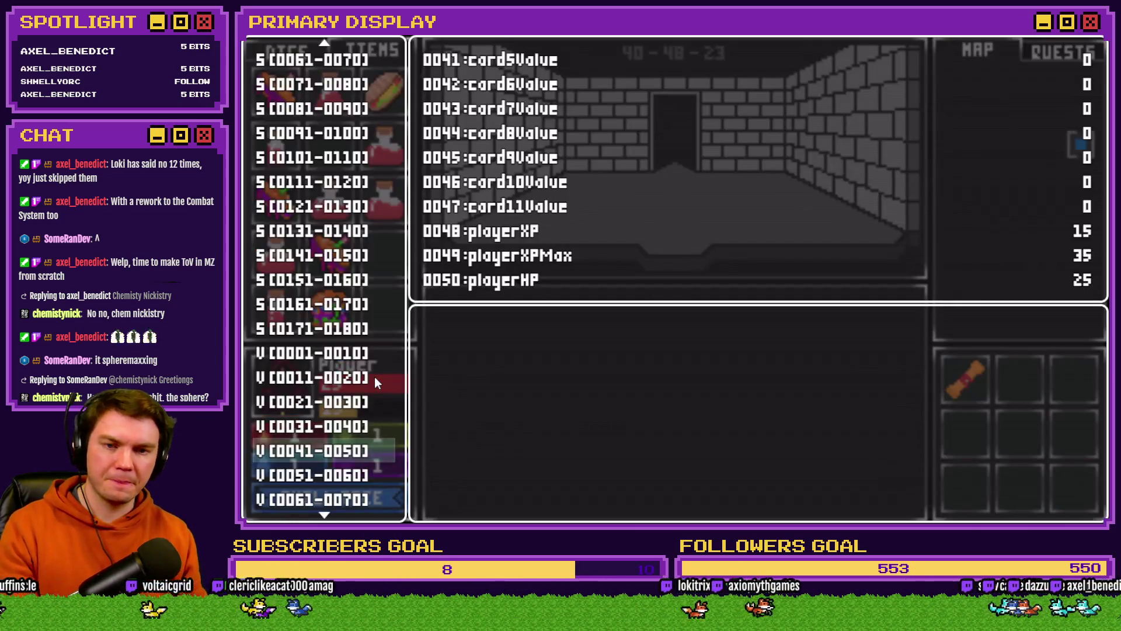
key("Escape")
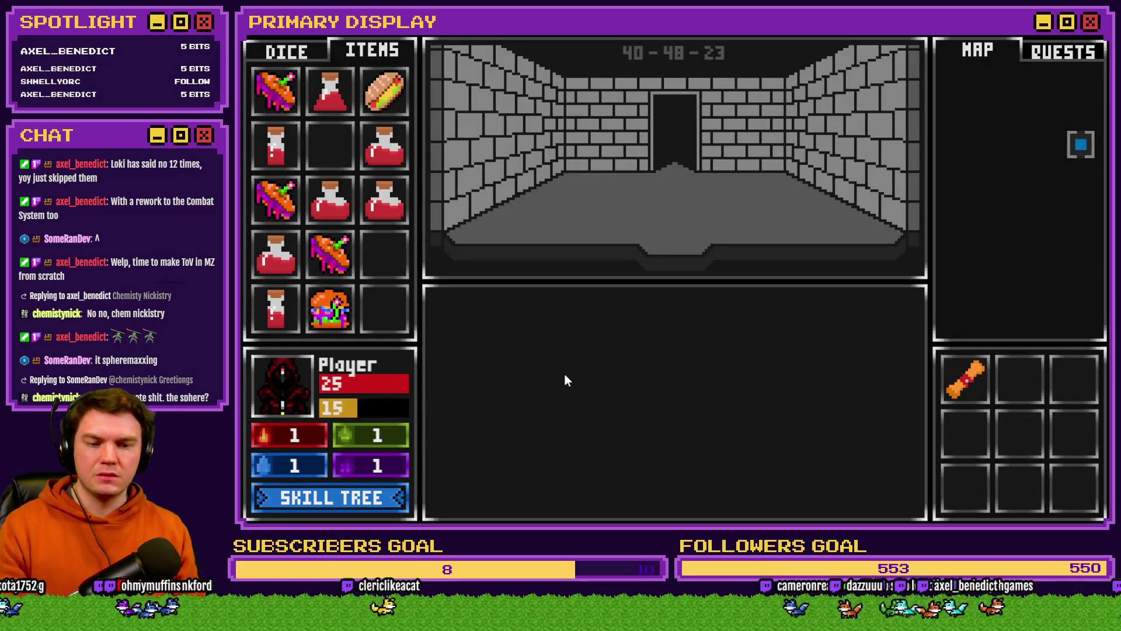
key("F9")
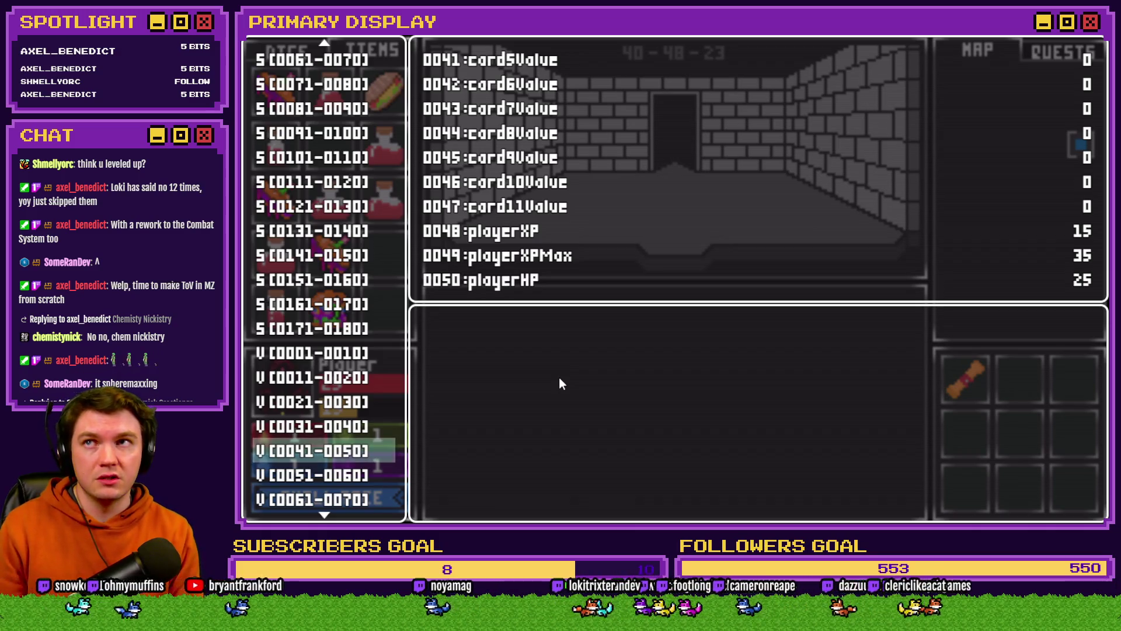
Step: Recheck XP in the debug window, then eat the last sandwich, dropping XP from 15 to 7
key("Escape")
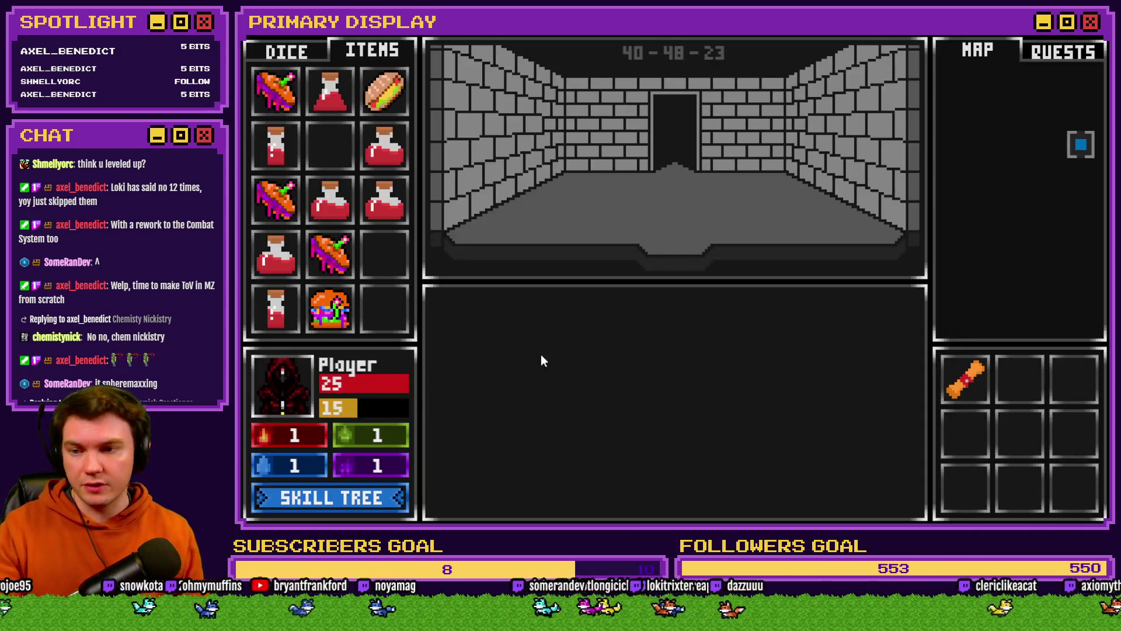
mouse_move(391, 96)
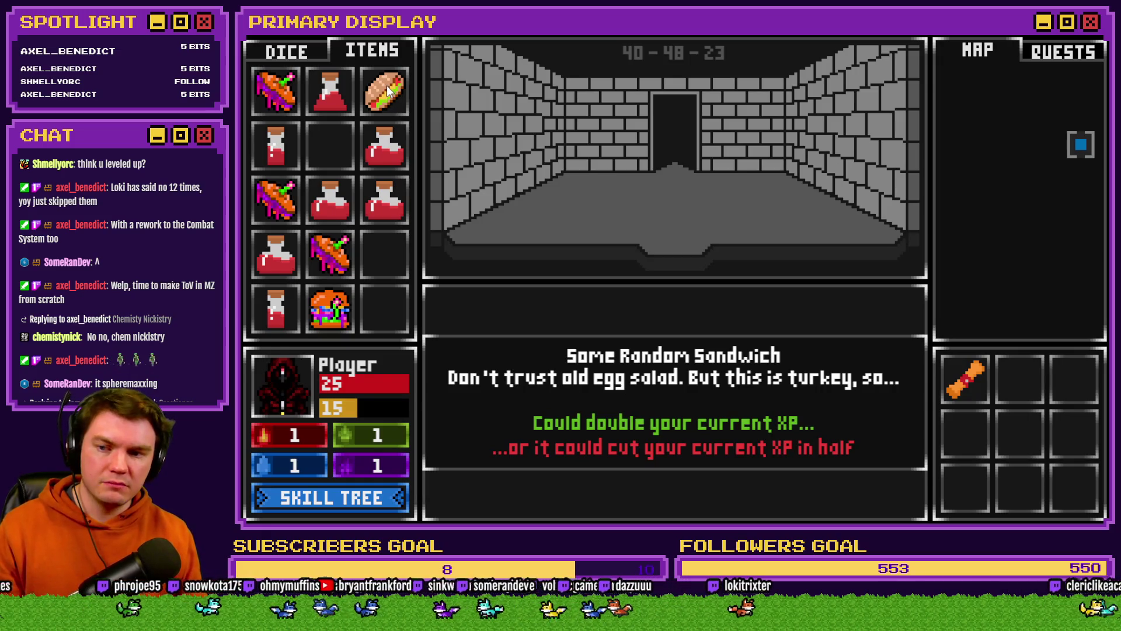
key("F9")
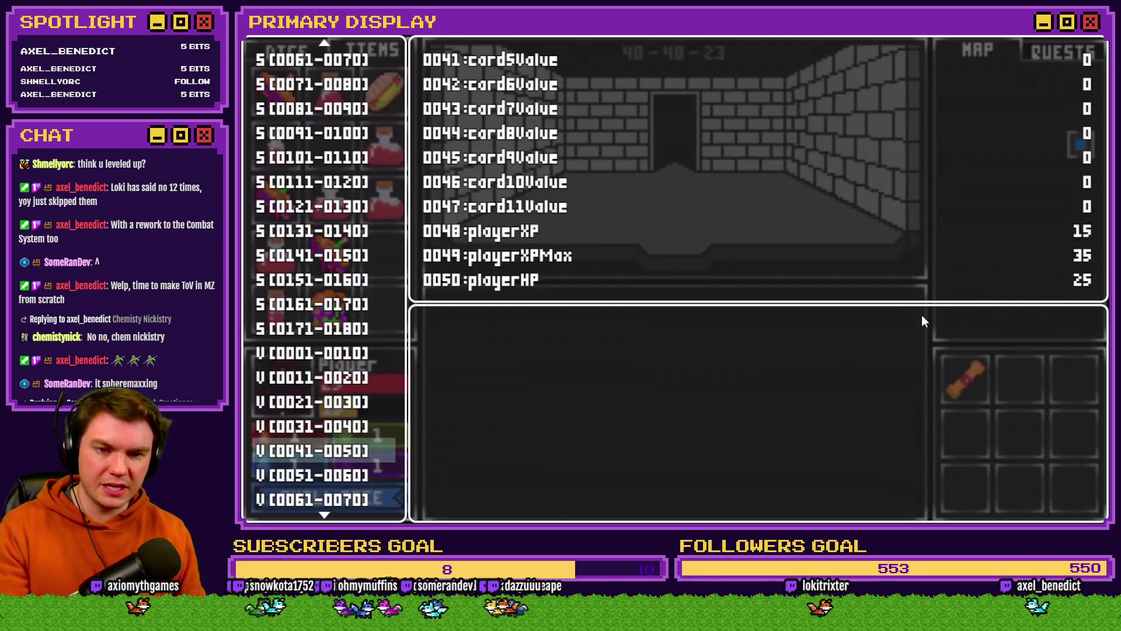
key("Escape")
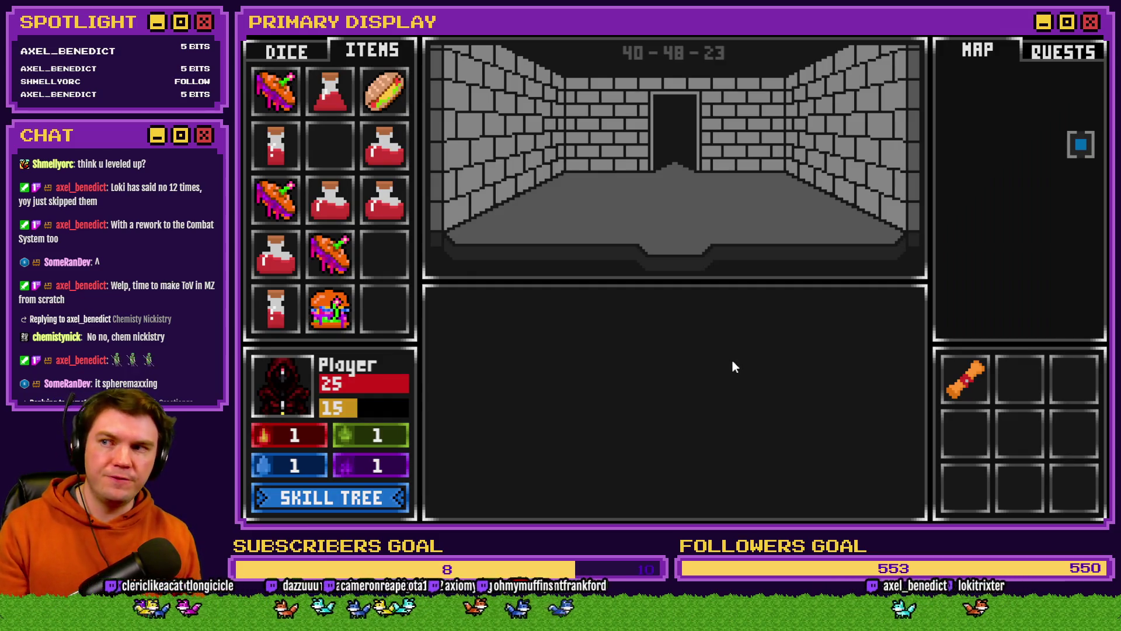
mouse_move(398, 96)
left_mouse_down()
mouse_move(461, 177)
mouse_move(394, 233)
mouse_move(334, 367)
mouse_move(284, 395)
left_mouse_up()
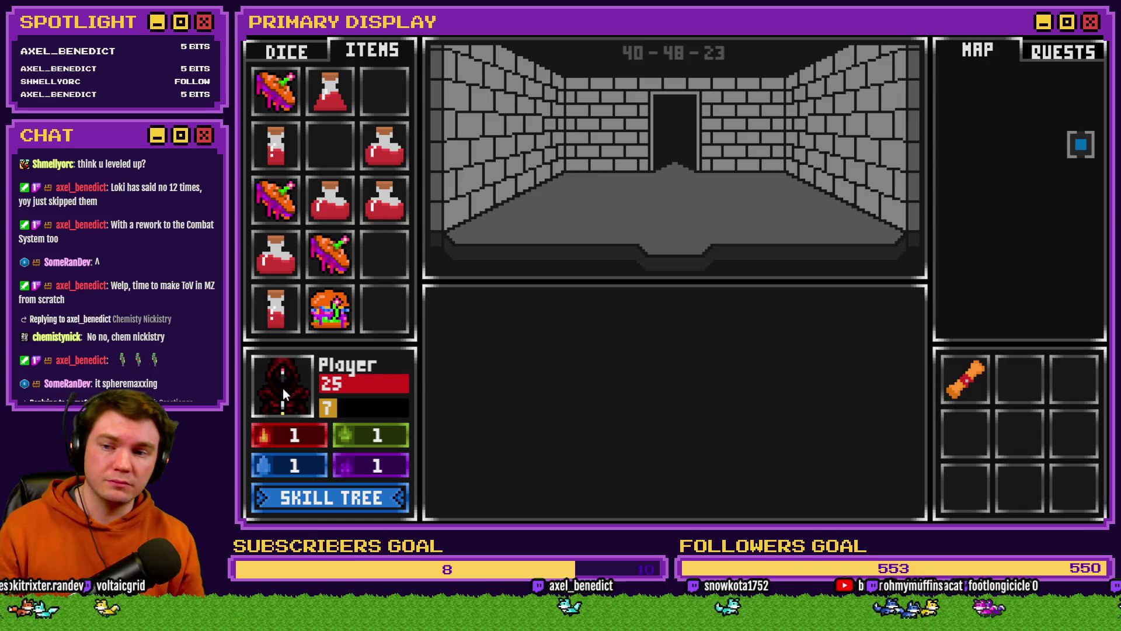
Step: Start a new run with Mathra's Ale Soaked Gauntlet perk and show the items inventory
left_click(283, 388)
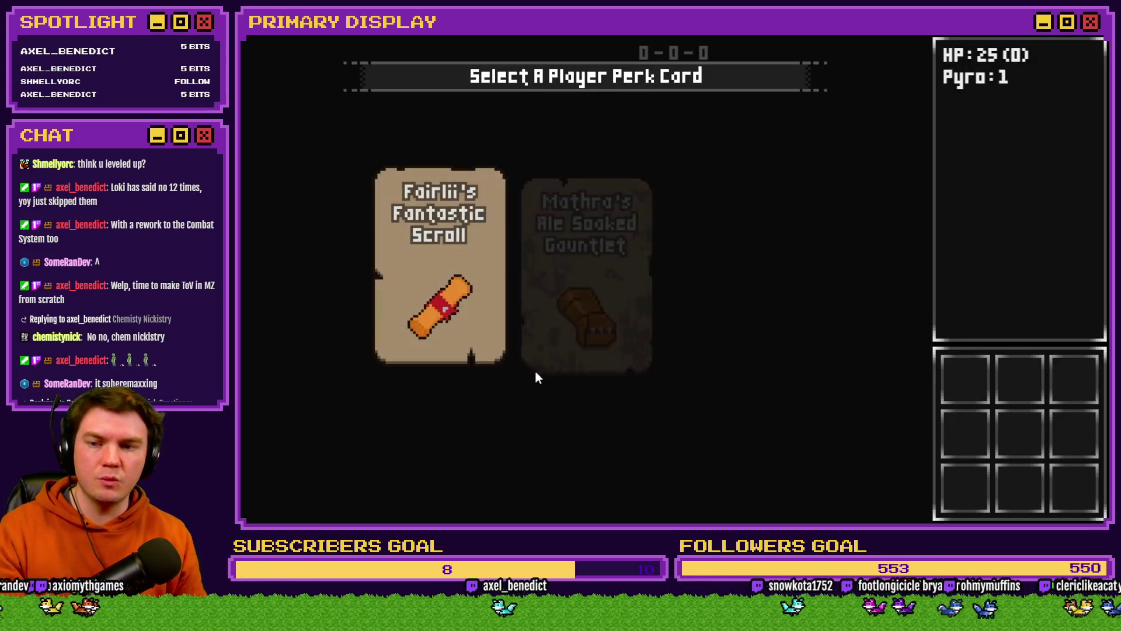
left_click(590, 286)
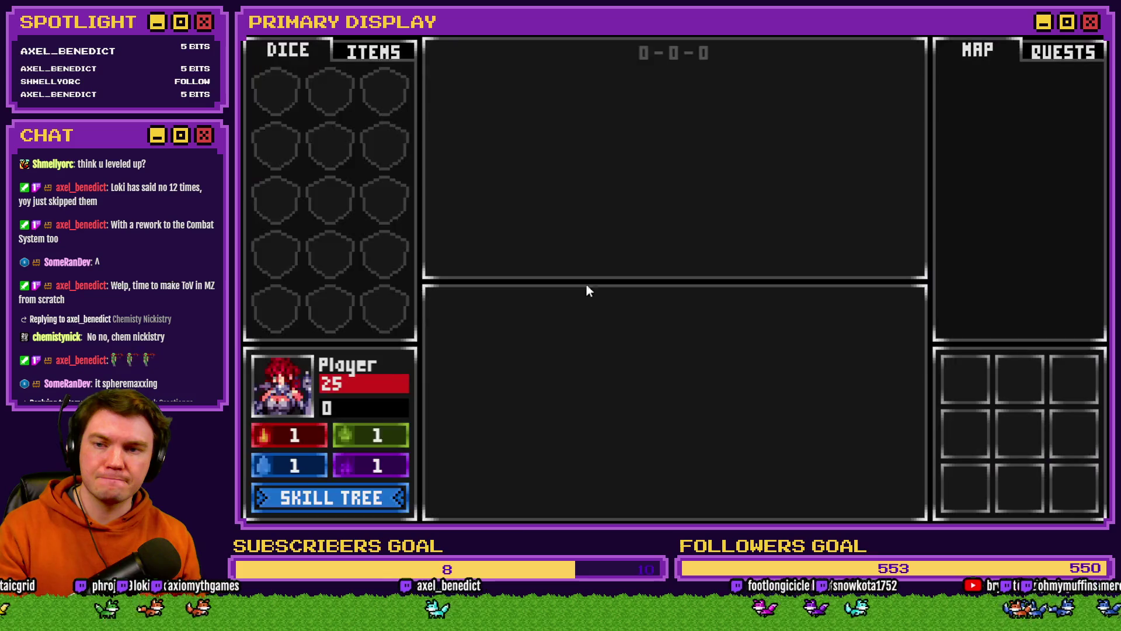
left_click(389, 55)
mouse_move(322, 93)
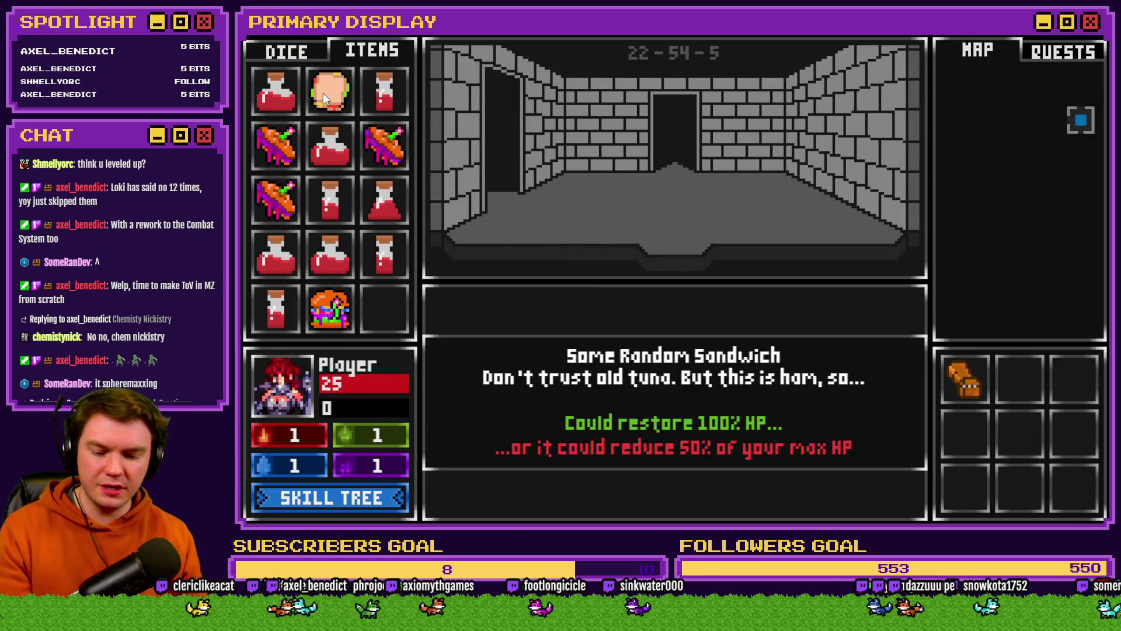
Step: Open the debug window at variables 0051–0060 to see playerHPMax
key("F9")
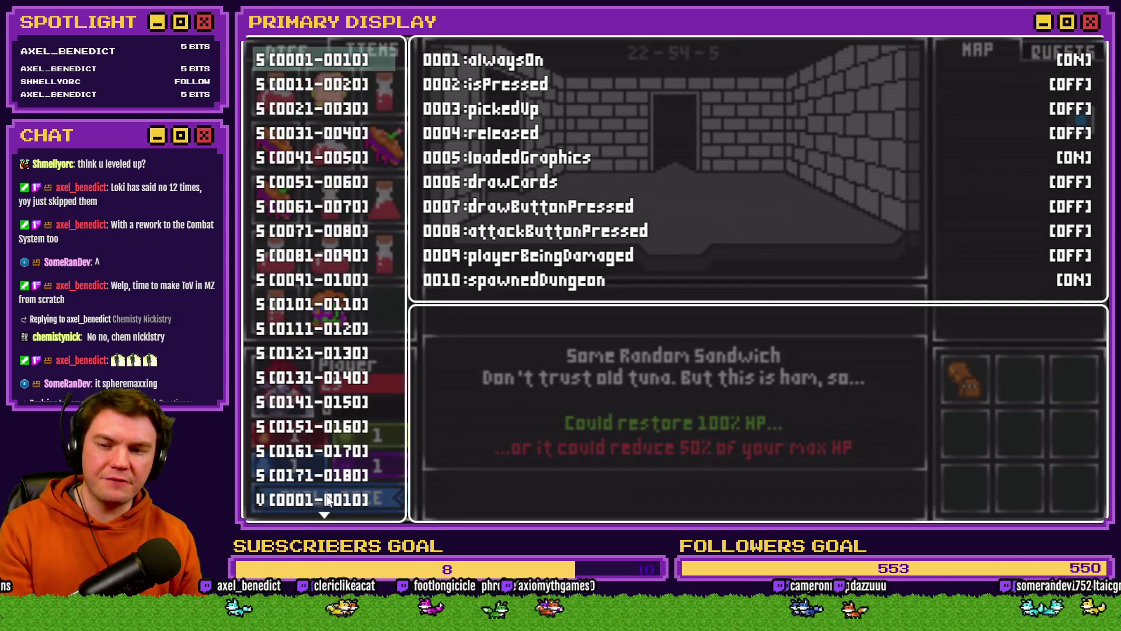
scroll(327, 501, "down", 4)
key("Down")
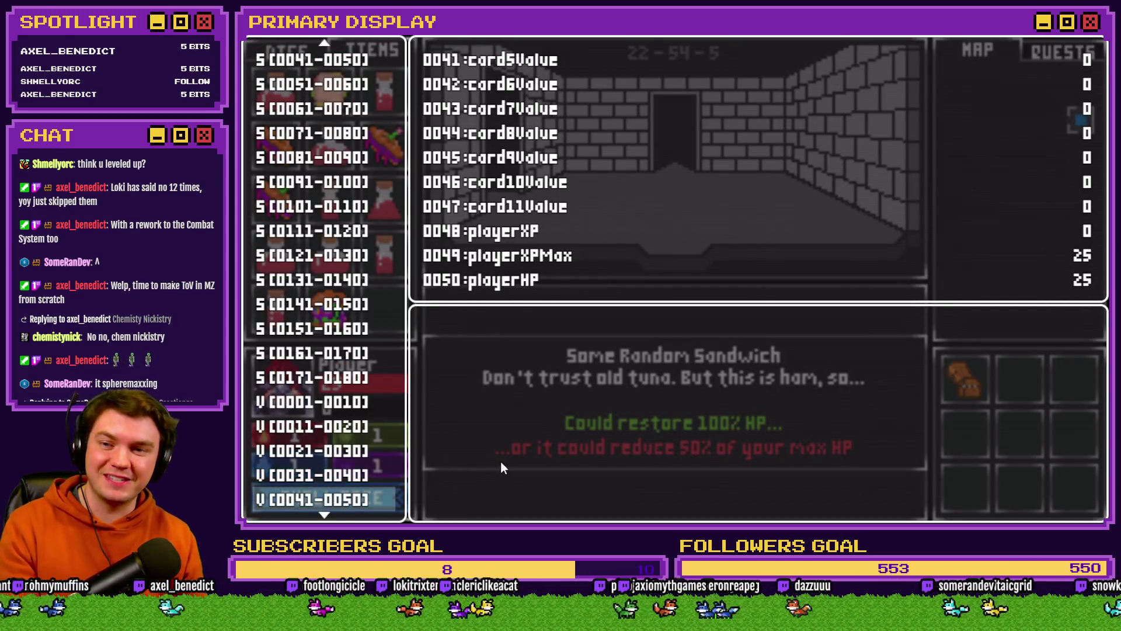
key("Down")
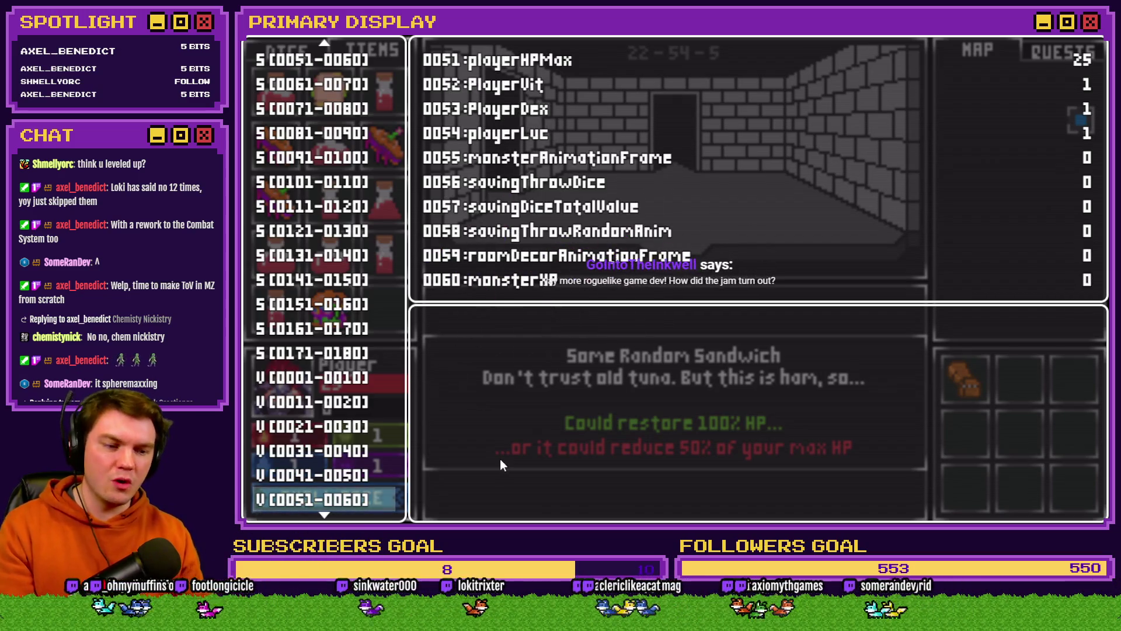
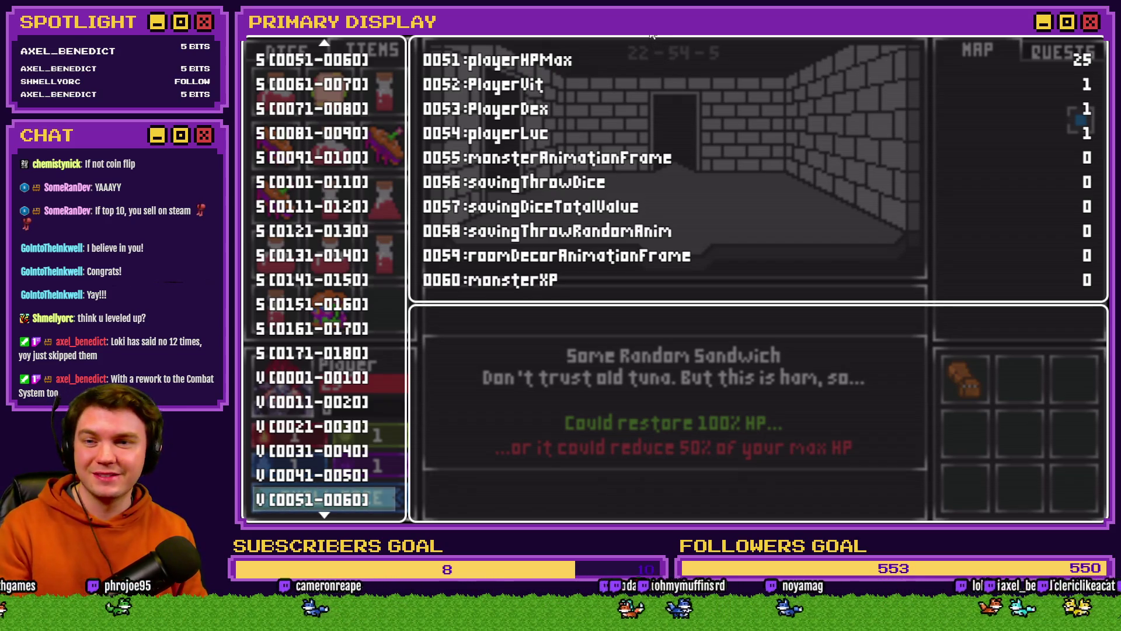
Step: In the debug screen, set variable 0050 playerHP to 15 and resume play
key("Up")
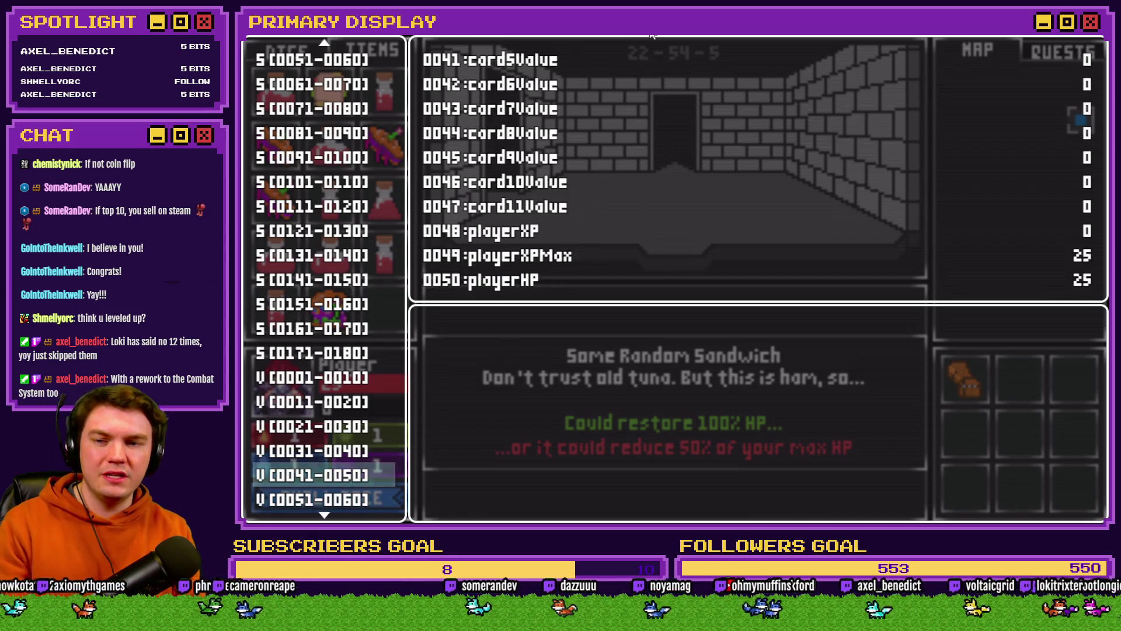
key("Return")
key("Up")
key("Page_Up")
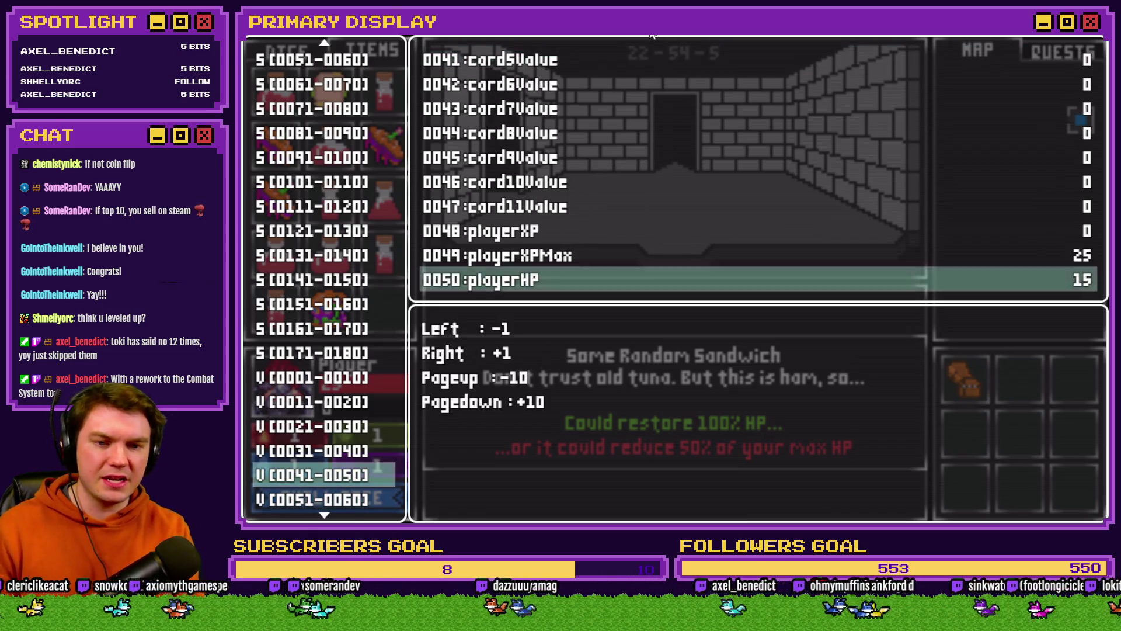
key("Escape")
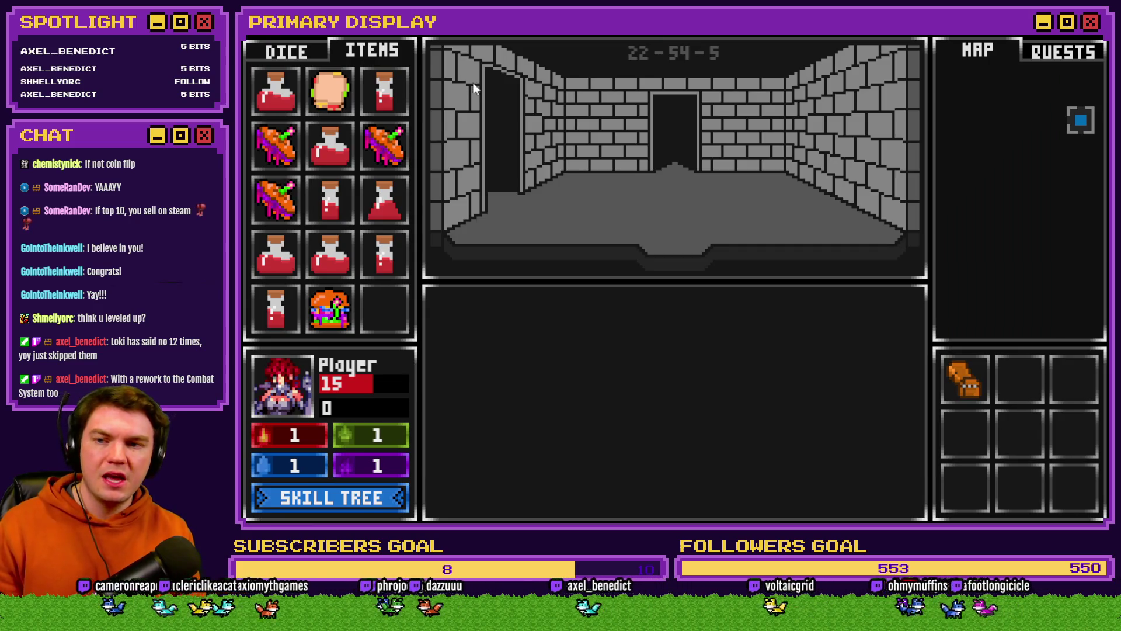
Step: Feed the random sandwich to the player, bringing HP back to 25
mouse_move(340, 86)
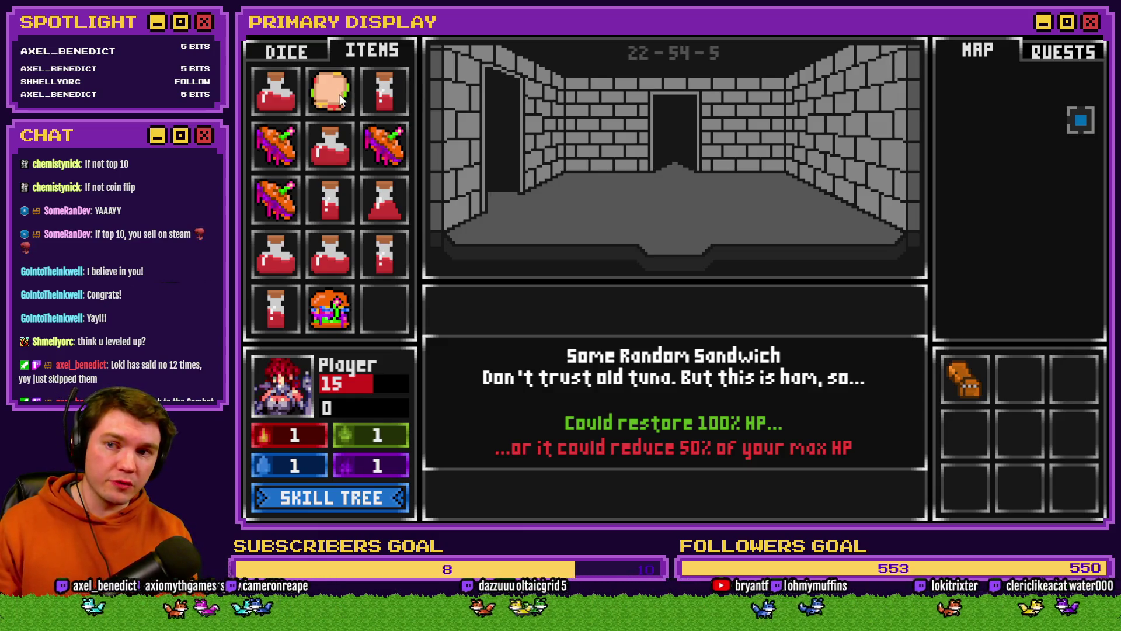
mouse_move(339, 96)
left_mouse_down()
mouse_move(336, 357)
mouse_move(286, 387)
left_mouse_up()
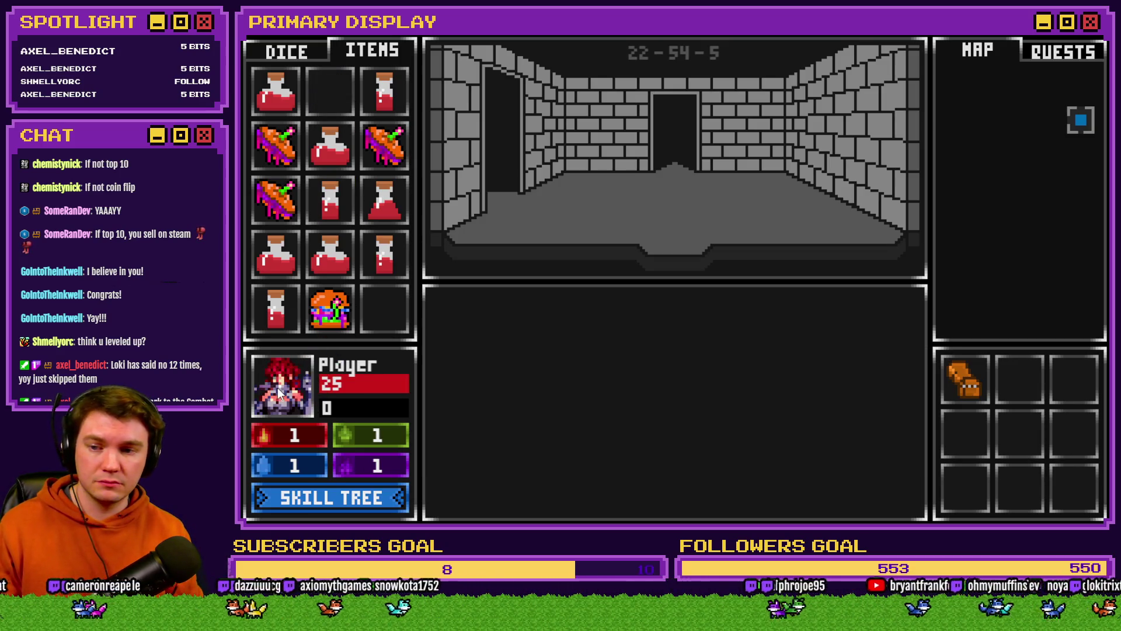
mouse_move(376, 107)
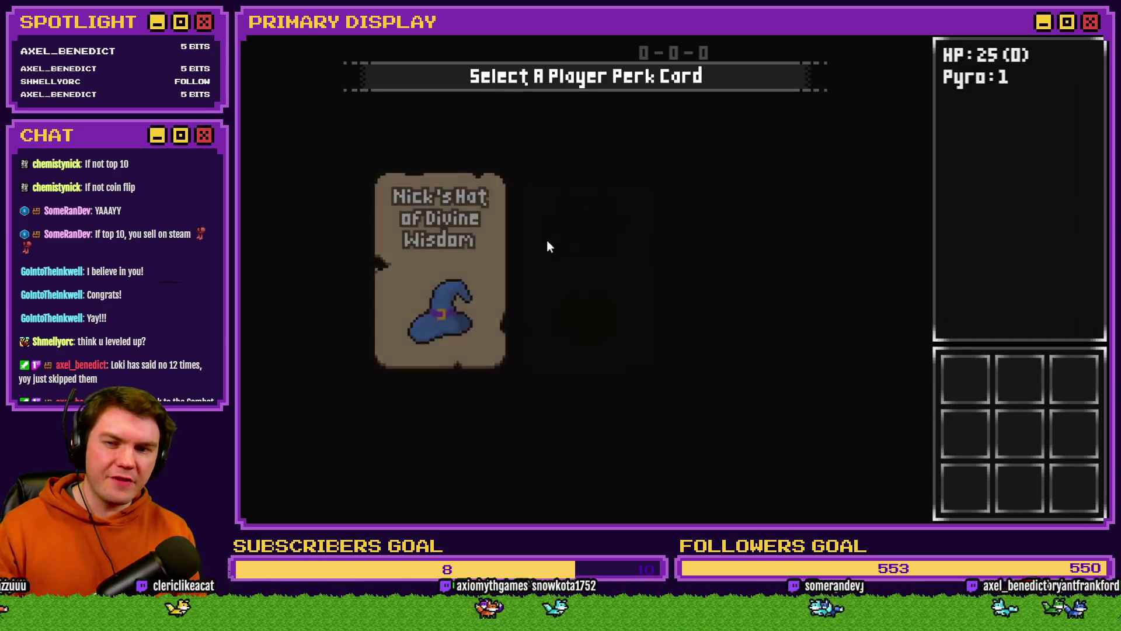
Step: Take the Nick's Hat perk and drink the top-left healing potion from the item inventory
left_click(451, 267)
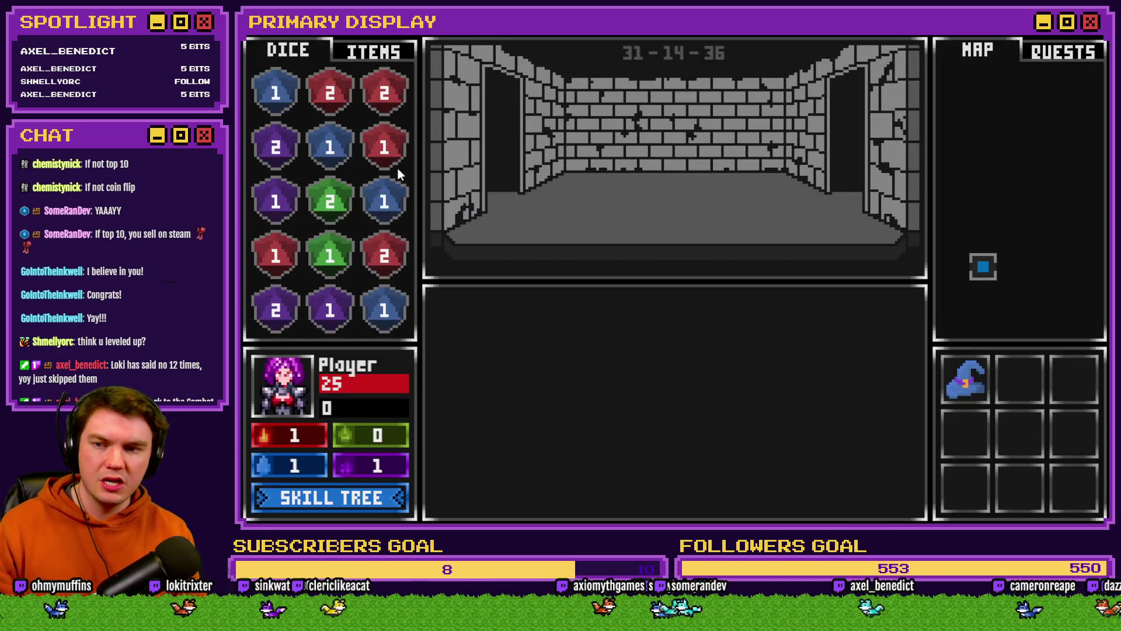
left_click(374, 53)
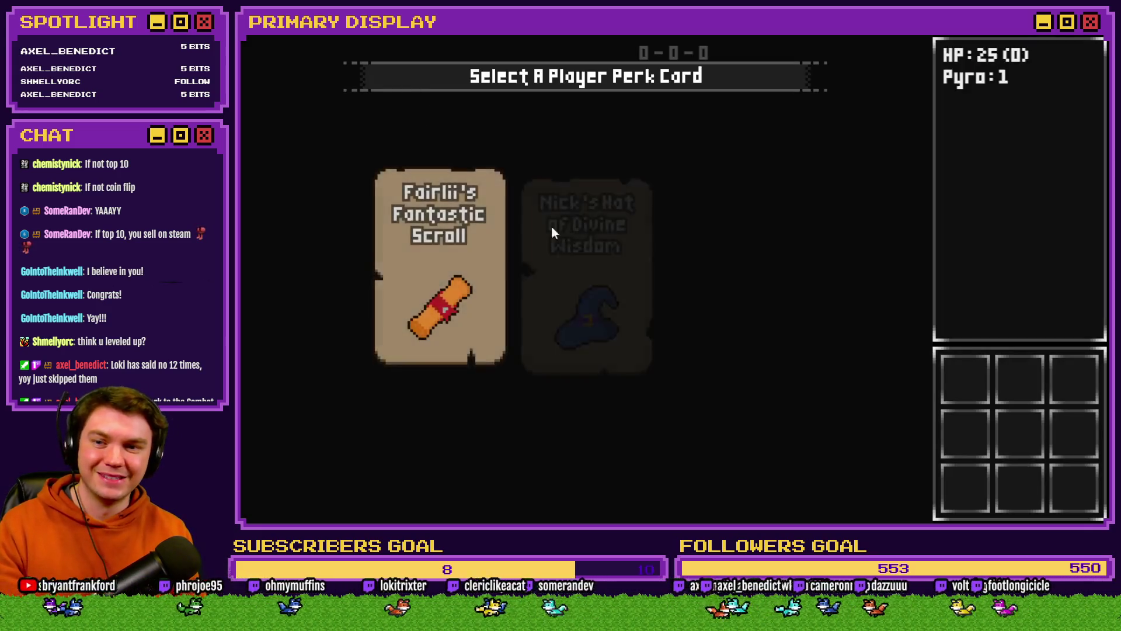
left_click(563, 278)
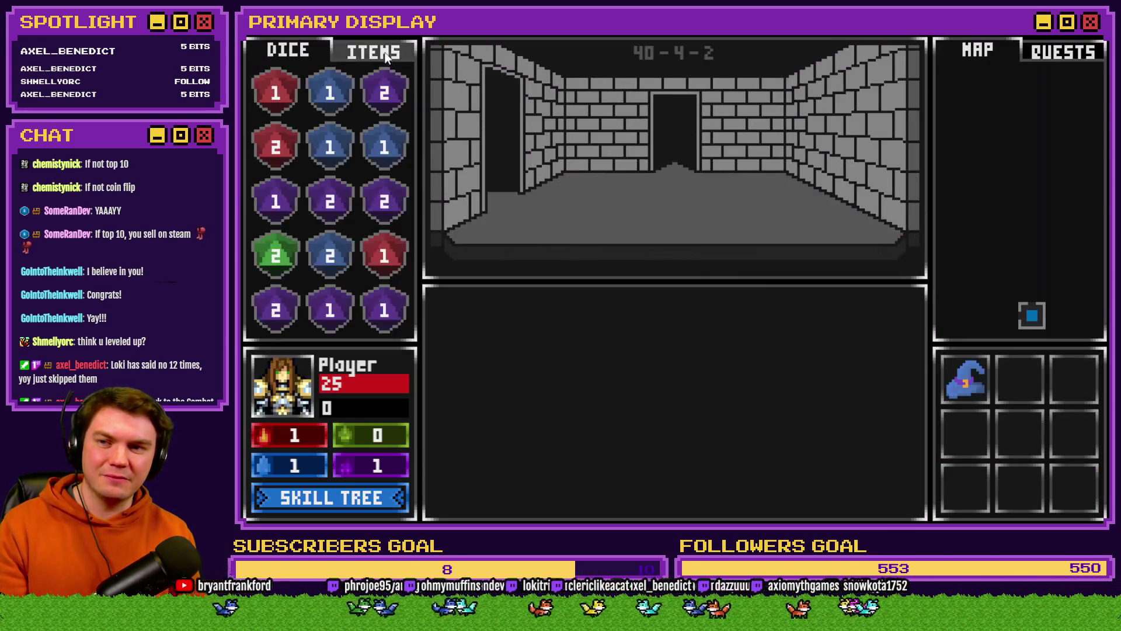
left_click(383, 50)
mouse_move(280, 160)
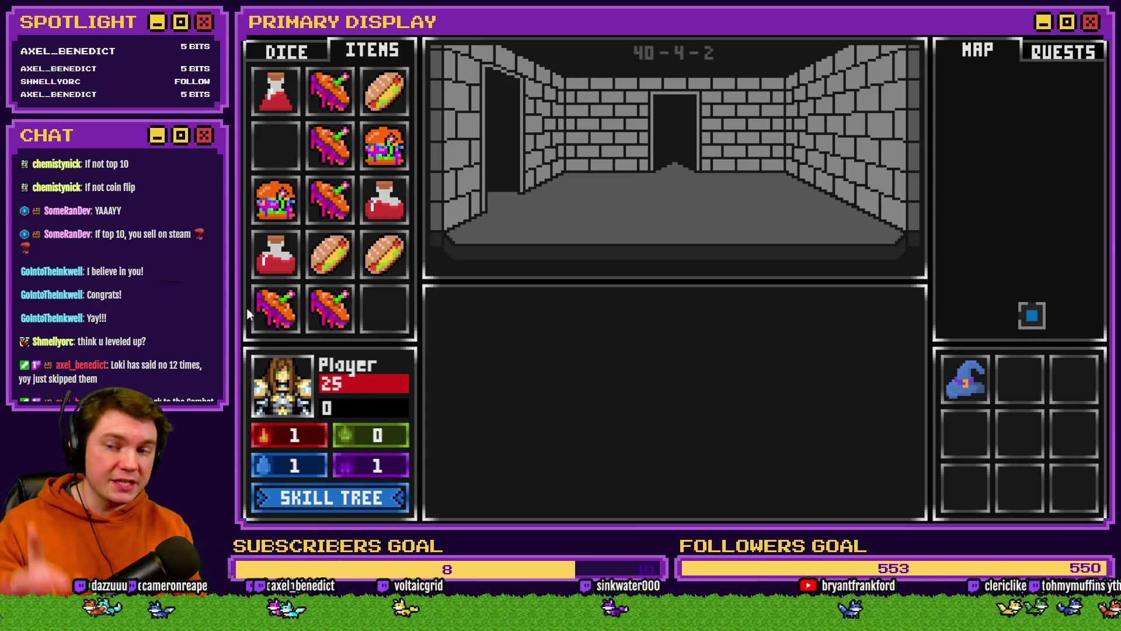
left_click_drag(274, 90, 301, 374)
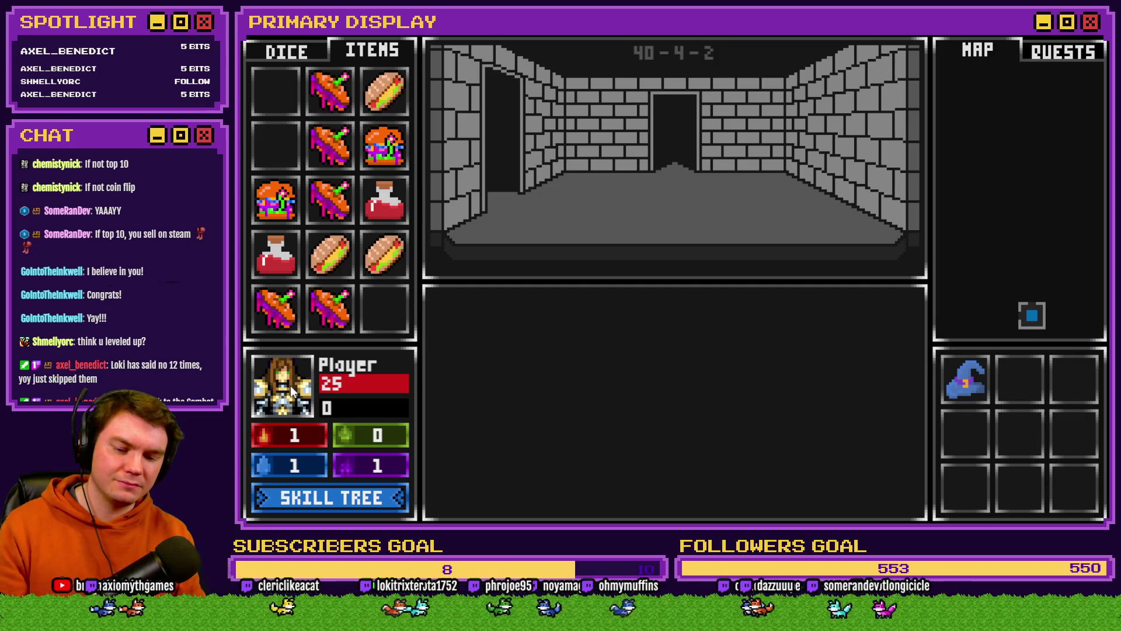
Step: Check debug variables 0041–0060, then close the debug overlay
key("F9")
scroll(320, 425, "down", 3)
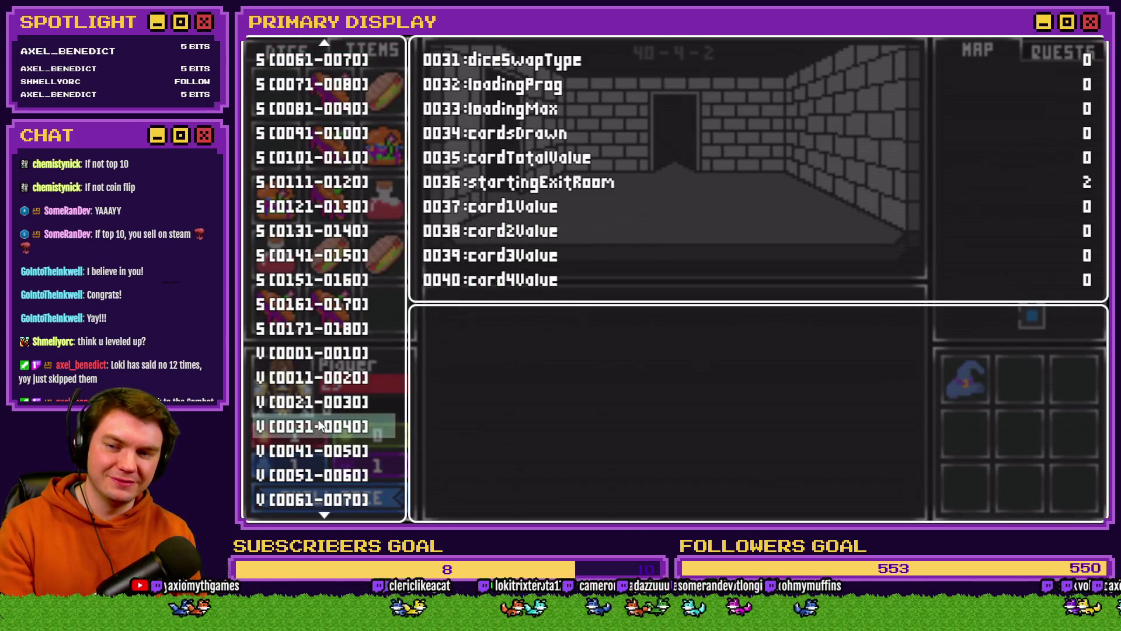
key("Down")
key("Down")
key("Up")
key("Escape")
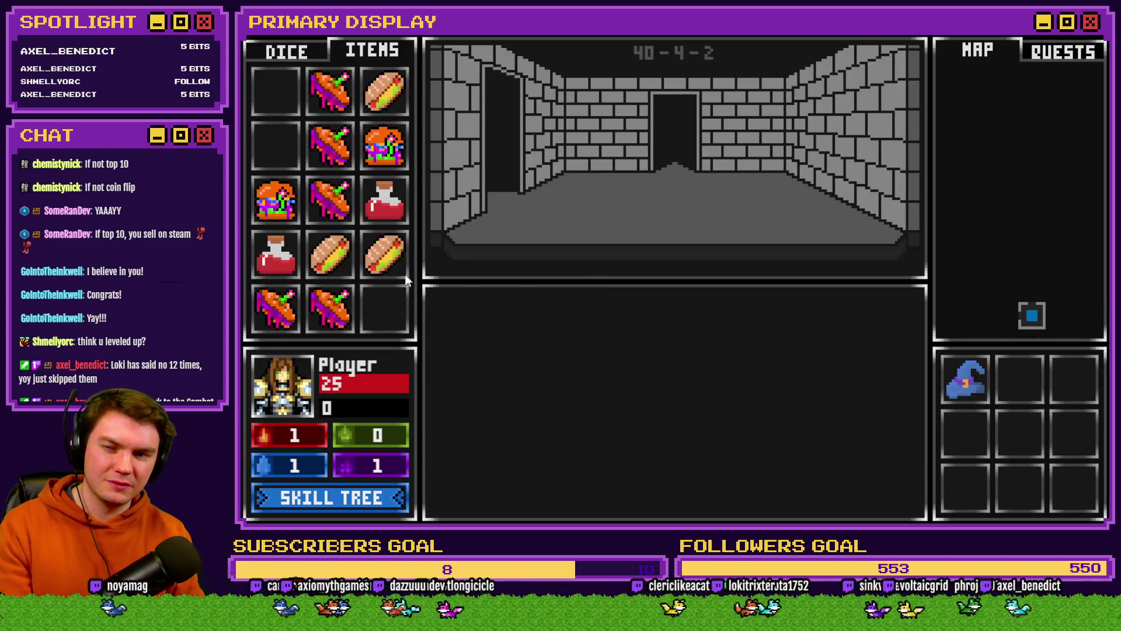
Step: Drink the Large Potion of Healing and another red potion, then end the playtest
mouse_move(381, 201)
left_mouse_down()
mouse_move(325, 398)
mouse_move(295, 390)
left_mouse_up()
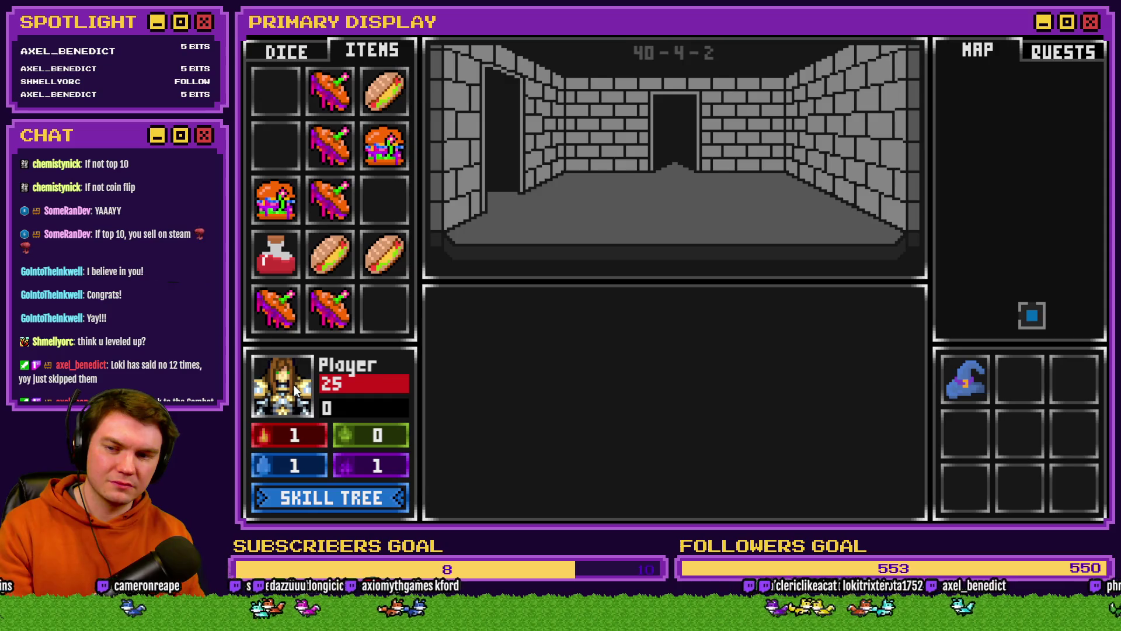
left_click_drag(289, 243, 292, 389)
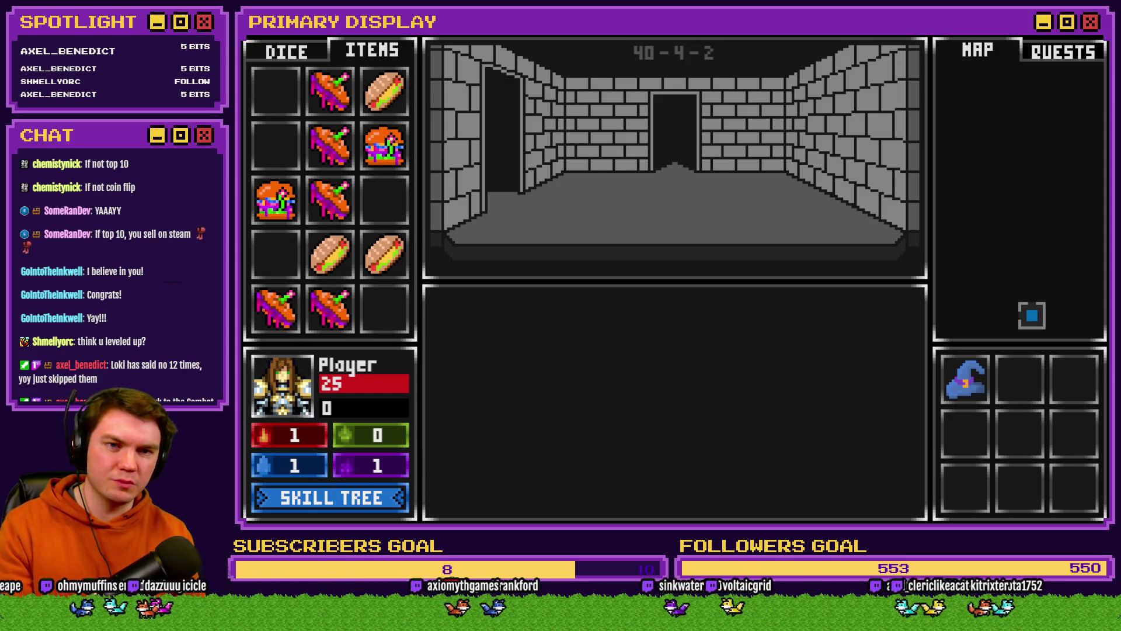
key("alt+F4")
left_click(647, 58)
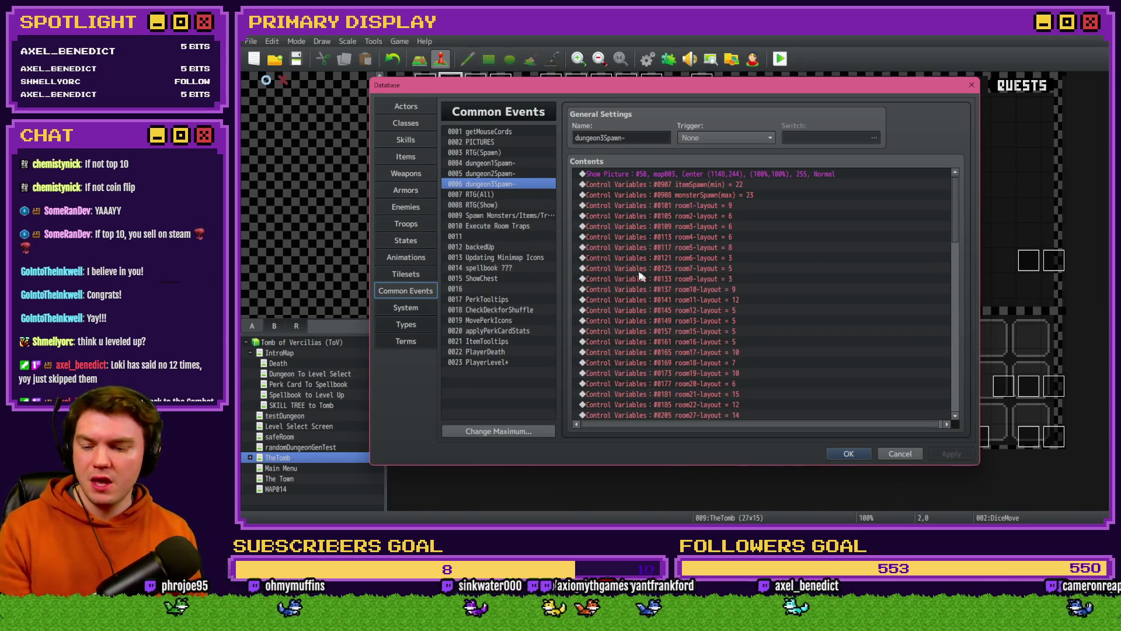
Step: Open the DiceMove event's item-use page and review its skipConsumption jump and label
key("Escape")
key("Return")
left_click(526, 135)
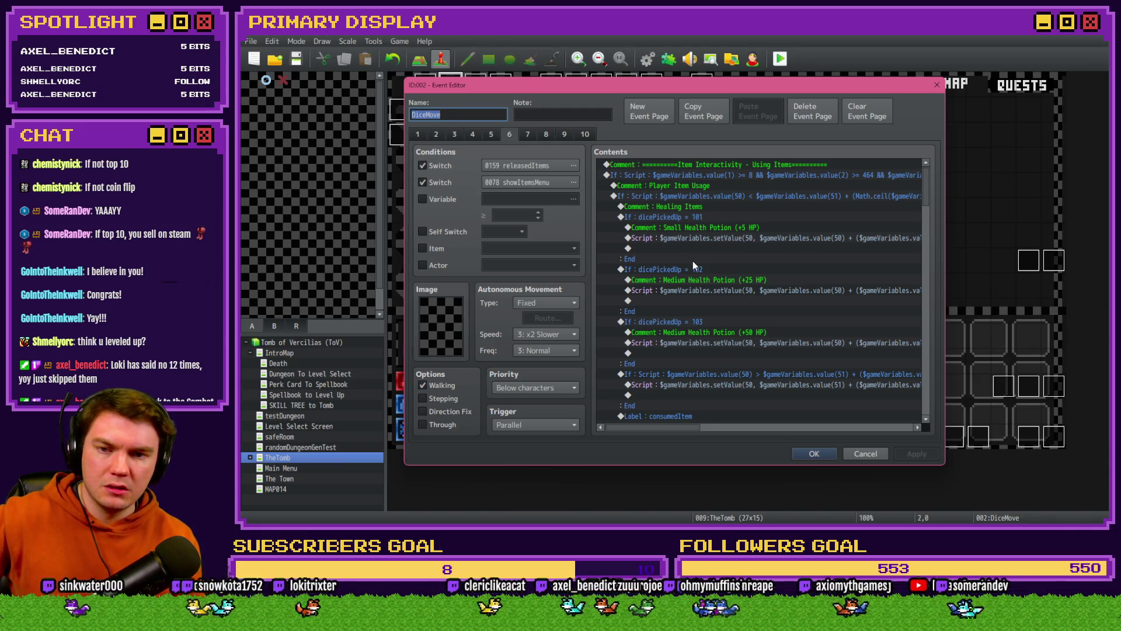
scroll(692, 263, "down", 3)
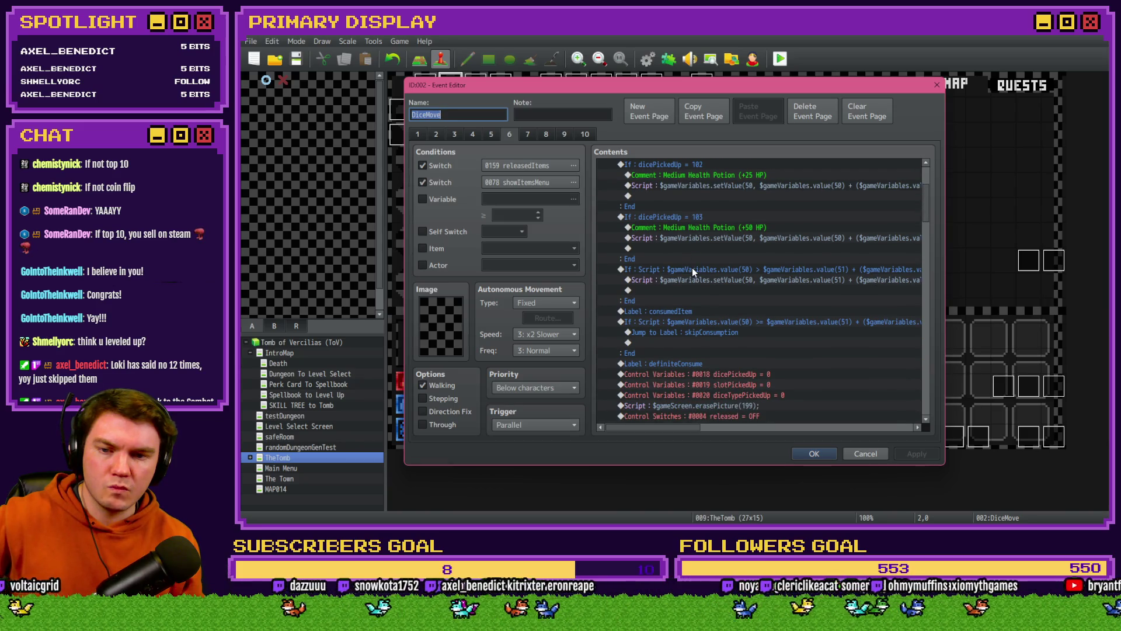
scroll(692, 267, "down", 2)
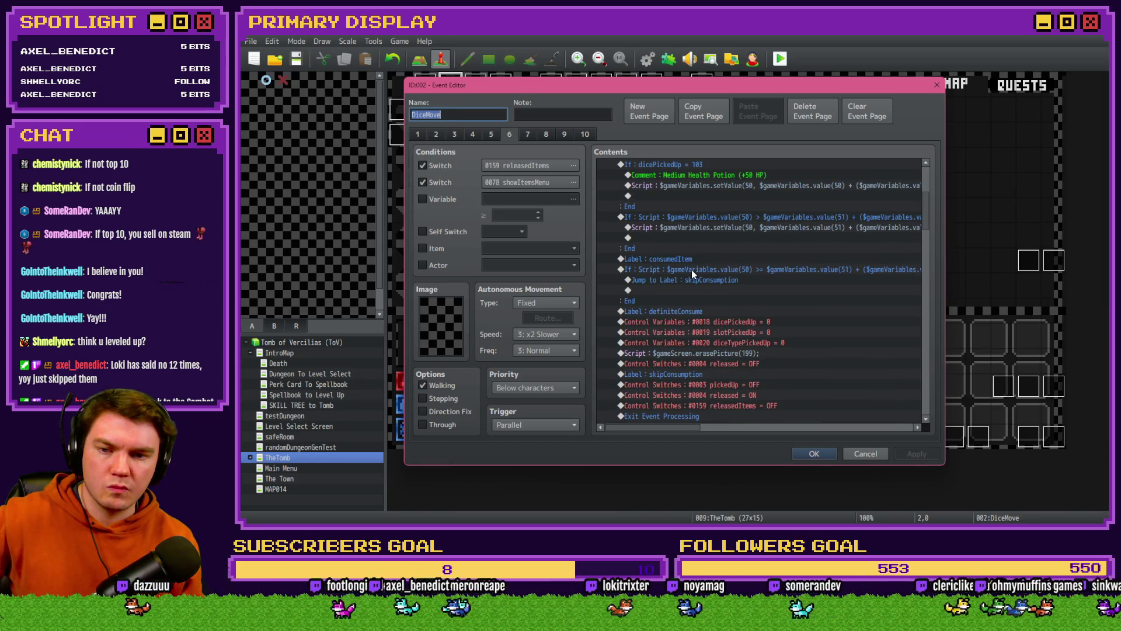
left_click(692, 279)
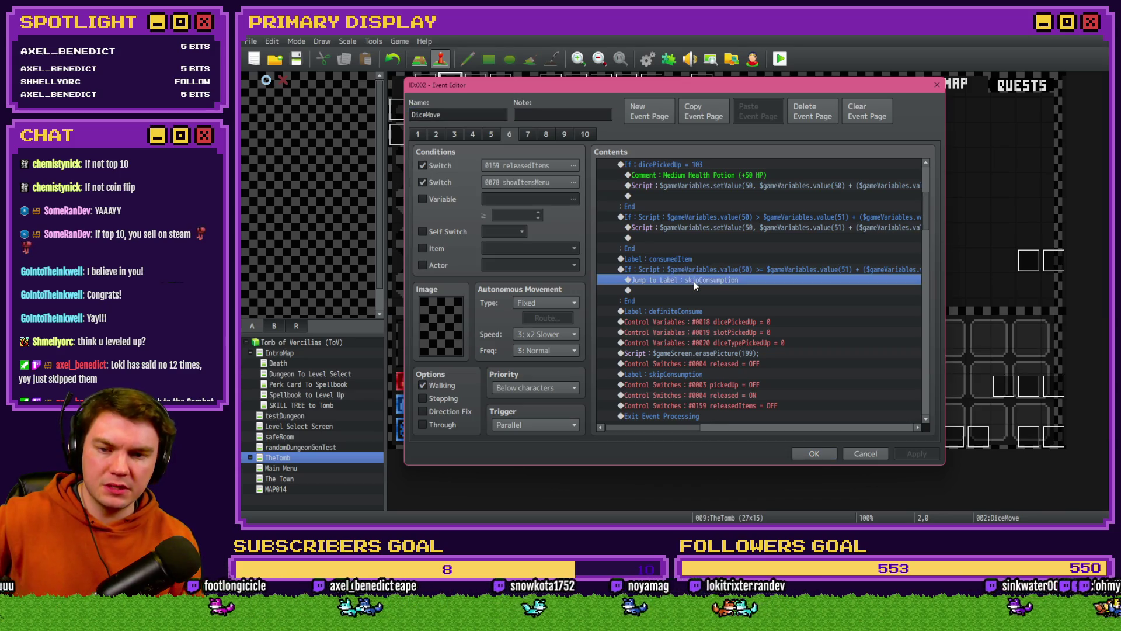
scroll(694, 281, "down", 2)
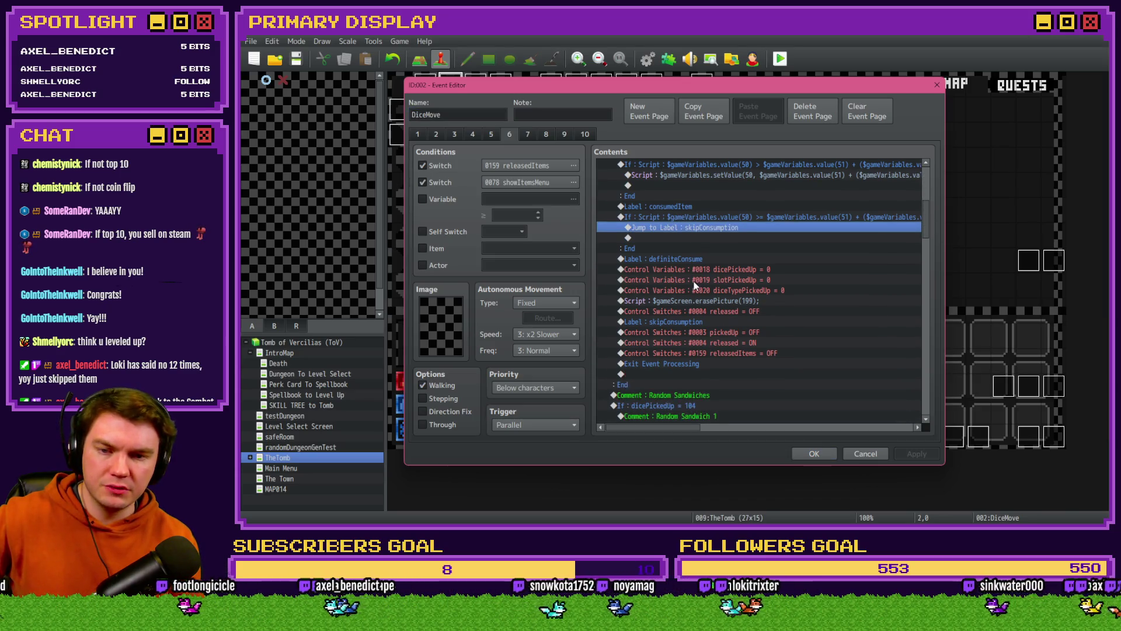
left_click(692, 323)
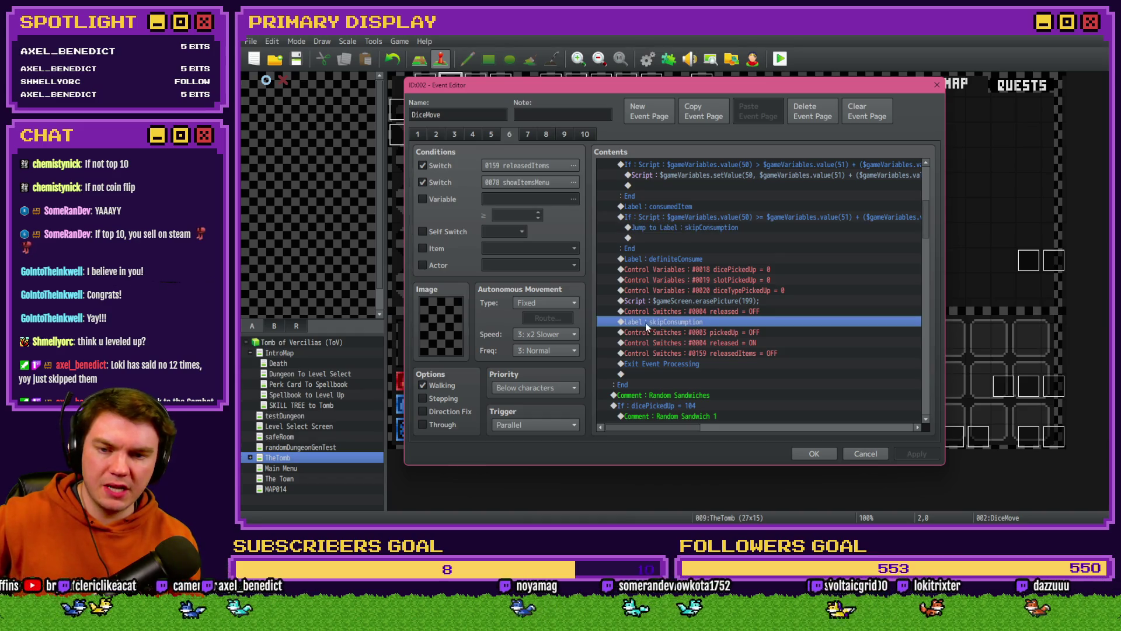
scroll(690, 326, "up", 3)
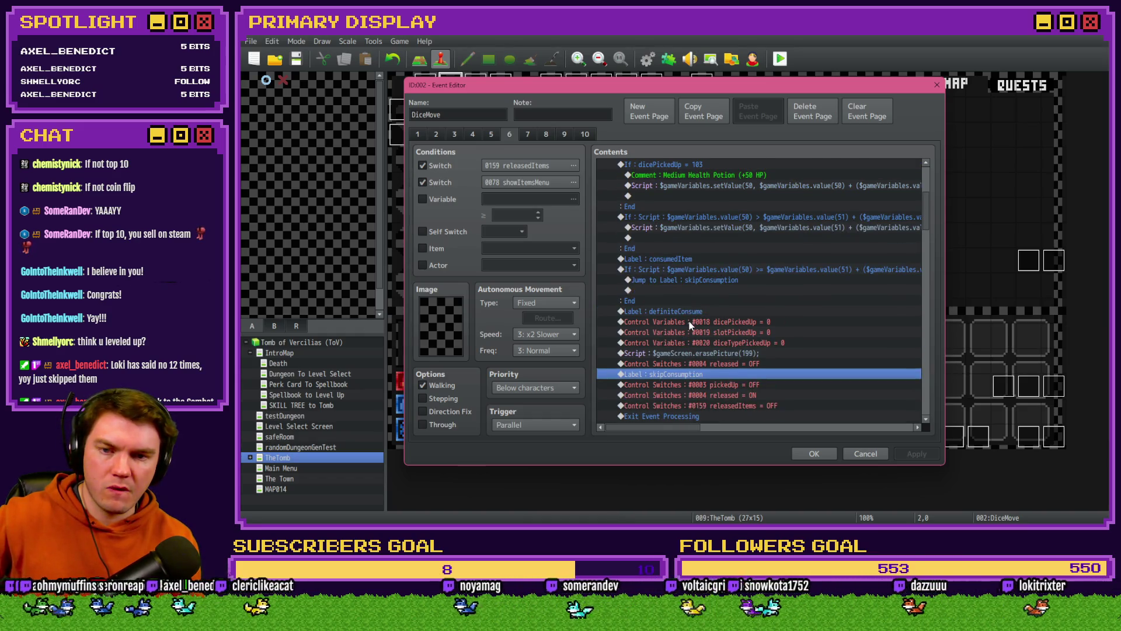
scroll(690, 325, "up", 1)
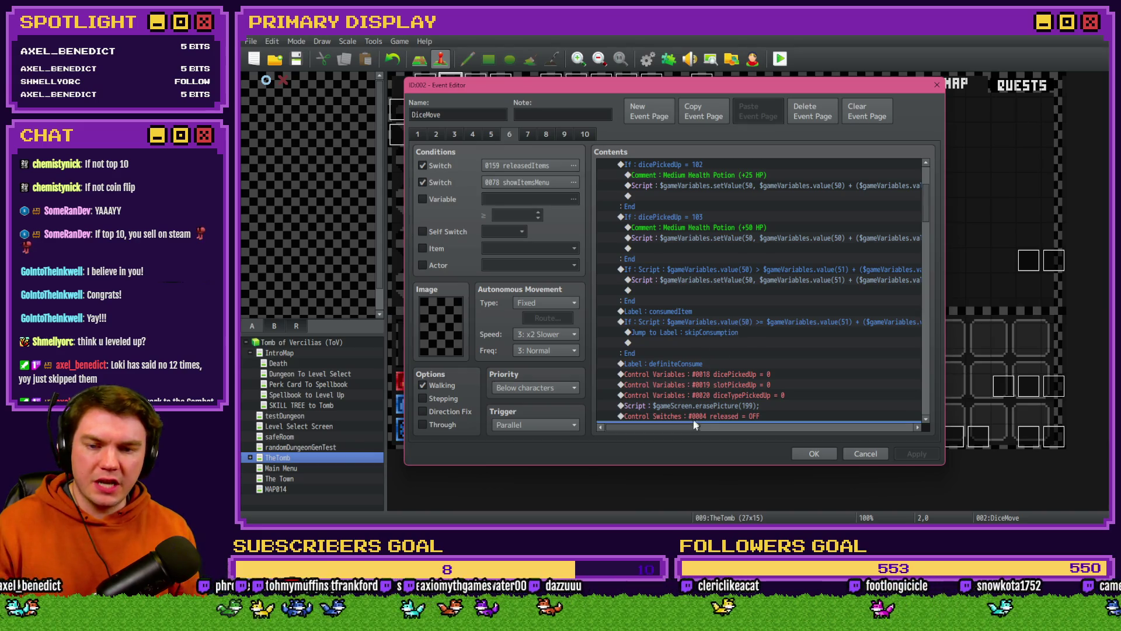
left_click_drag(682, 429, 713, 433)
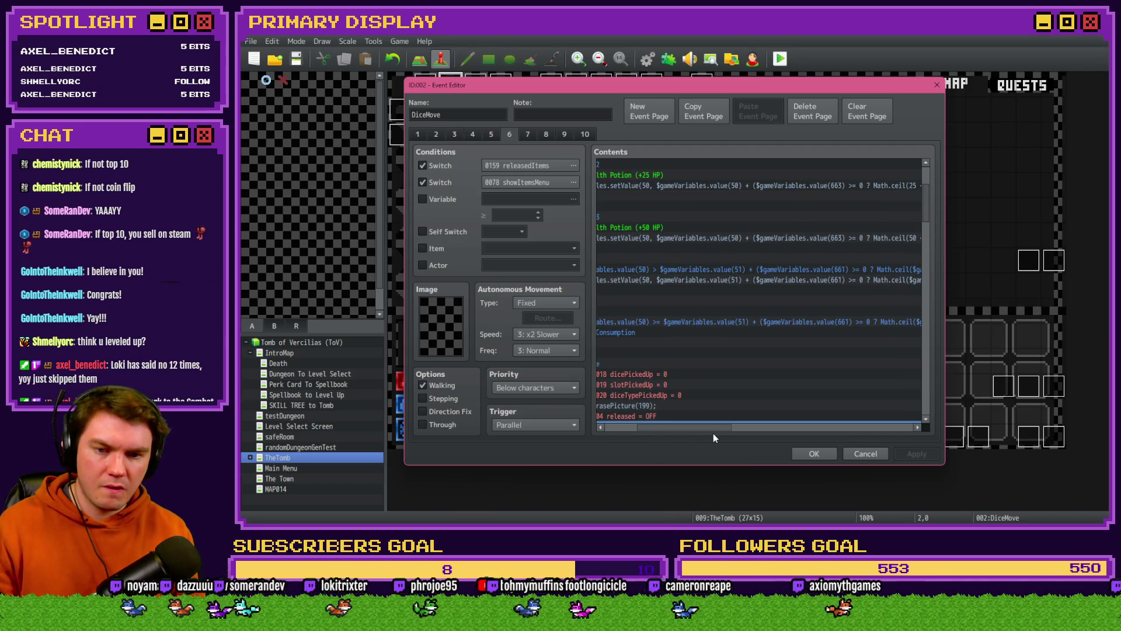
left_click_drag(713, 434, 738, 433)
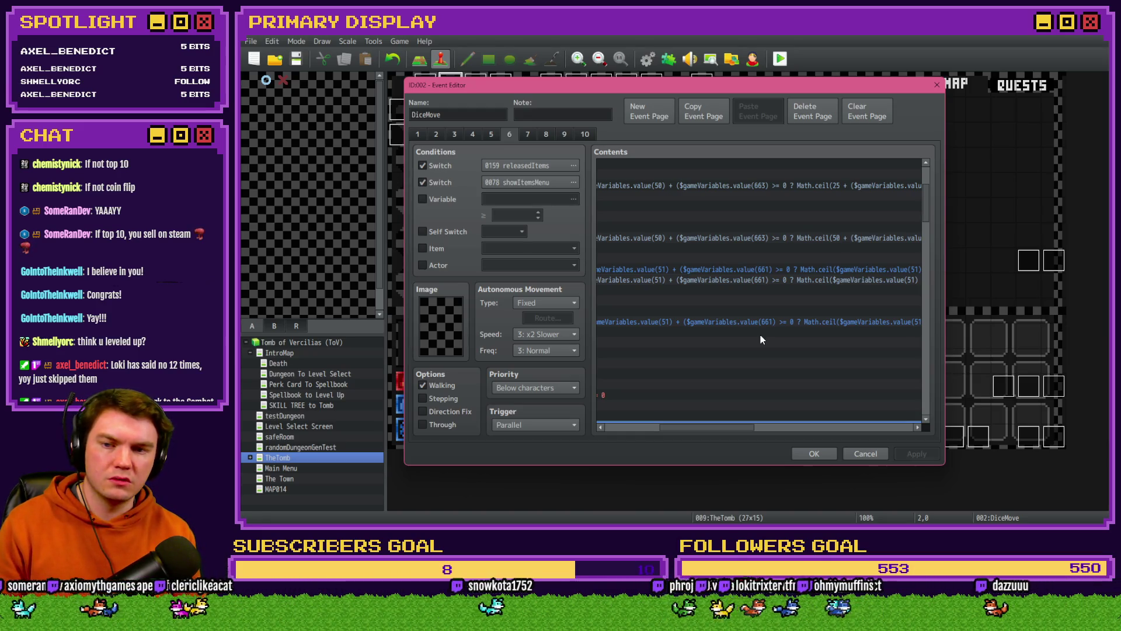
Step: Enable a Variable page condition and browse the variable list toward later blocks
left_click(422, 199)
left_click(574, 199)
scroll(645, 293, "down", 10)
left_click(626, 303)
scroll(625, 296, "down", 2)
Step: Look up perk variables 0661–0680, then cancel and turn the Variable condition back off
key("Up")
key("Up")
key("Up")
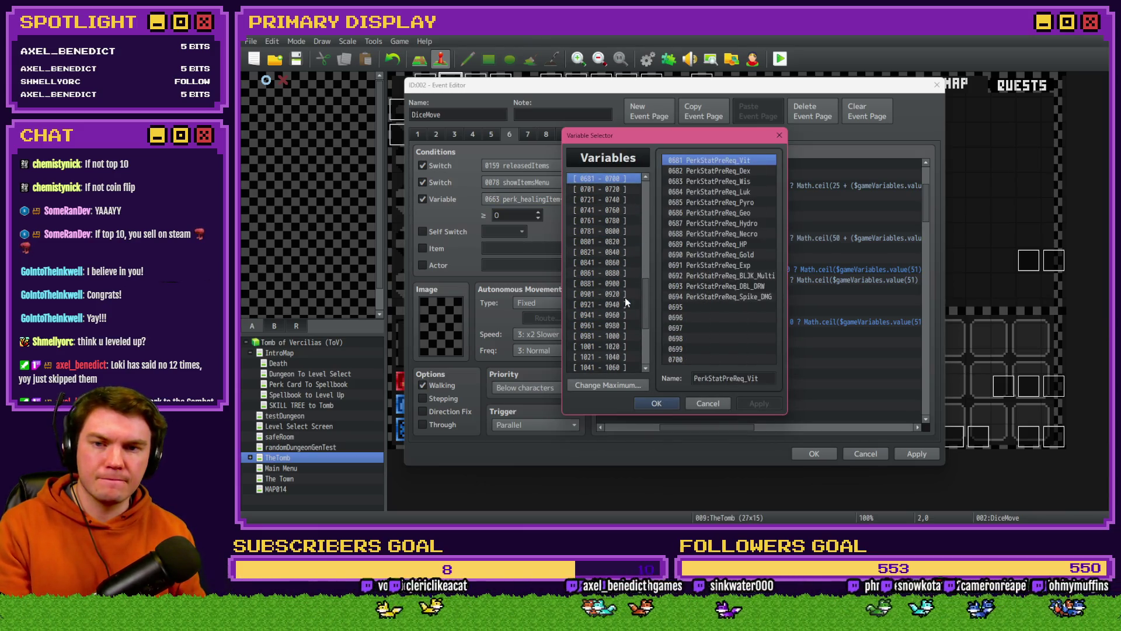
key("Up")
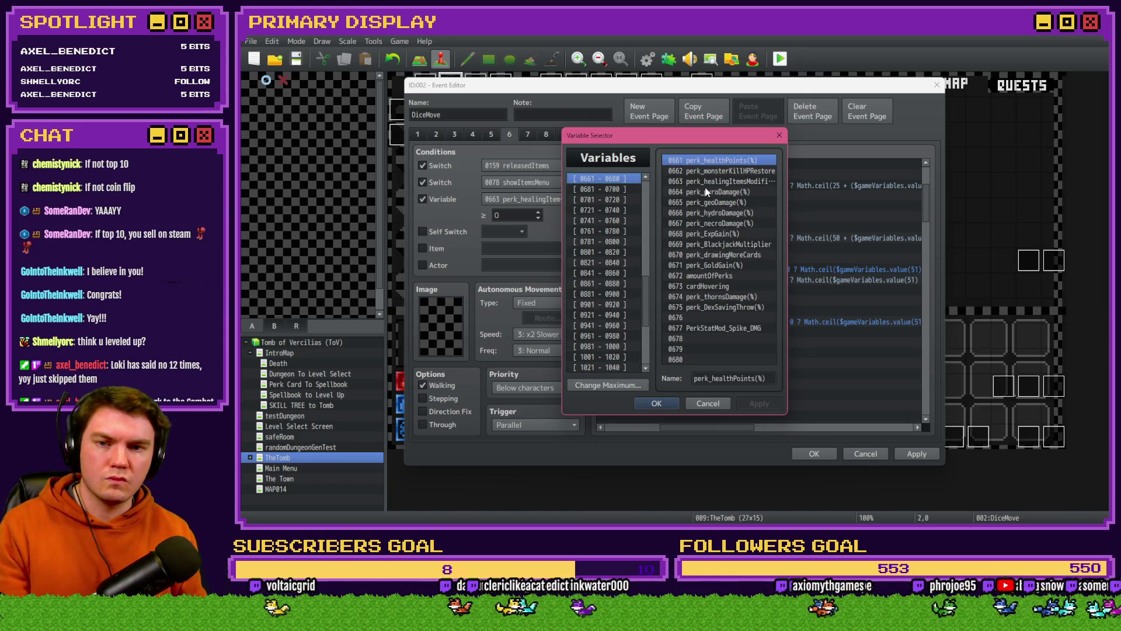
key("Escape")
left_click(422, 199)
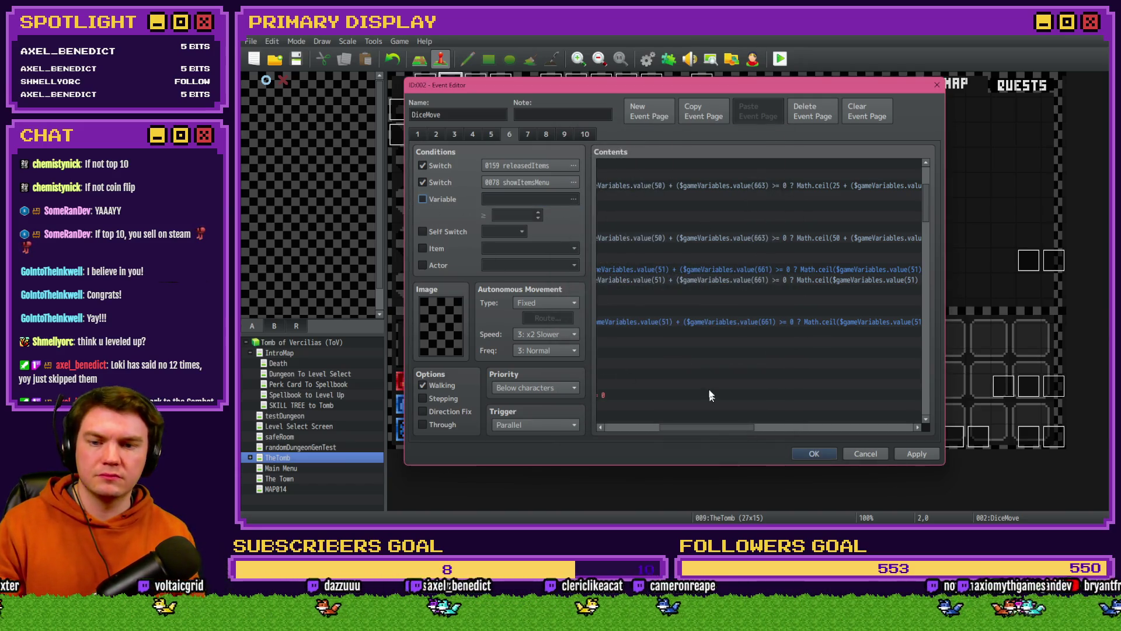
Step: Inspect the If…End block containing the Jump to Label skipConsumption command
left_click_drag(713, 429, 737, 428)
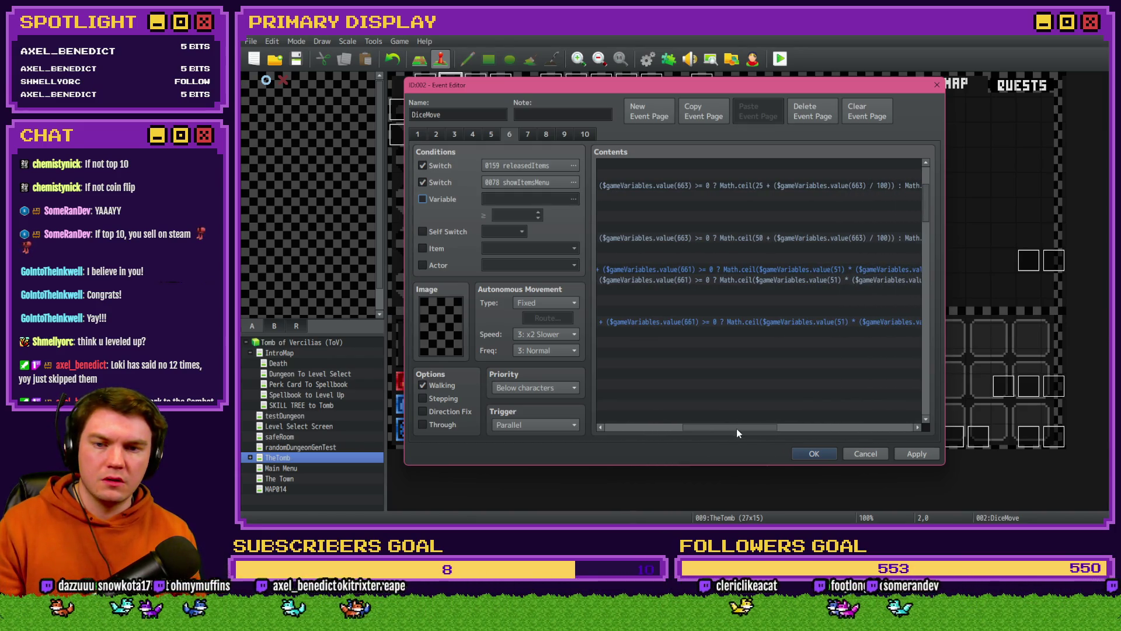
mouse_move(737, 429)
left_mouse_down()
mouse_move(809, 436)
mouse_move(654, 435)
mouse_move(893, 438)
mouse_move(615, 431)
left_mouse_up()
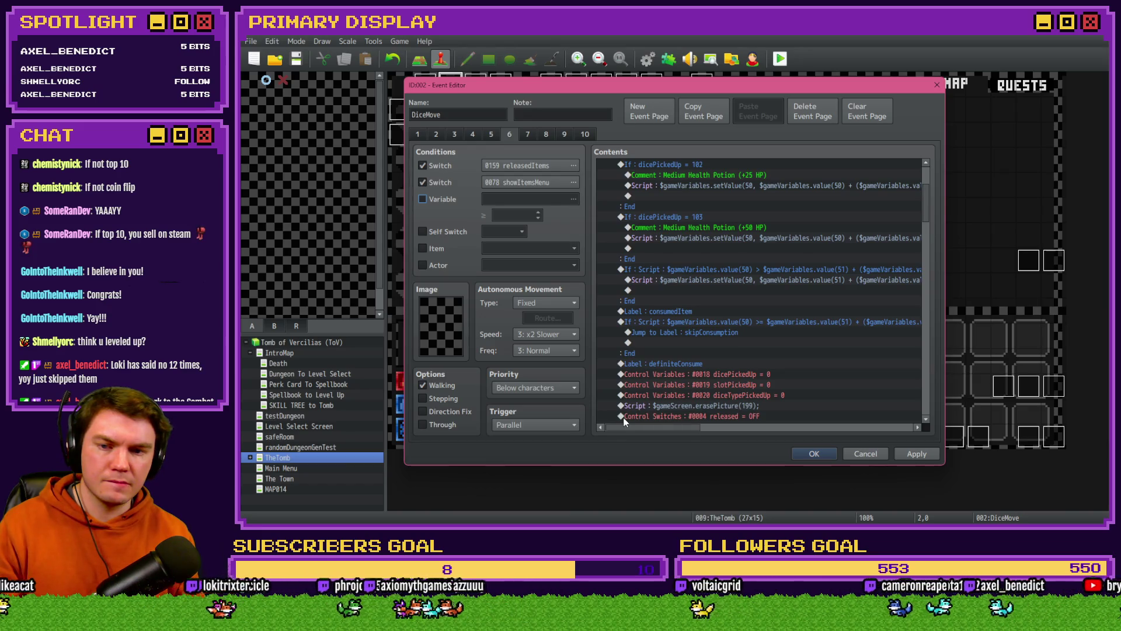
left_click(682, 322)
mouse_move(681, 426)
left_mouse_down()
mouse_move(870, 429)
mouse_move(670, 430)
left_mouse_up()
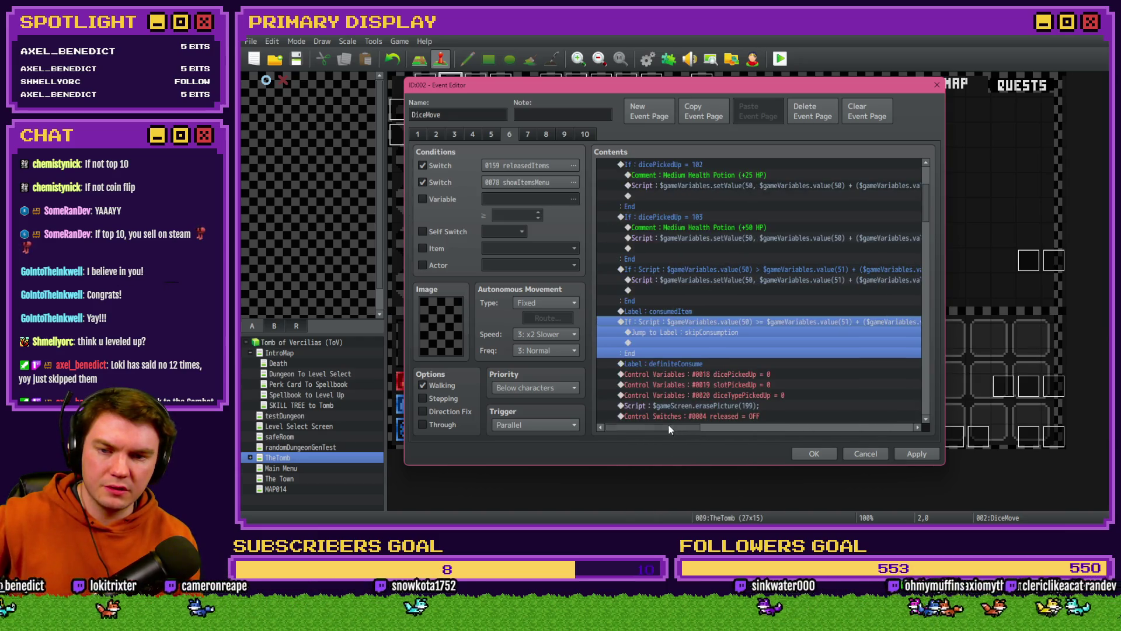
left_click(702, 332)
left_click(704, 322)
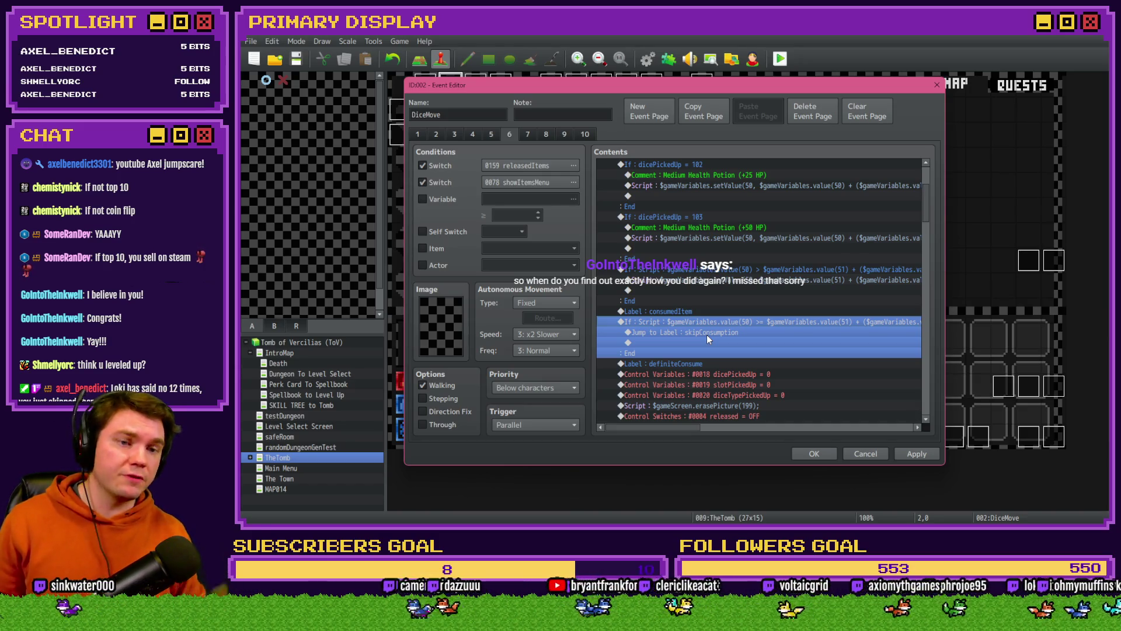
key("alt+Tab")
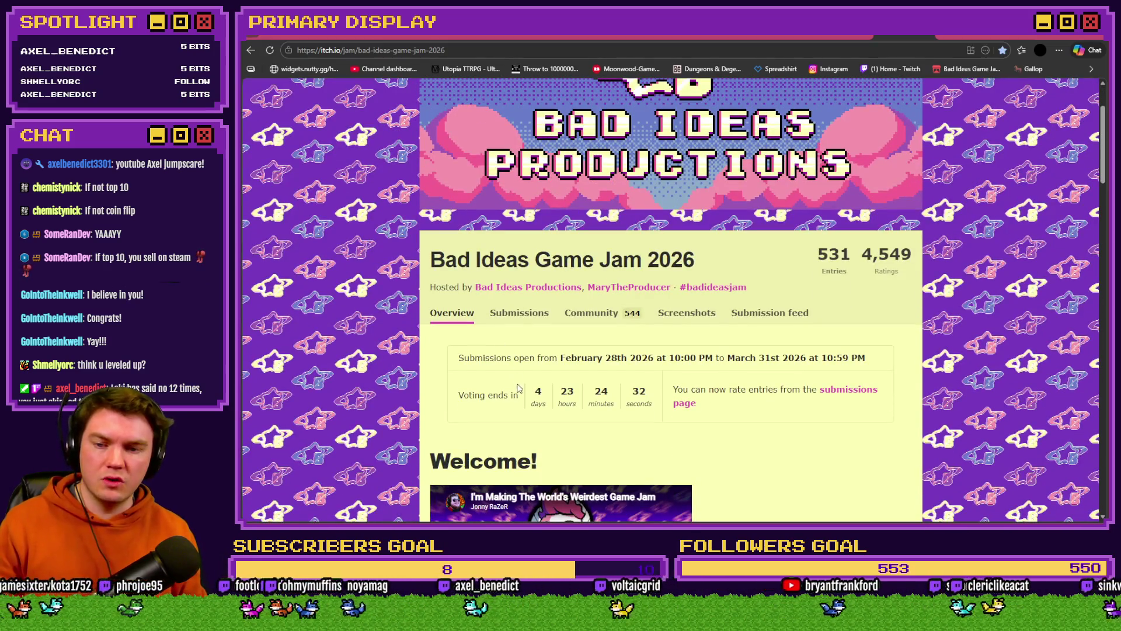
Step: Check the voting countdown and list the jam submissions sorted by Popular
triple_click(536, 394)
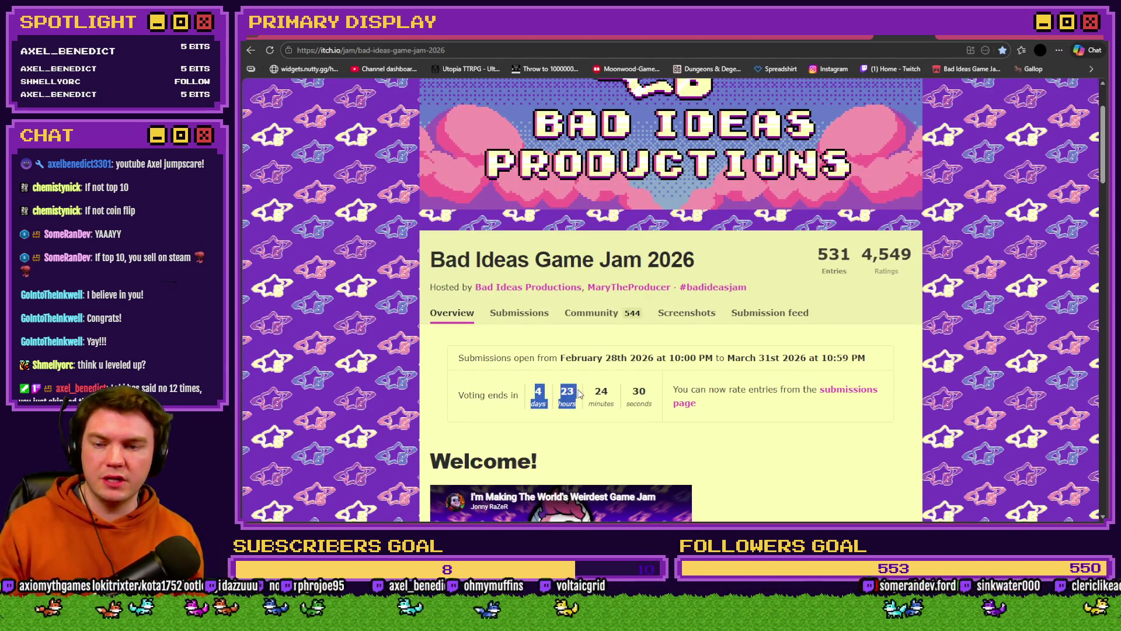
left_click_drag(577, 396, 741, 411)
left_click(745, 412)
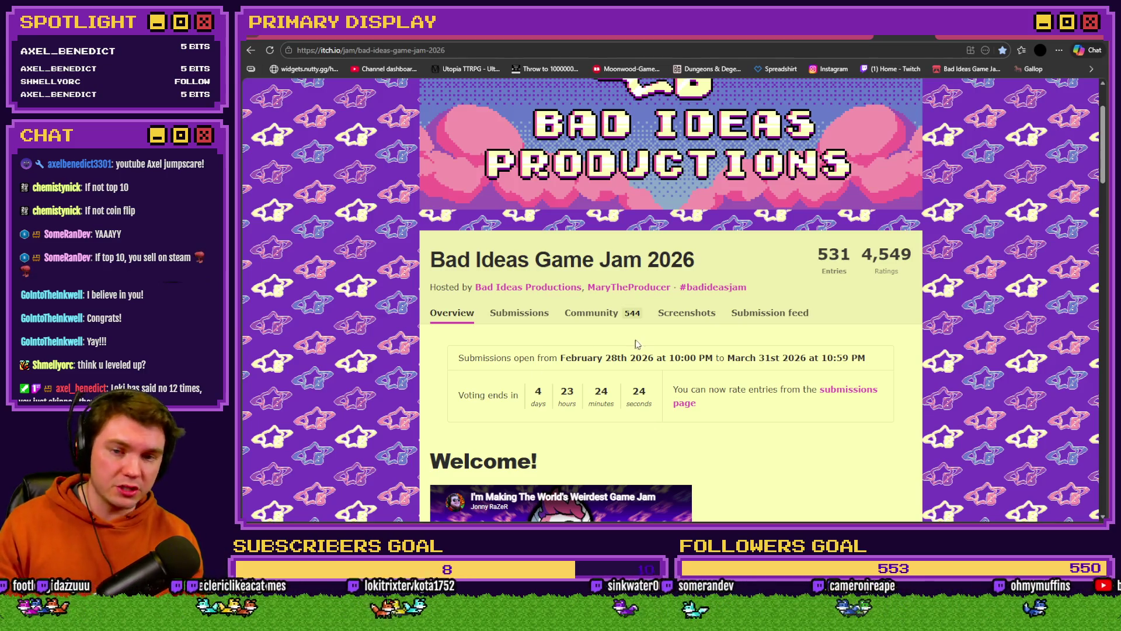
left_click(826, 256)
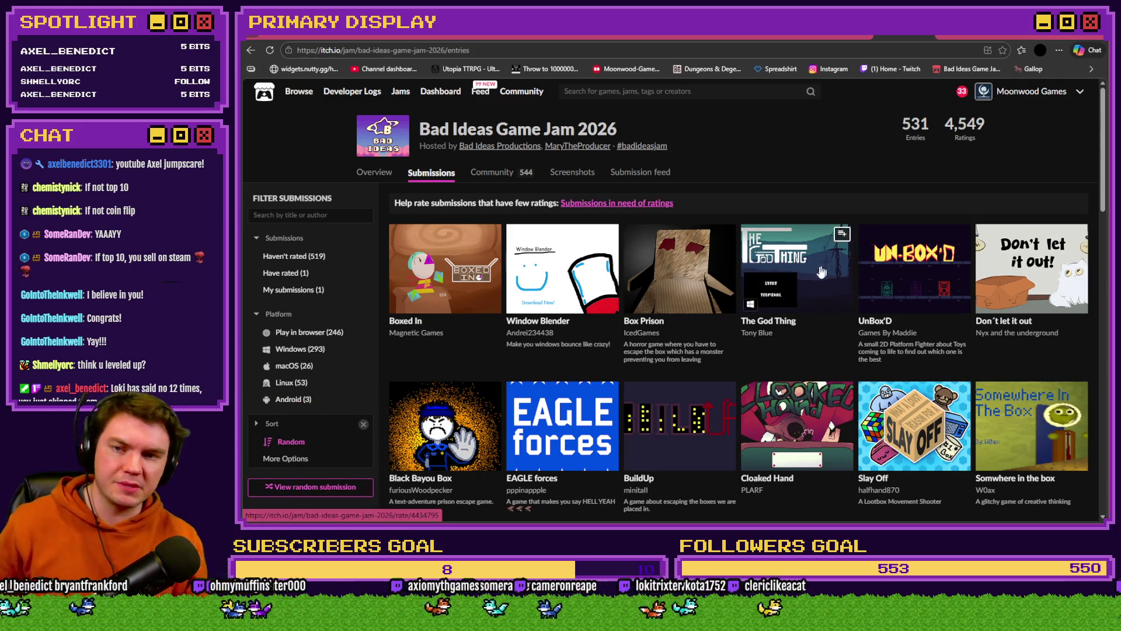
left_click(286, 459)
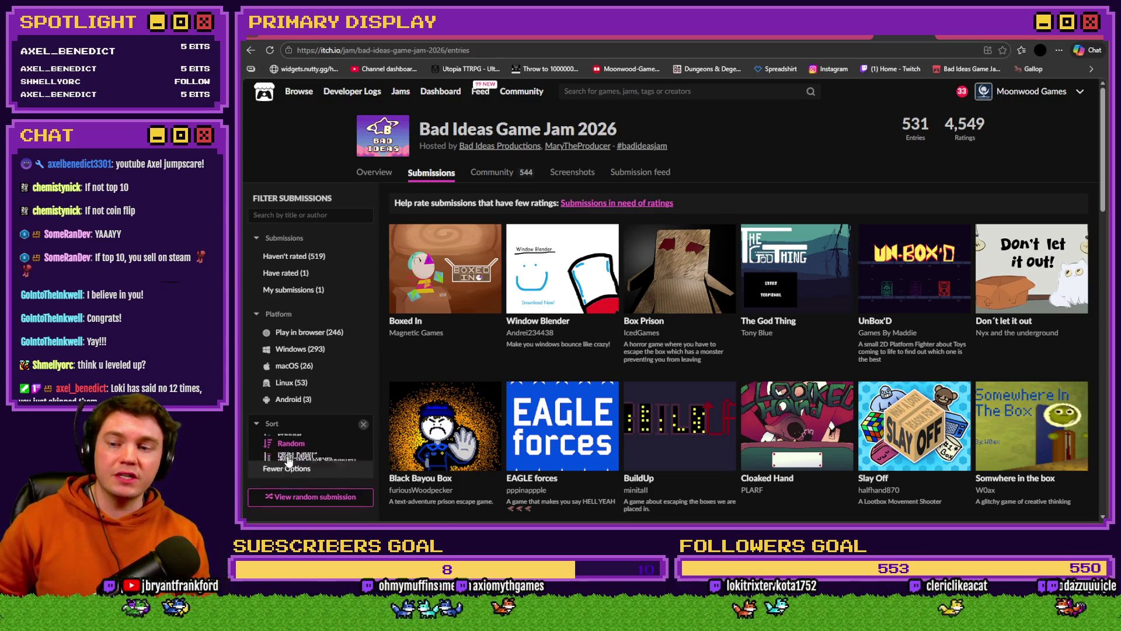
left_click(289, 443)
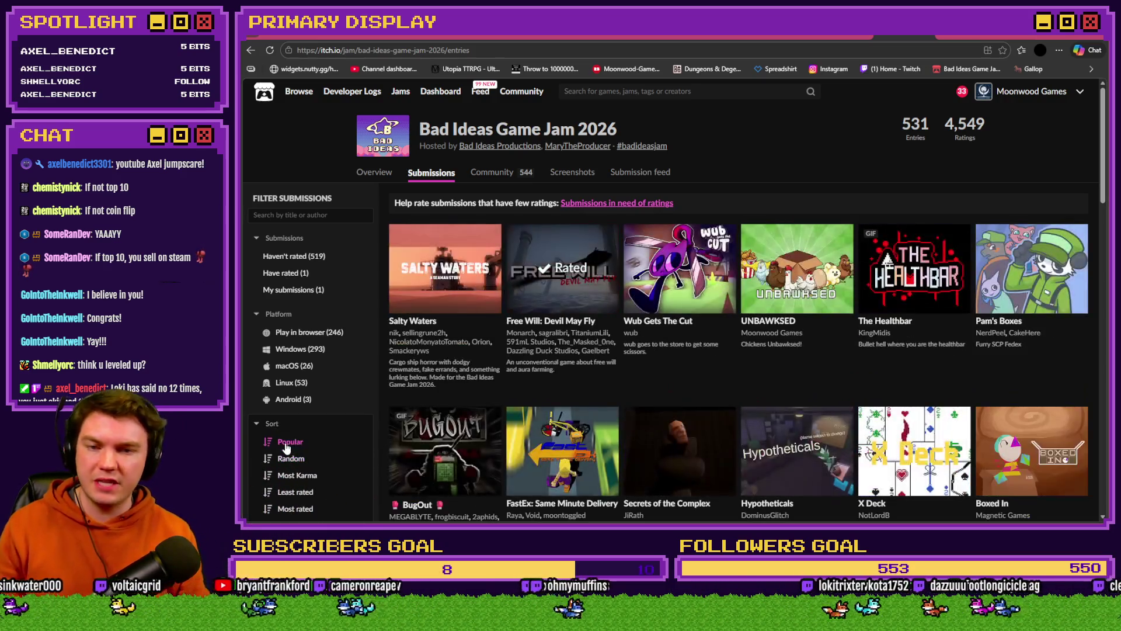
Step: Glance at UNBAWKSED, then read The Healthbar's rating page
left_click(804, 290)
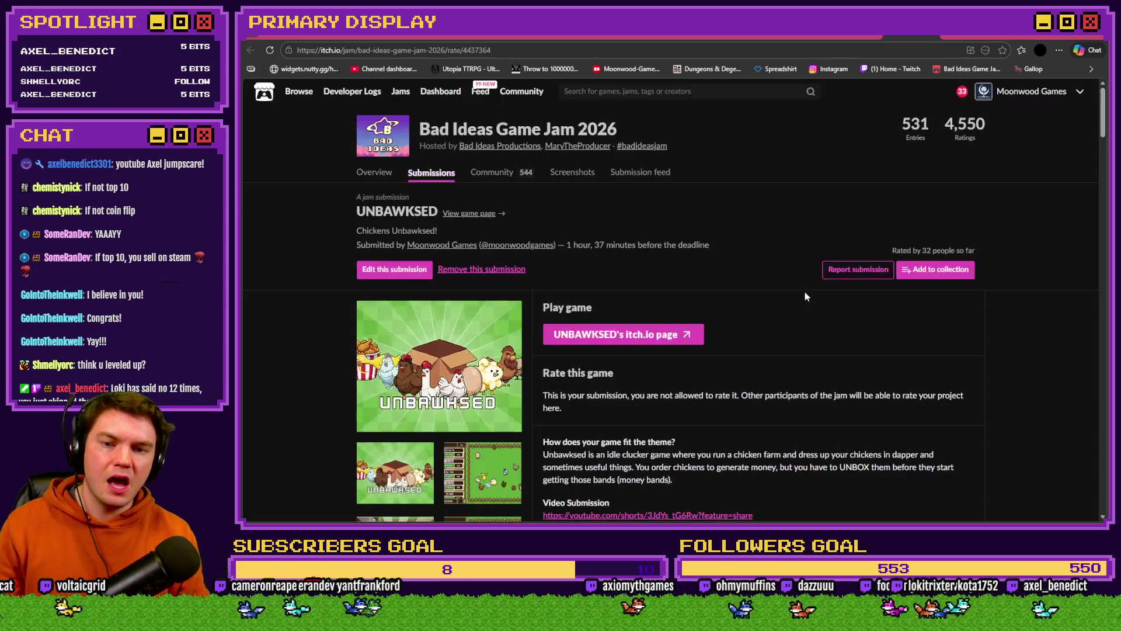
scroll(799, 340, "down", 5)
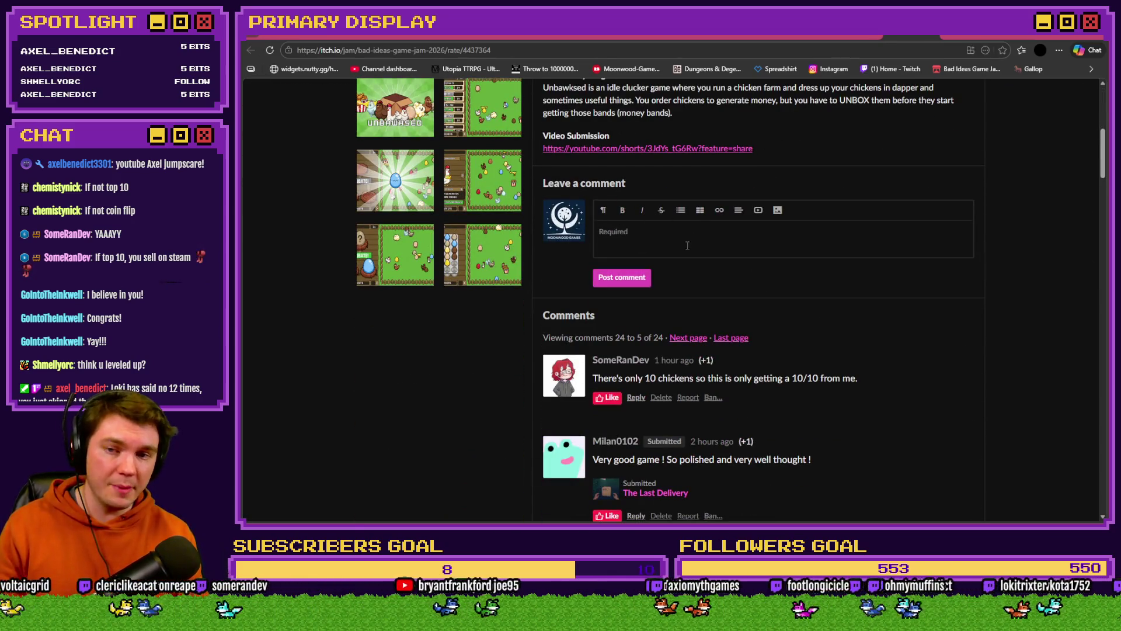
scroll(687, 245, "up", 5)
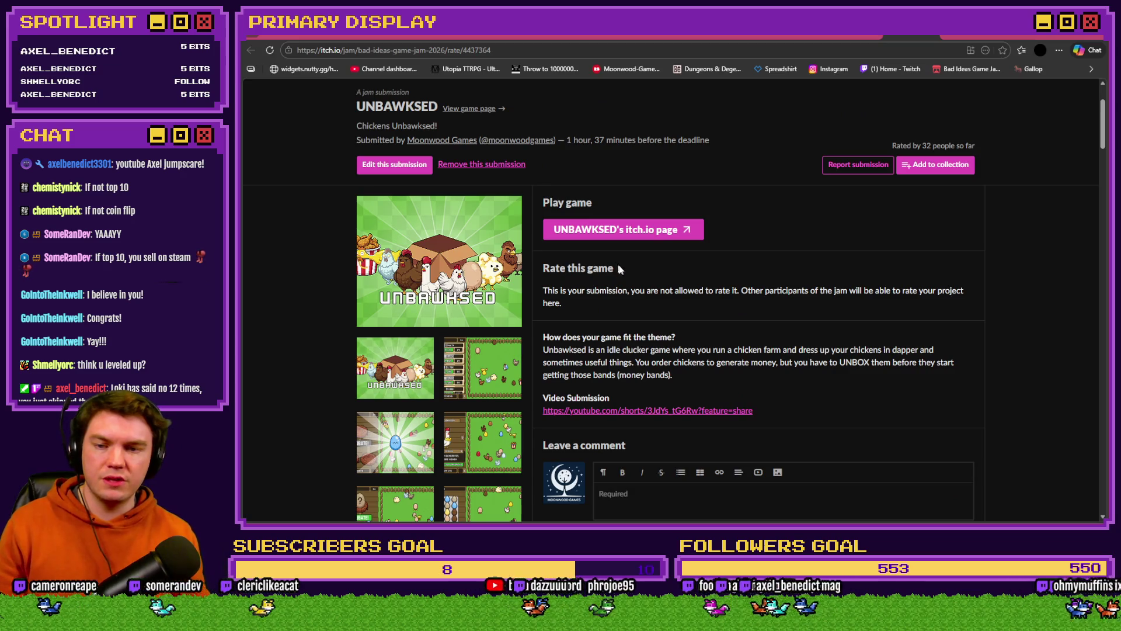
key("alt+Left")
left_click(915, 288)
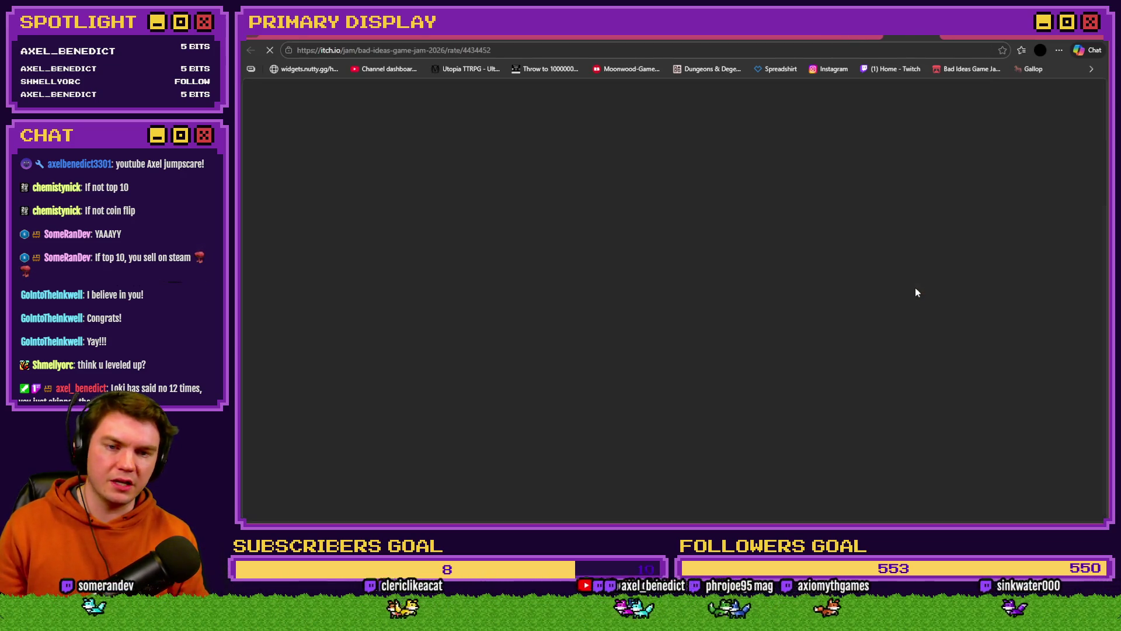
scroll(653, 339, "down", 3)
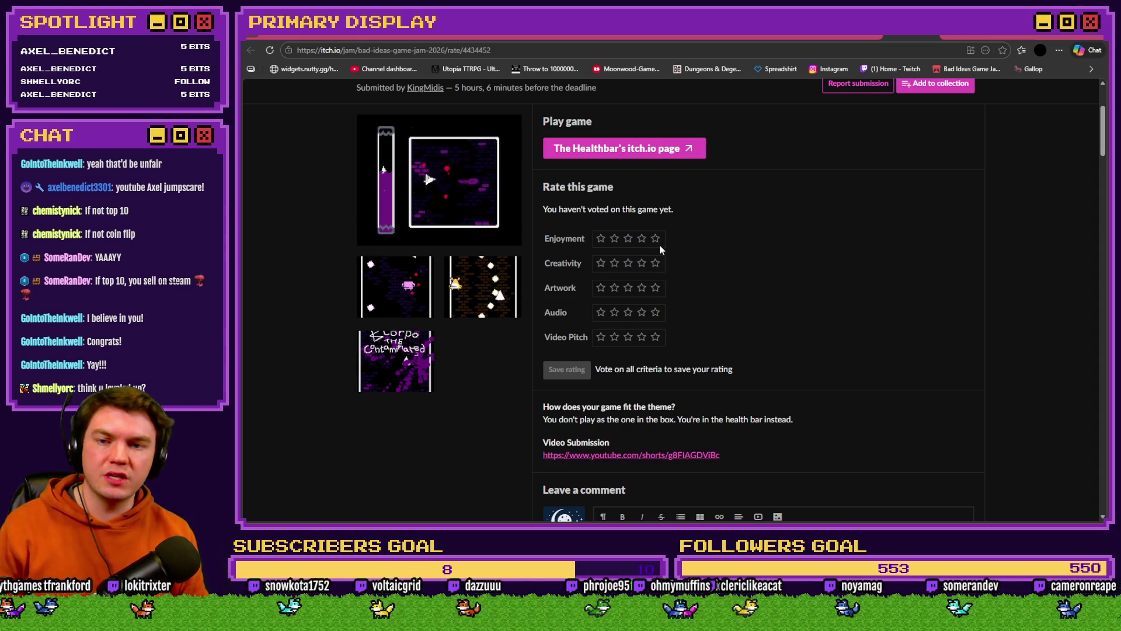
key("alt+Left")
key("alt+Left")
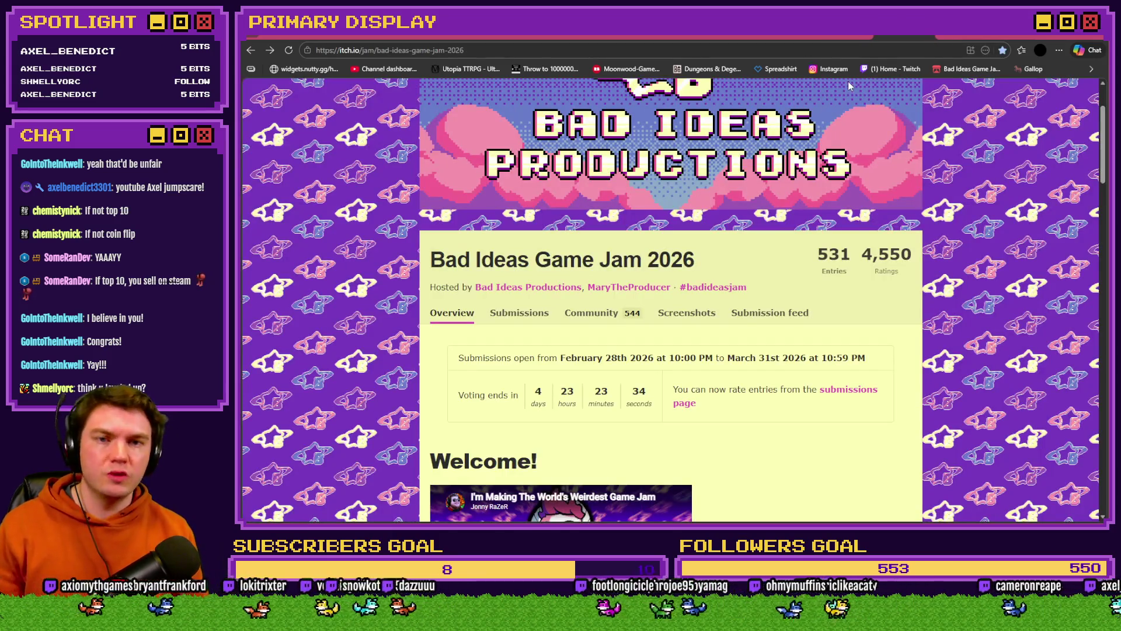
Step: Re-sort submissions by Popular and read UNBAWKSED's comments before returning to the game
key("alt+Right")
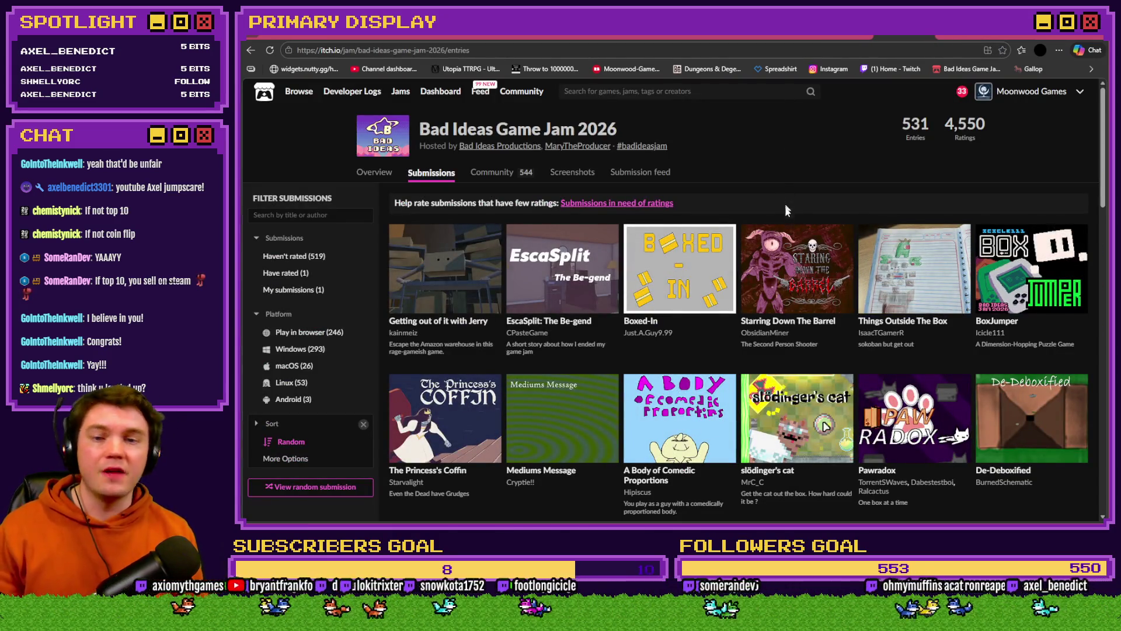
left_click(265, 425)
left_click(290, 442)
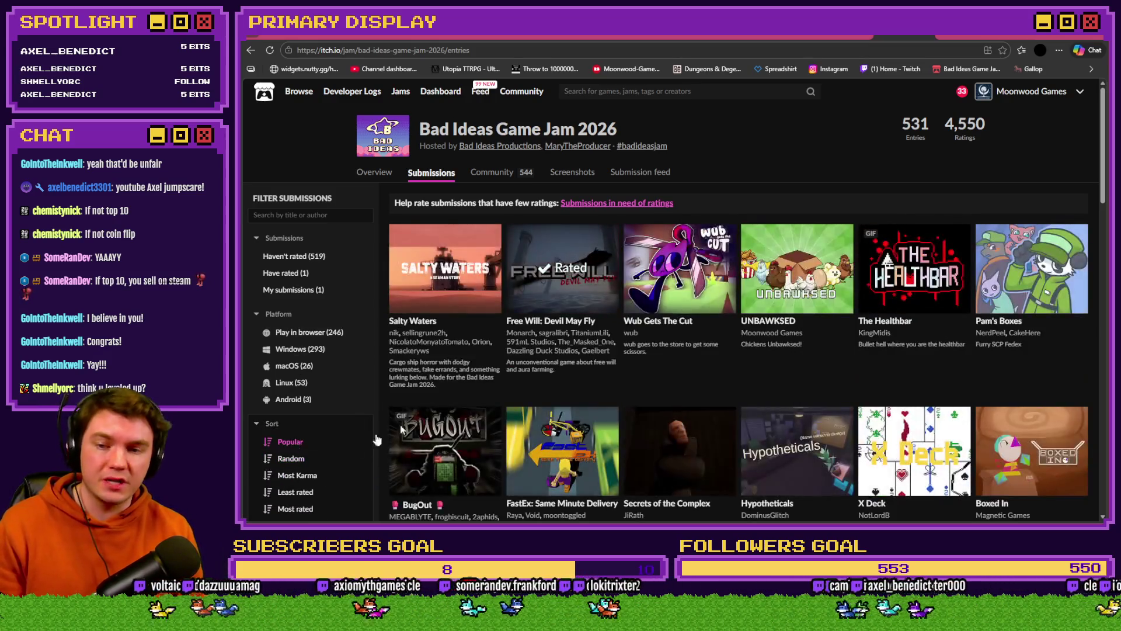
left_click(826, 266)
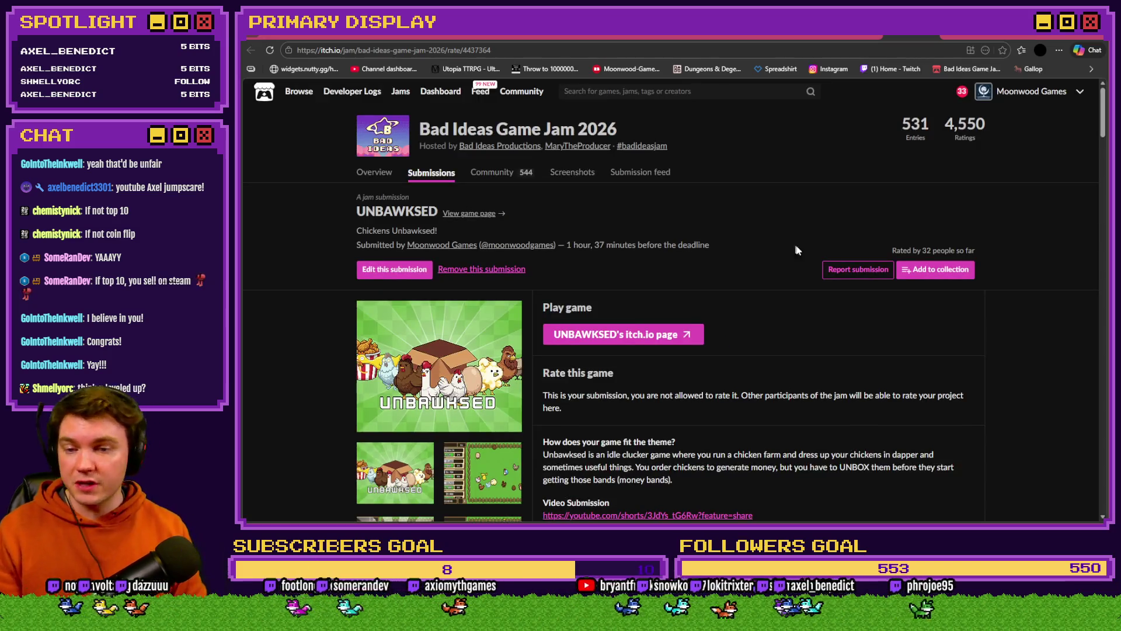
scroll(797, 257, "down", 6)
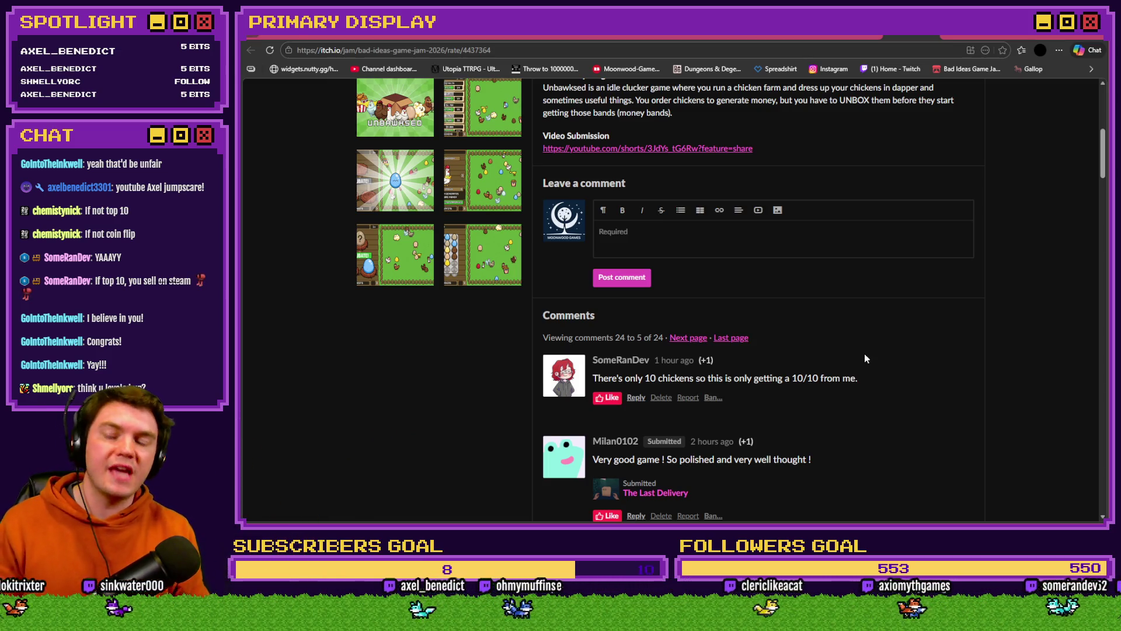
key("alt+Tab")
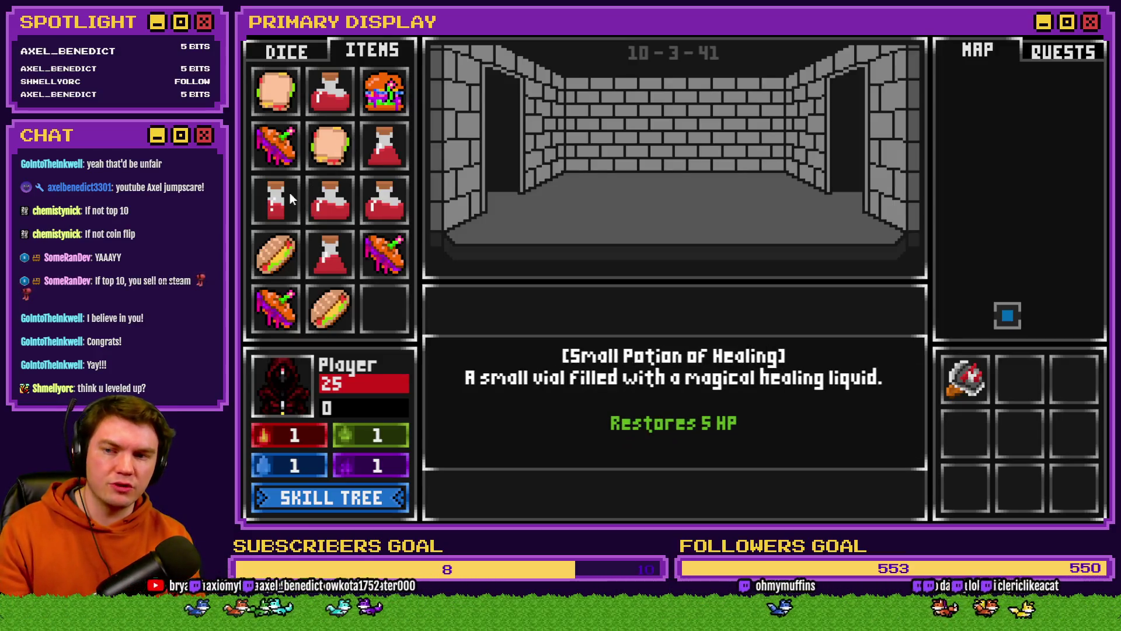
Step: Use the healing potion on the player, then close the game and the database
left_click_drag(287, 194, 285, 400)
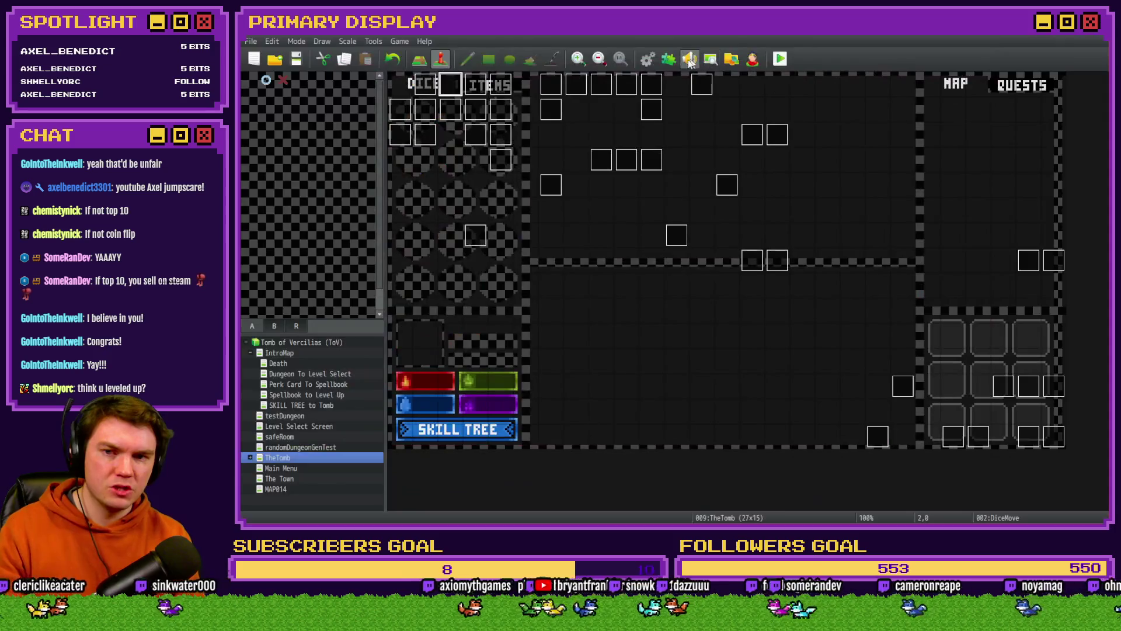
left_click(647, 58)
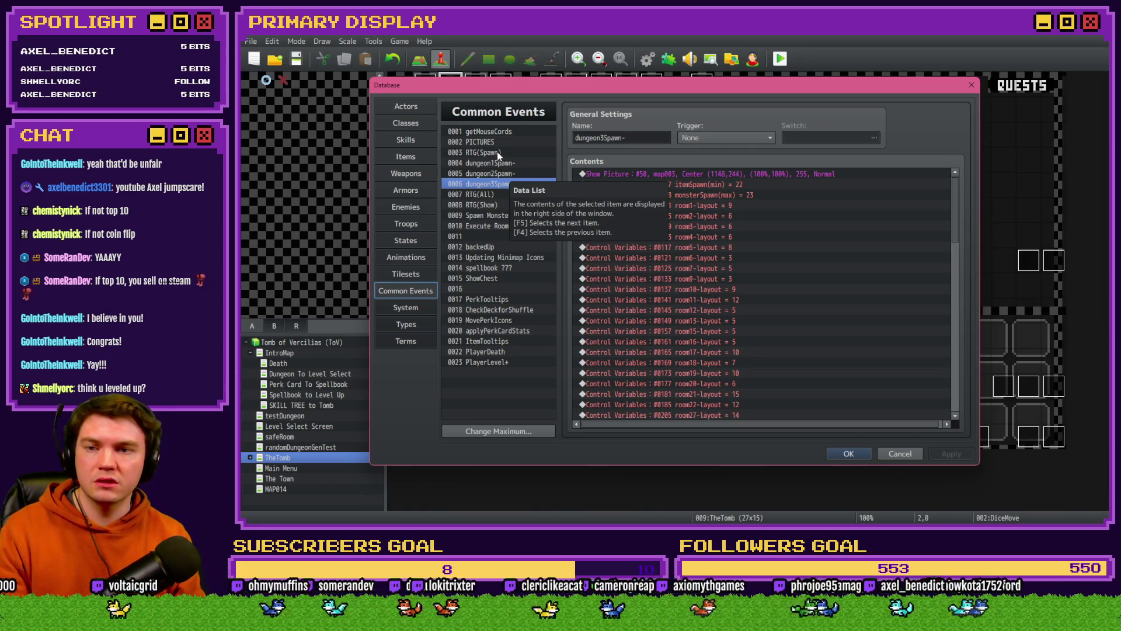
key("Escape")
Step: Delete Flash Screen from DiceMove page 6, confirm with OK, and start a saved playtest
double_click(448, 77)
left_click(506, 135)
scroll(743, 309, "down", 3)
left_click(741, 288)
key("Delete")
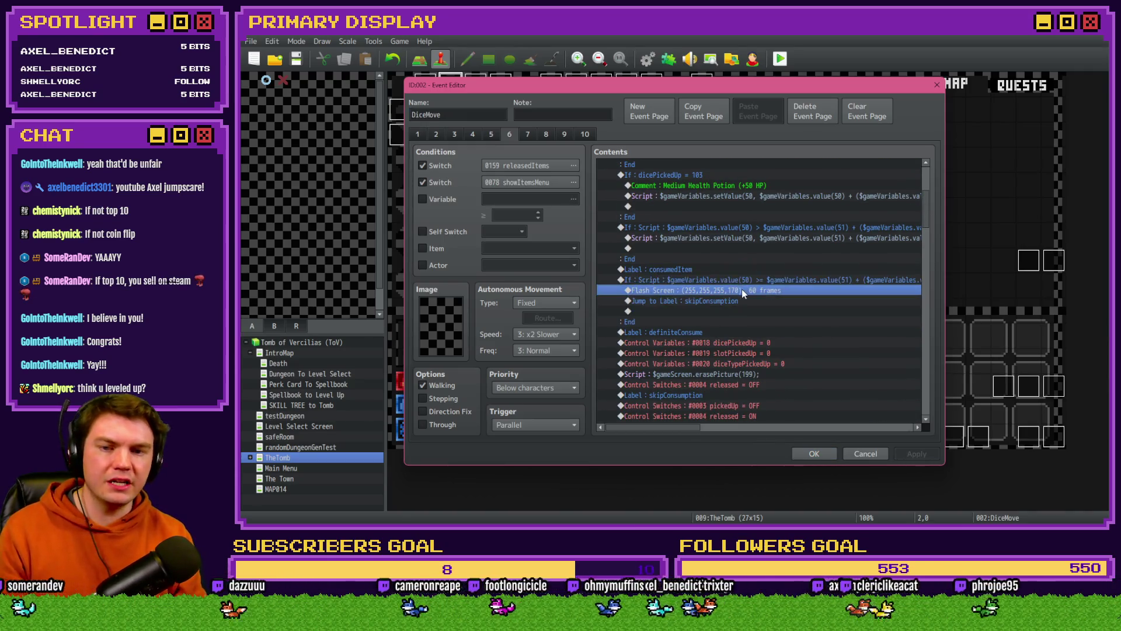
left_click_drag(746, 290, 759, 312)
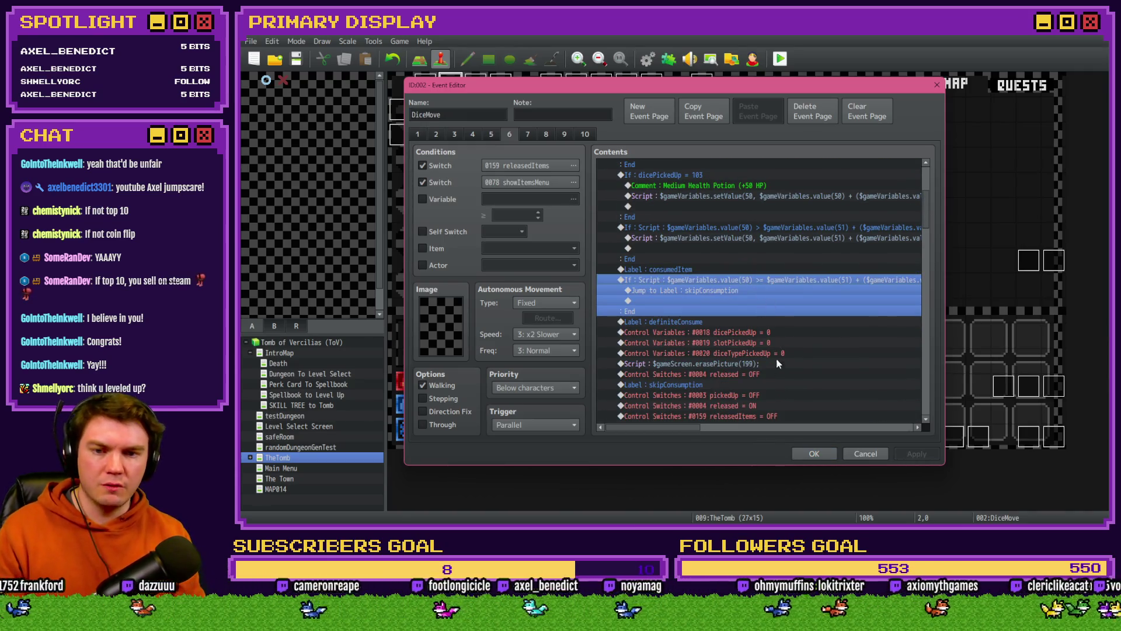
left_click(813, 454)
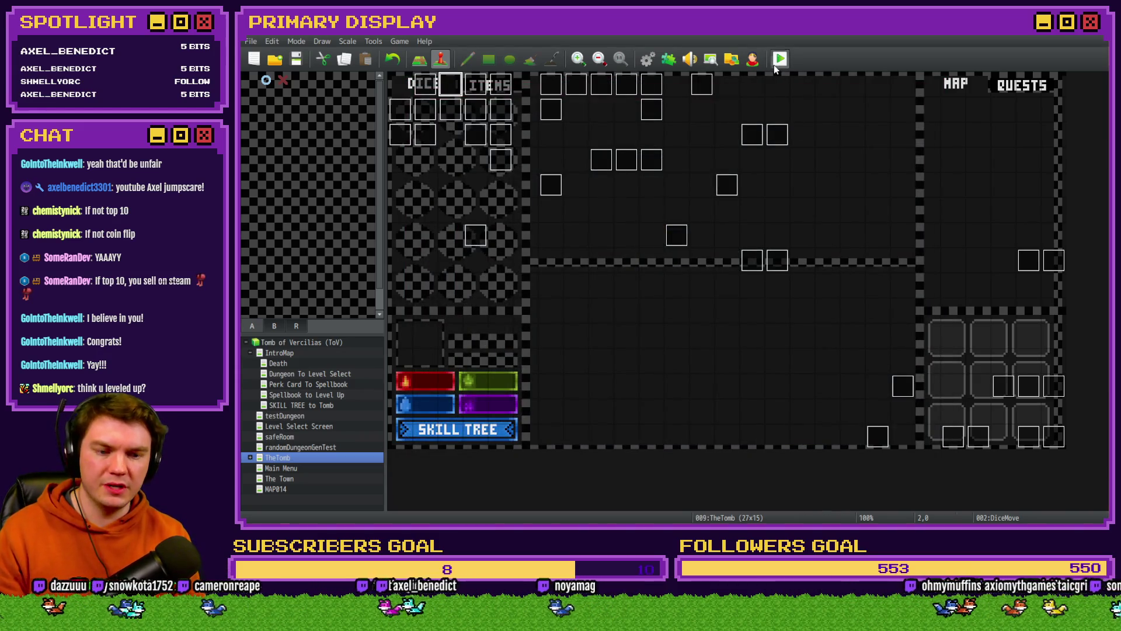
left_click(779, 60)
key("Return")
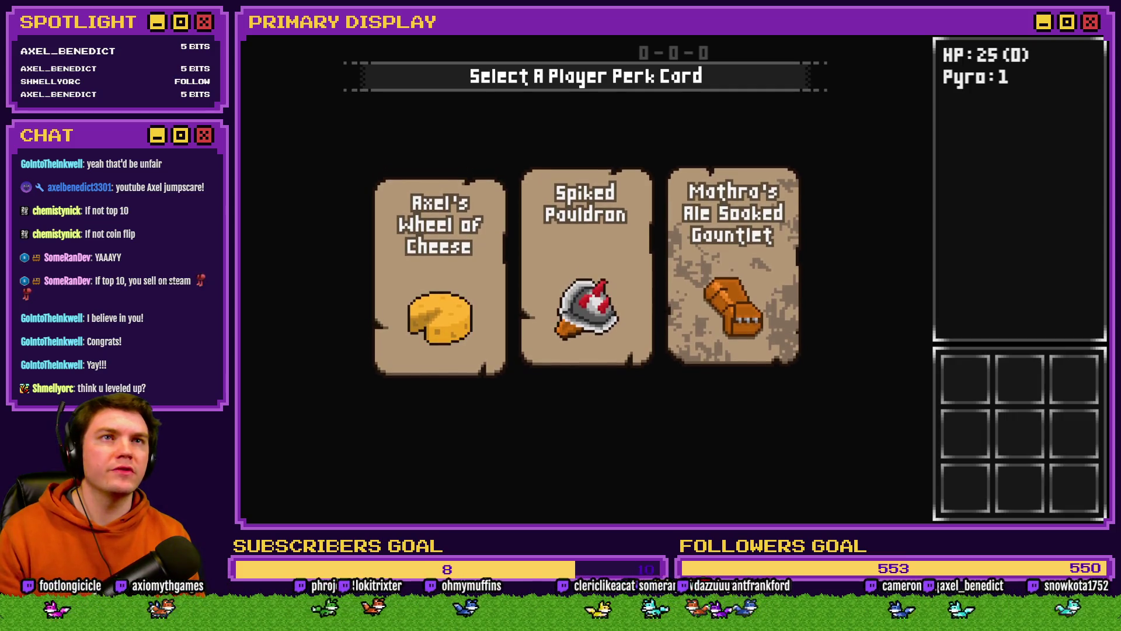
Step: Window the playtest, take the Wheel of Cheese perk, and show the item inventory
key("alt+Return")
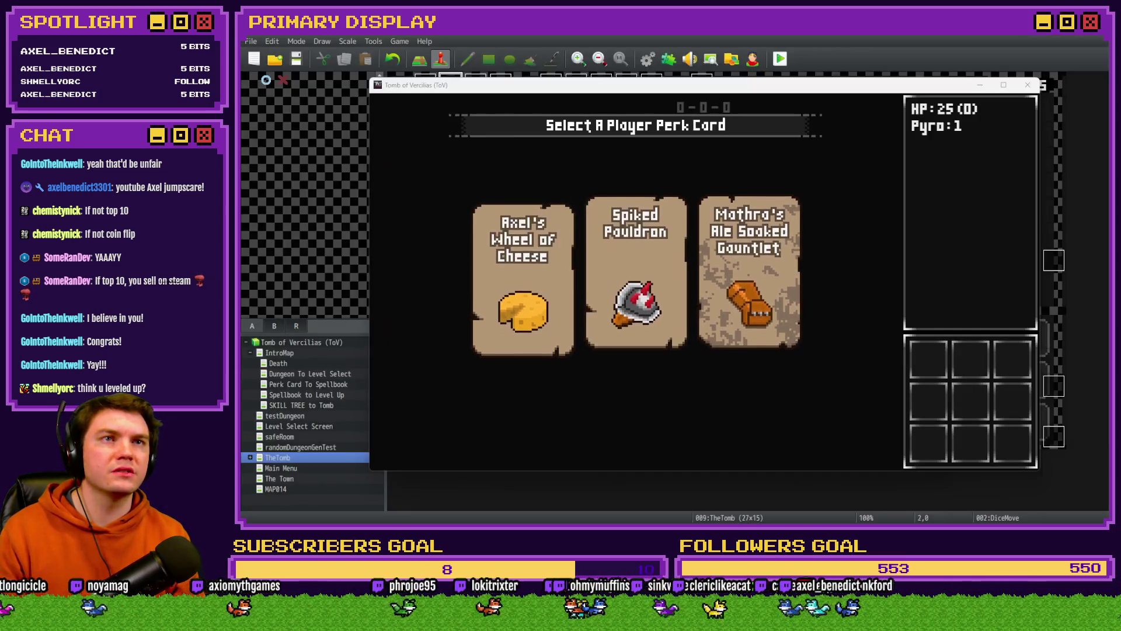
left_click_drag(841, 91, 886, 54)
left_click(580, 234)
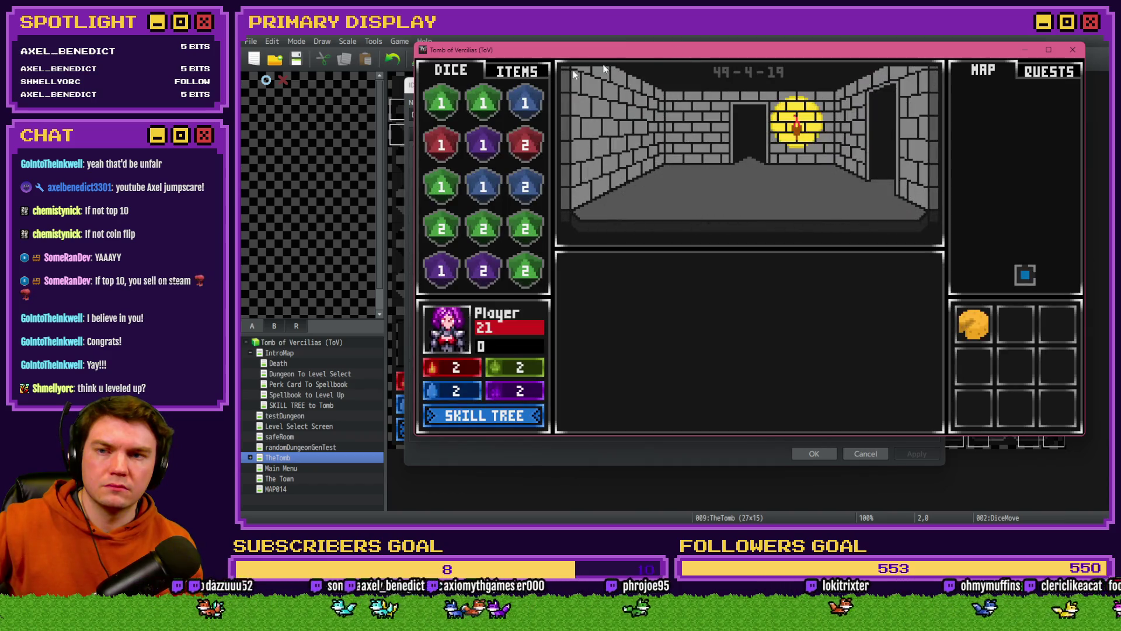
left_click(522, 73)
mouse_move(549, 55)
left_mouse_down()
mouse_move(987, 87)
mouse_move(1027, 69)
left_mouse_up()
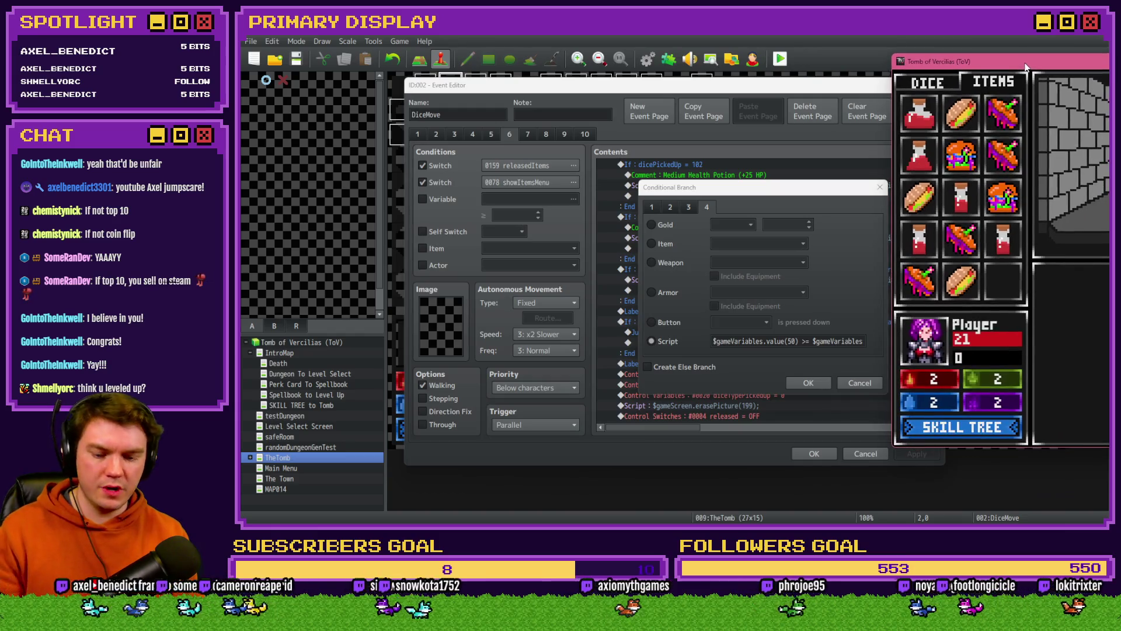
Step: Arrange the windows and show debug variables 41–50 in the playtest
key("F9")
left_click(778, 189)
mouse_move(778, 189)
left_mouse_down()
mouse_move(598, 166)
mouse_move(399, 97)
left_mouse_up()
mouse_move(1028, 82)
left_mouse_down()
mouse_move(796, 96)
mouse_move(783, 77)
left_mouse_up()
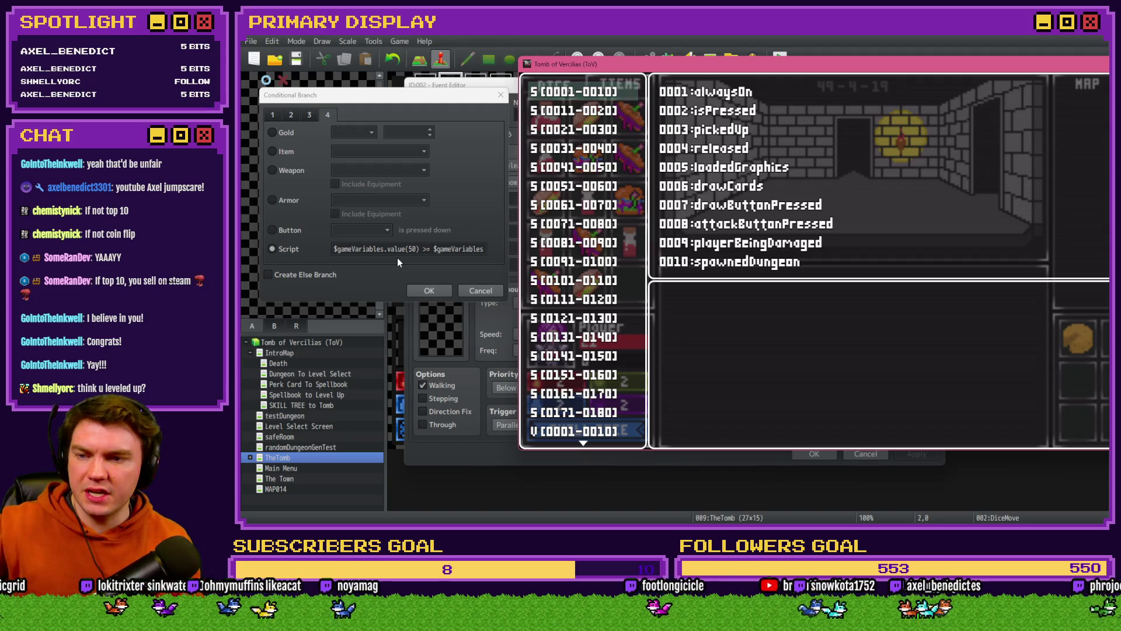
scroll(568, 304, "down", 1)
scroll(570, 310, "down", 8)
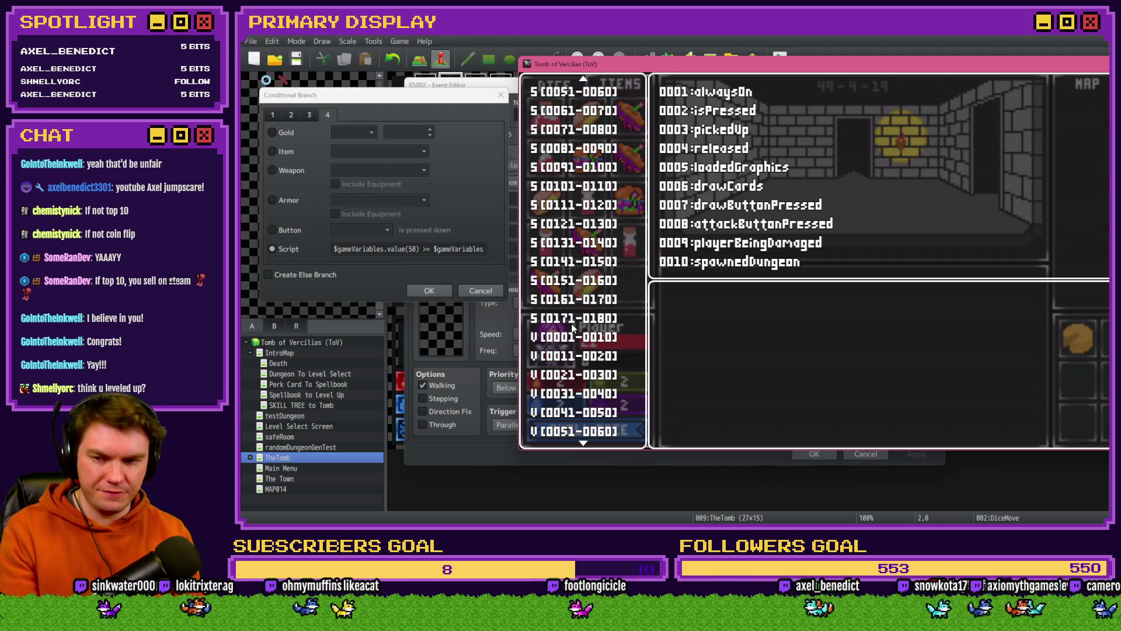
left_click(581, 339)
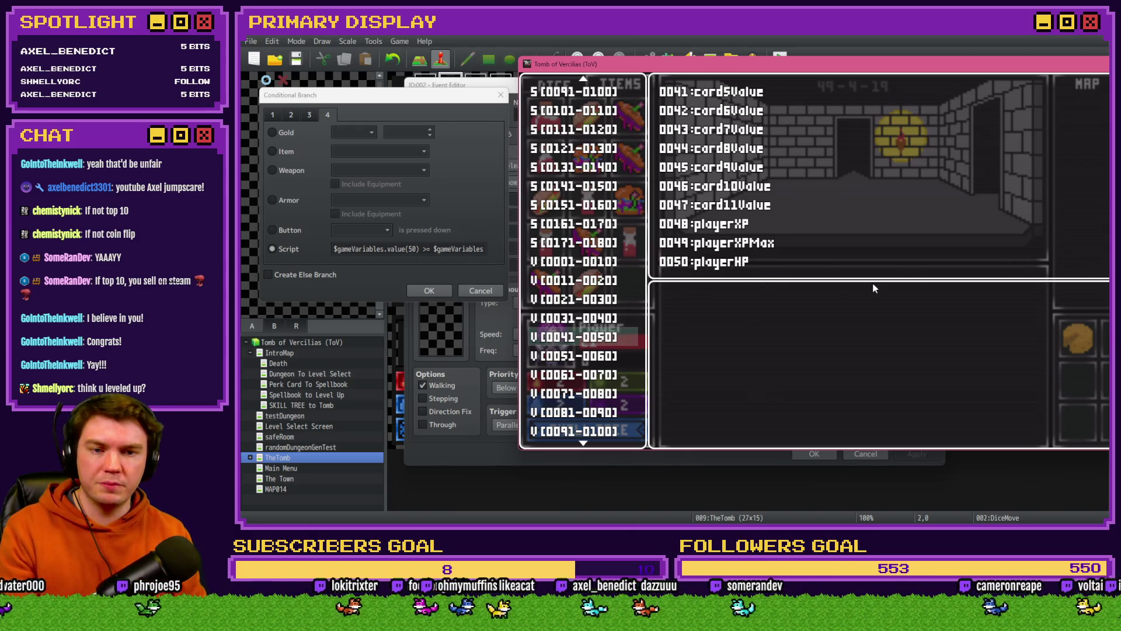
Step: Place the cursor in the Conditional Branch script condition
left_click(401, 104)
left_click(423, 249)
left_click(439, 249)
key("Right")
key("Right")
key("Right")
Step: Compare debug variables 41–60, confirming playerHP 21 and playerHPMax 25
key("alt+Tab")
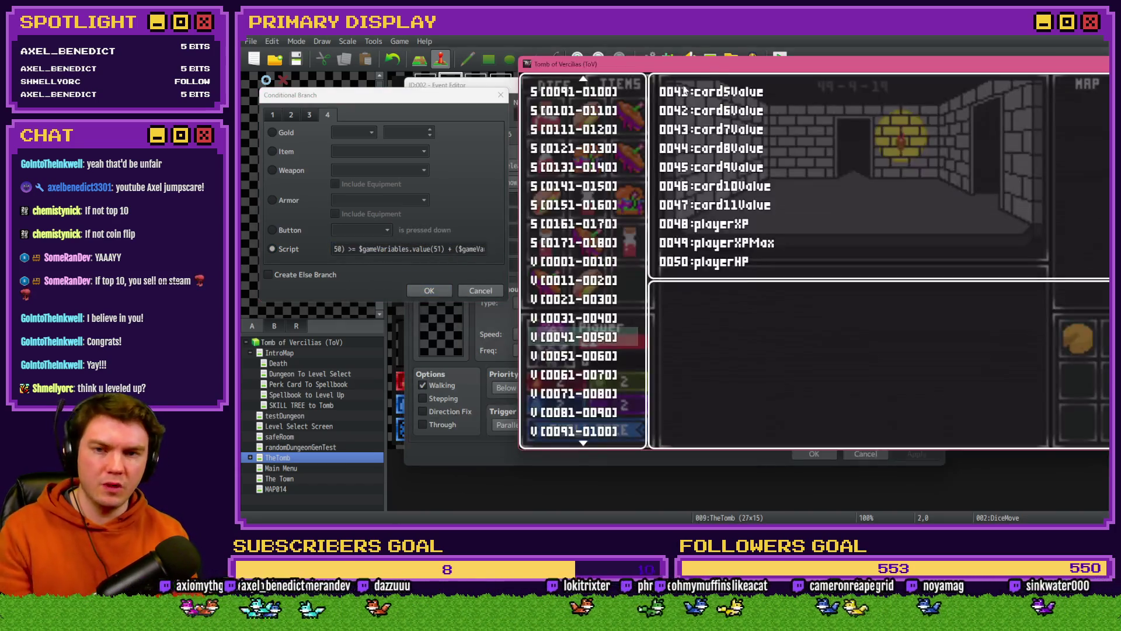
key("Down")
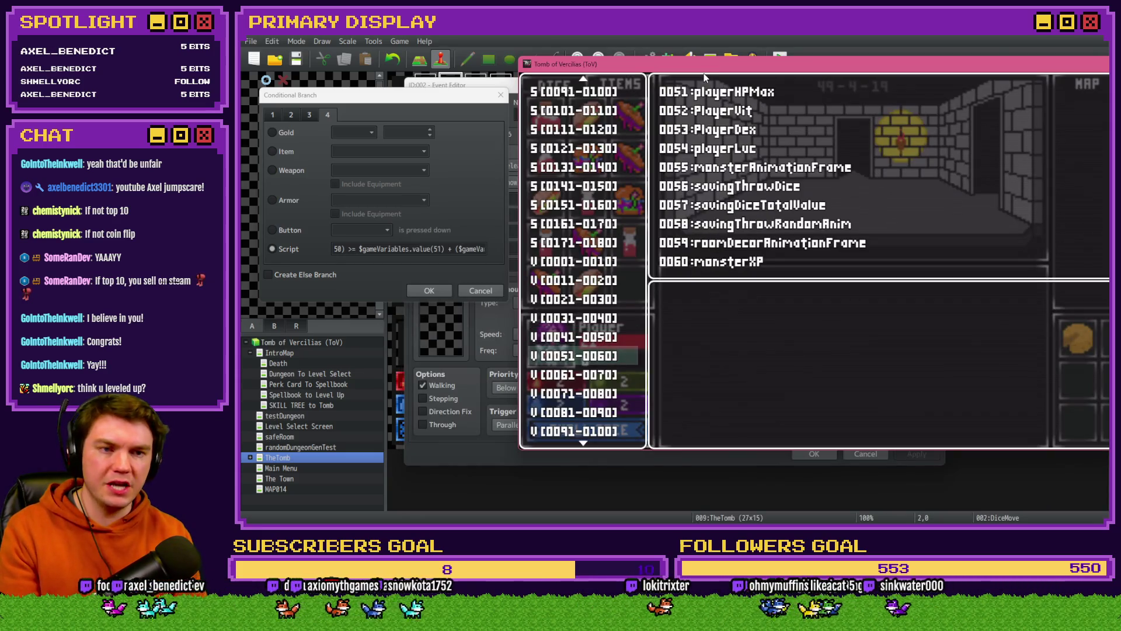
key("Up")
key("Down")
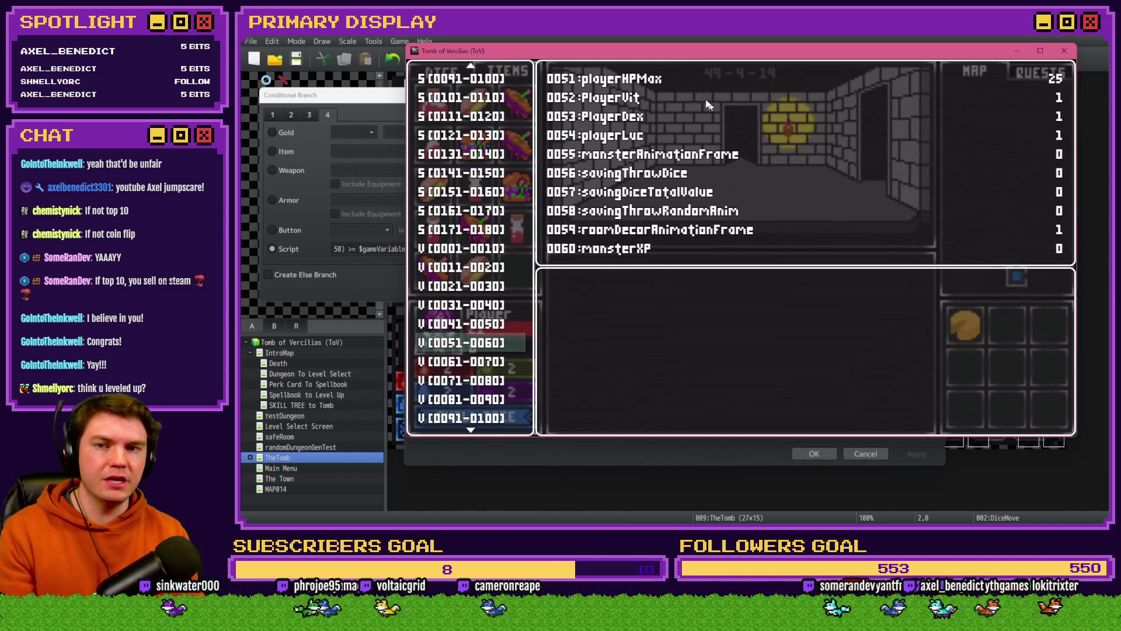
key("Up")
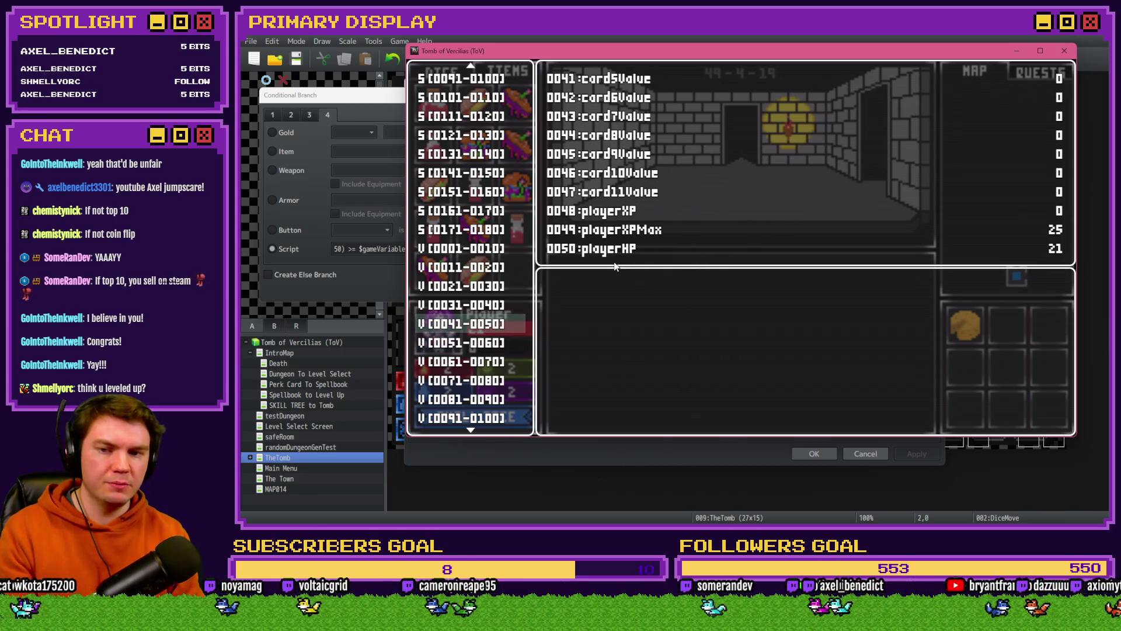
key("Escape")
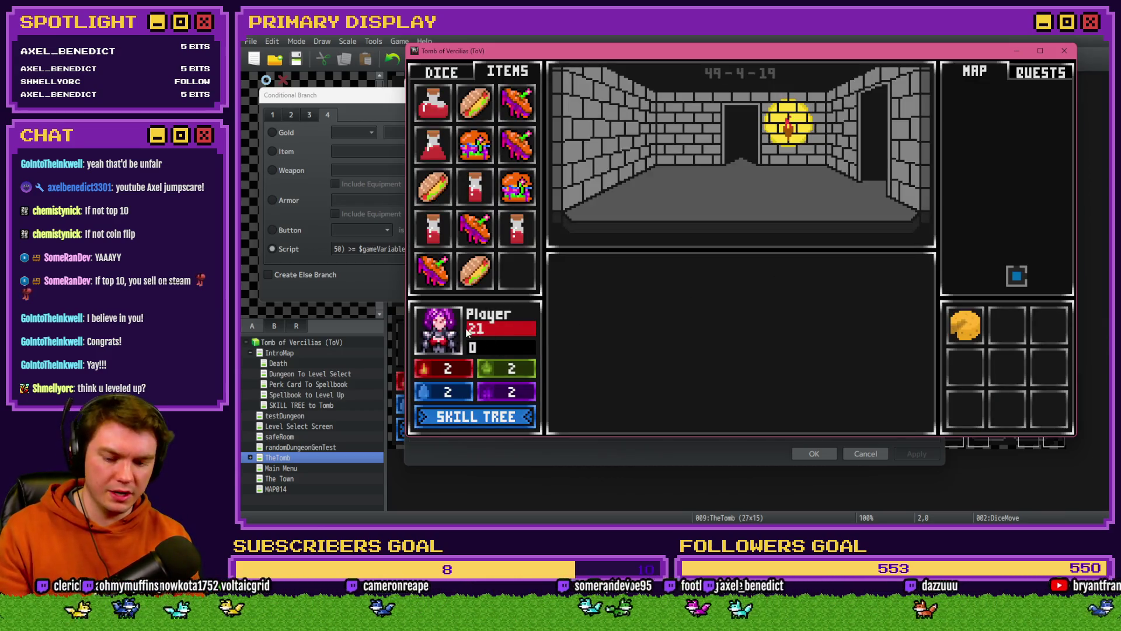
mouse_move(963, 330)
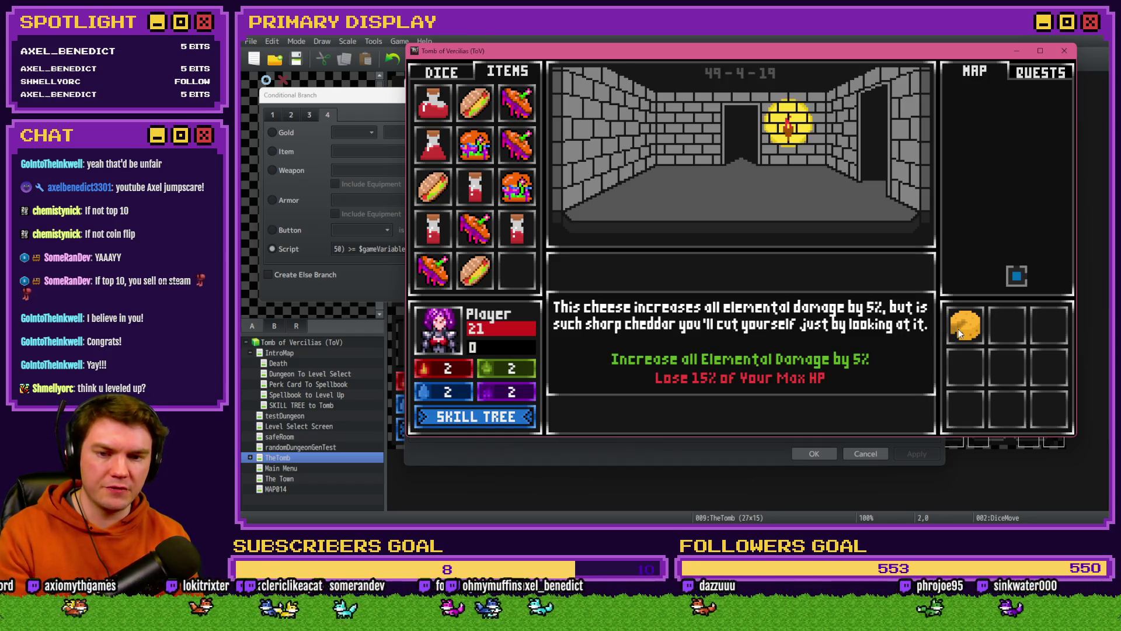
key("F9")
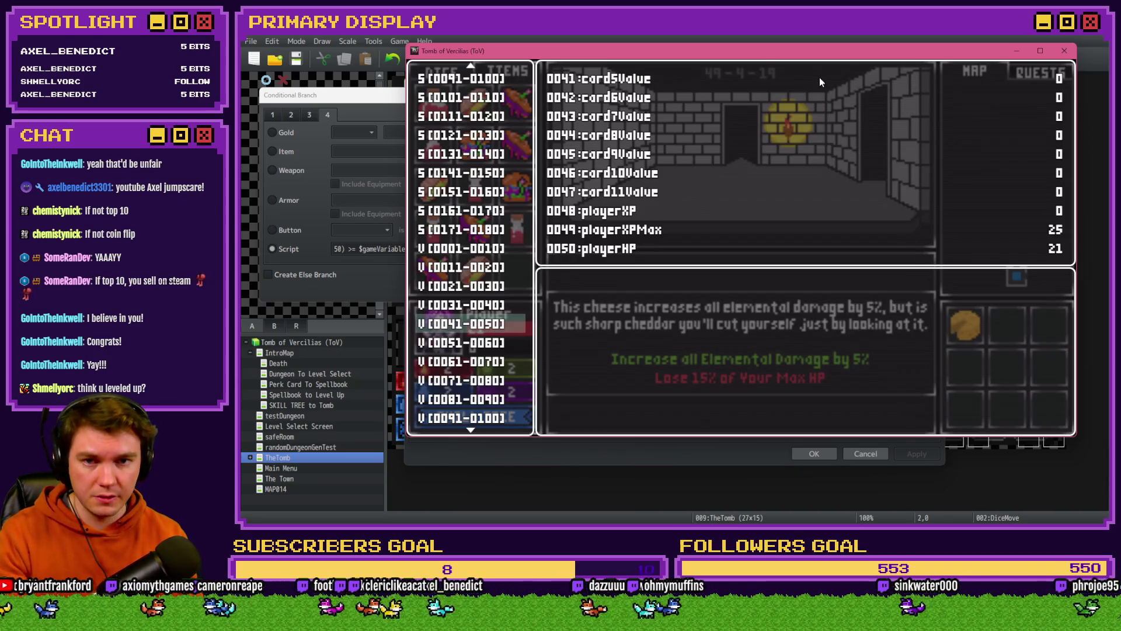
left_click_drag(765, 55, 1035, 69)
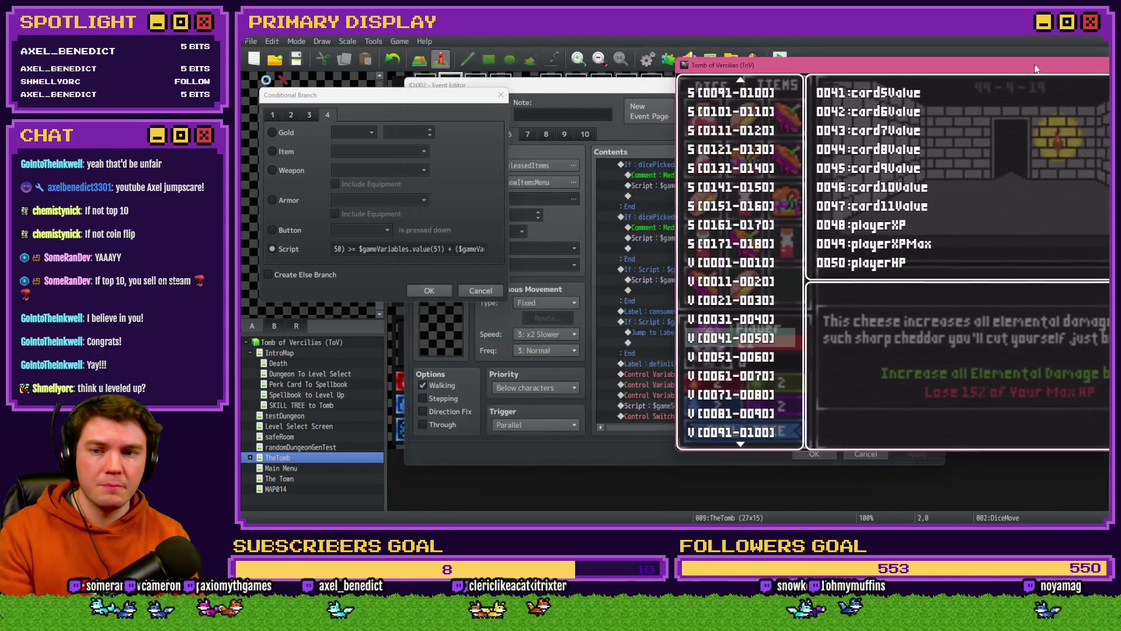
left_click(444, 256)
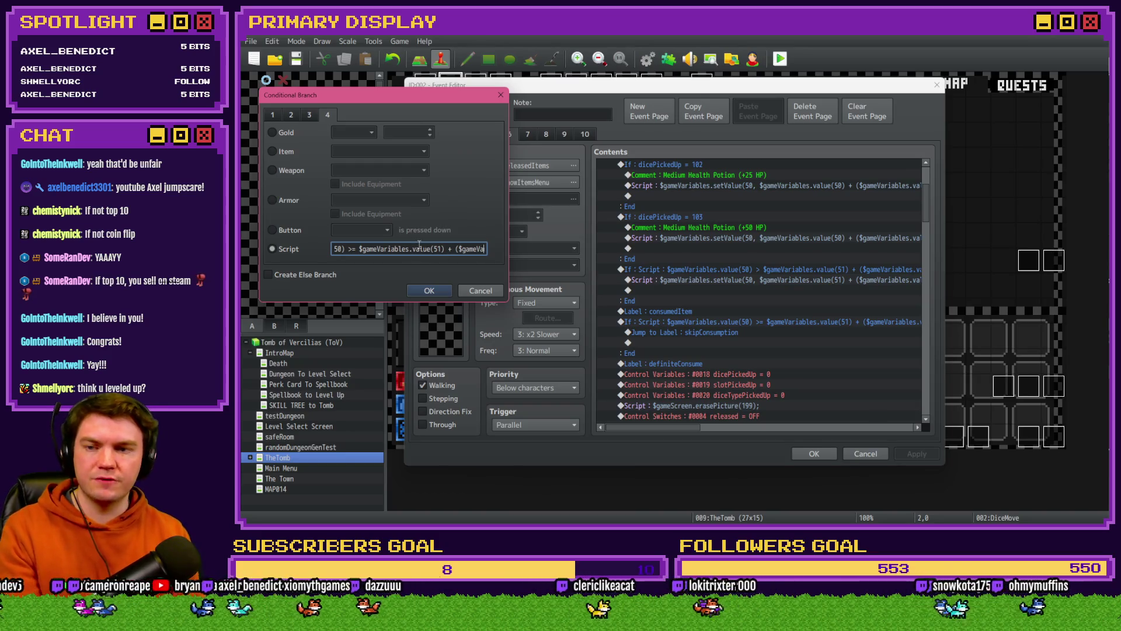
Step: Insert '>= 0 ? M' right after value(661) in the branch's script condition
key("Right")
key("Right")
key("Right")
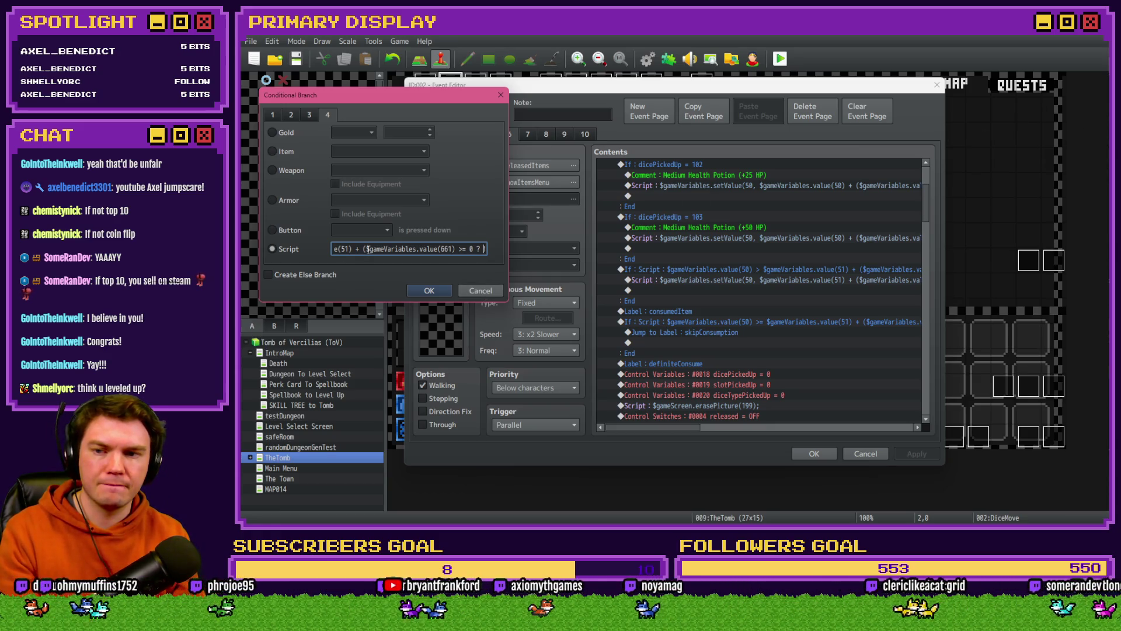
key("Home")
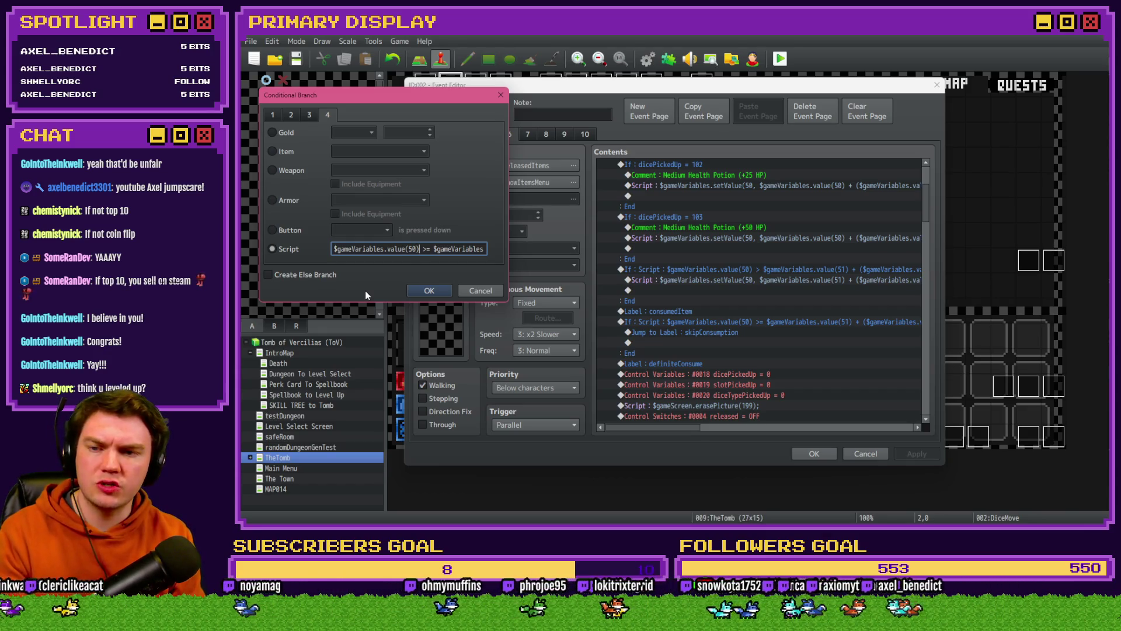
key("Right")
key("Right")
key("Right")
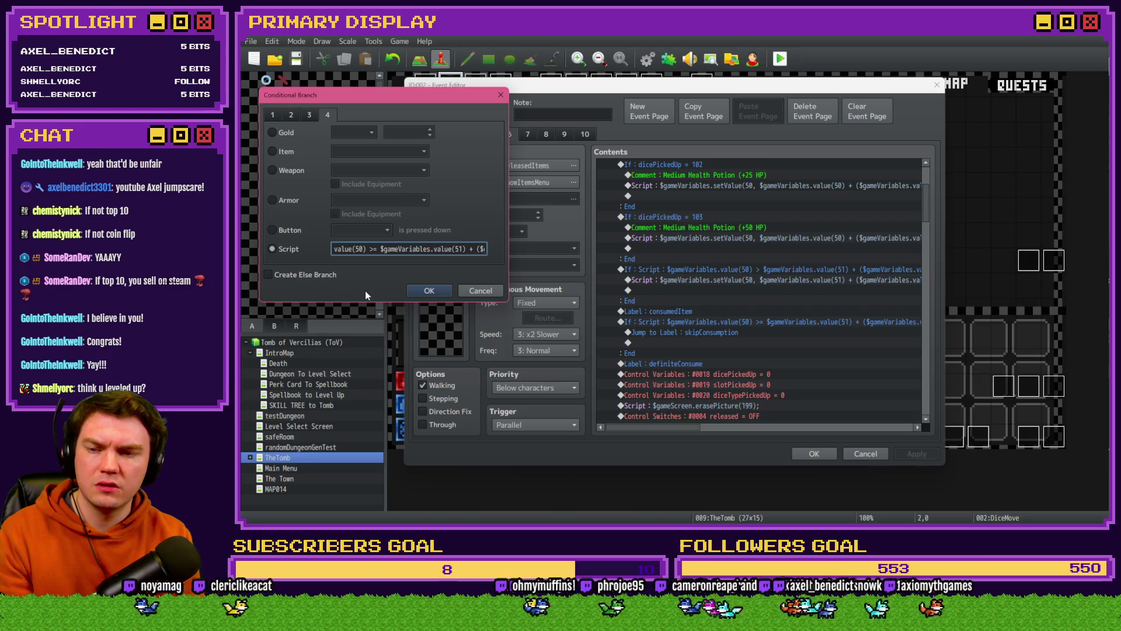
key("Right")
key("Right")
key("Right")
type(">= 0 ? ")
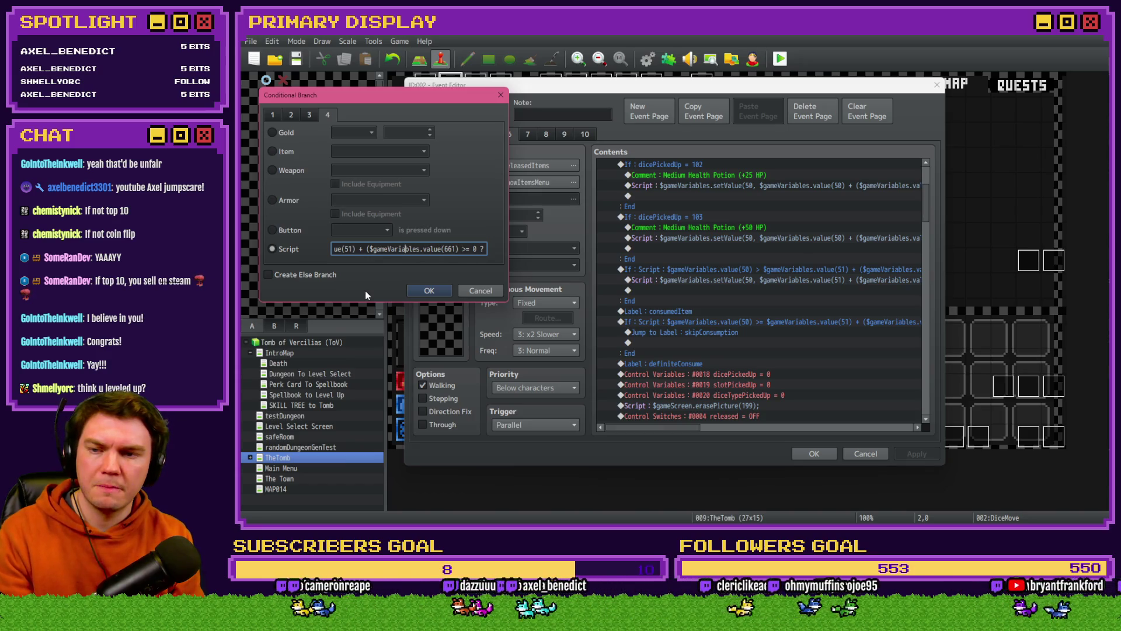
type("Math.ceil($game")
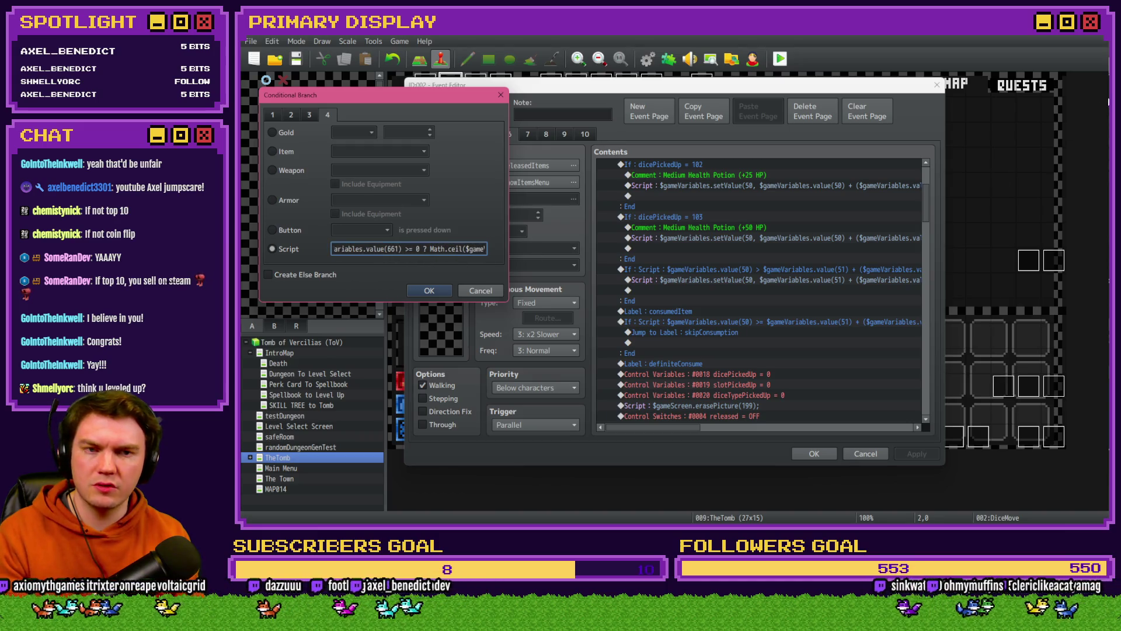
key("alt+Tab")
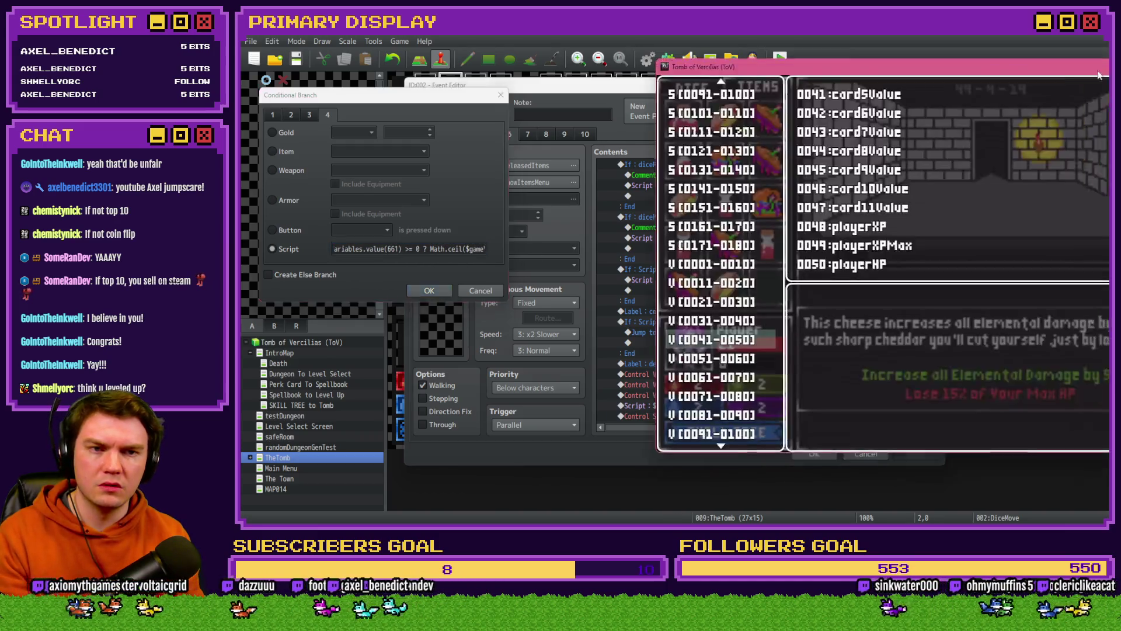
Step: Scroll the debug list to variables 0661–0670, reading perk_healthPoints(%) at -15
scroll(448, 330, "down", 20)
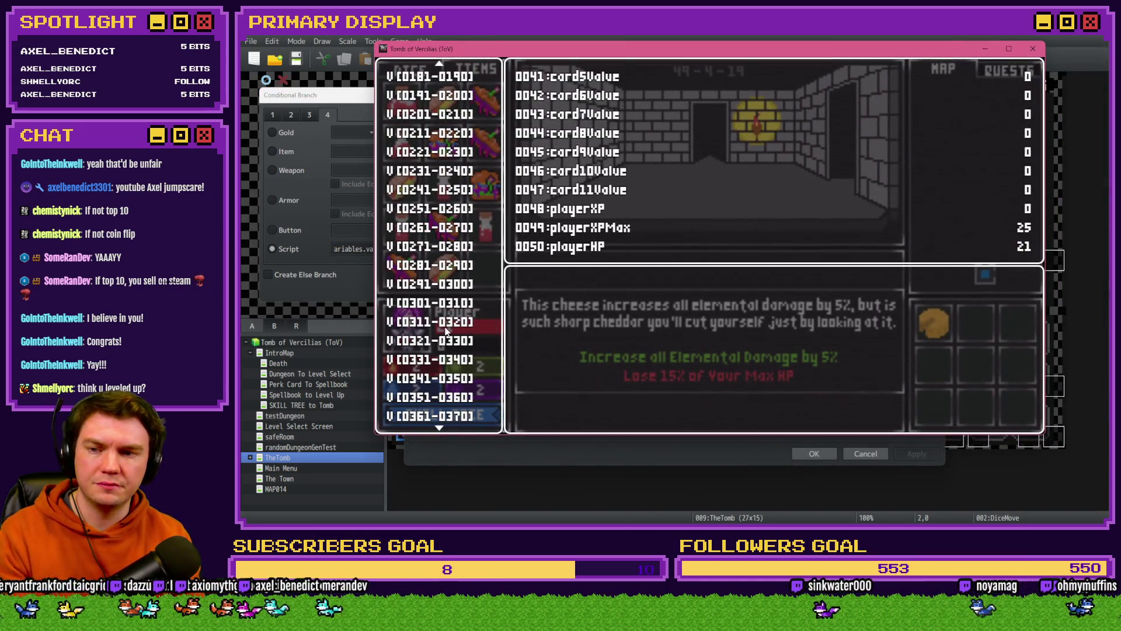
scroll(448, 330, "down", 20)
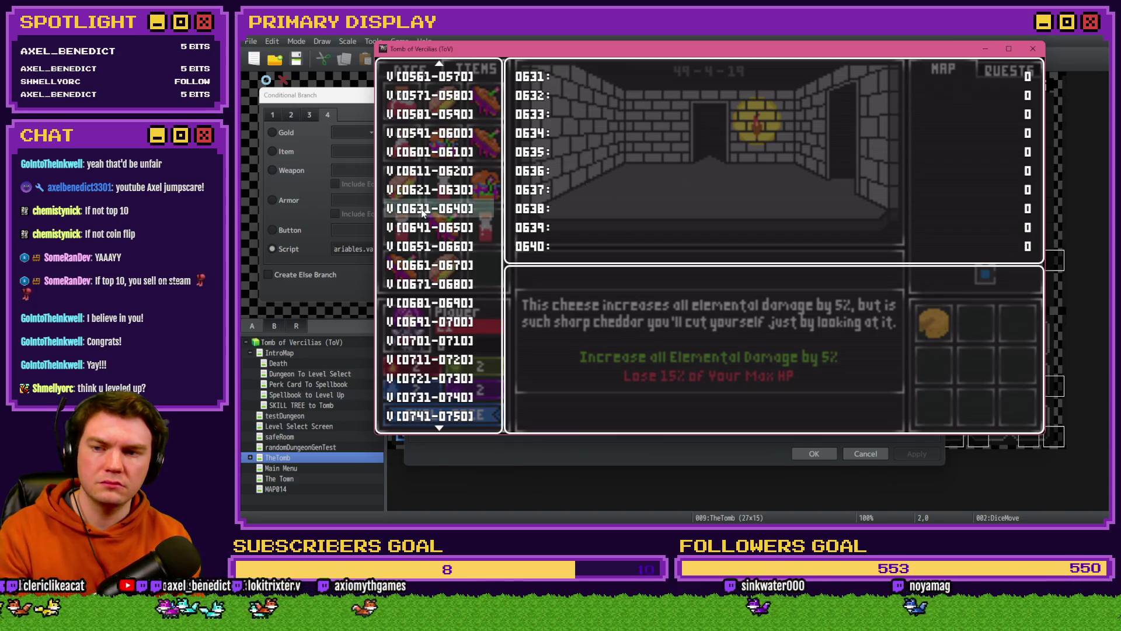
key("Up")
key("Down")
key("Down")
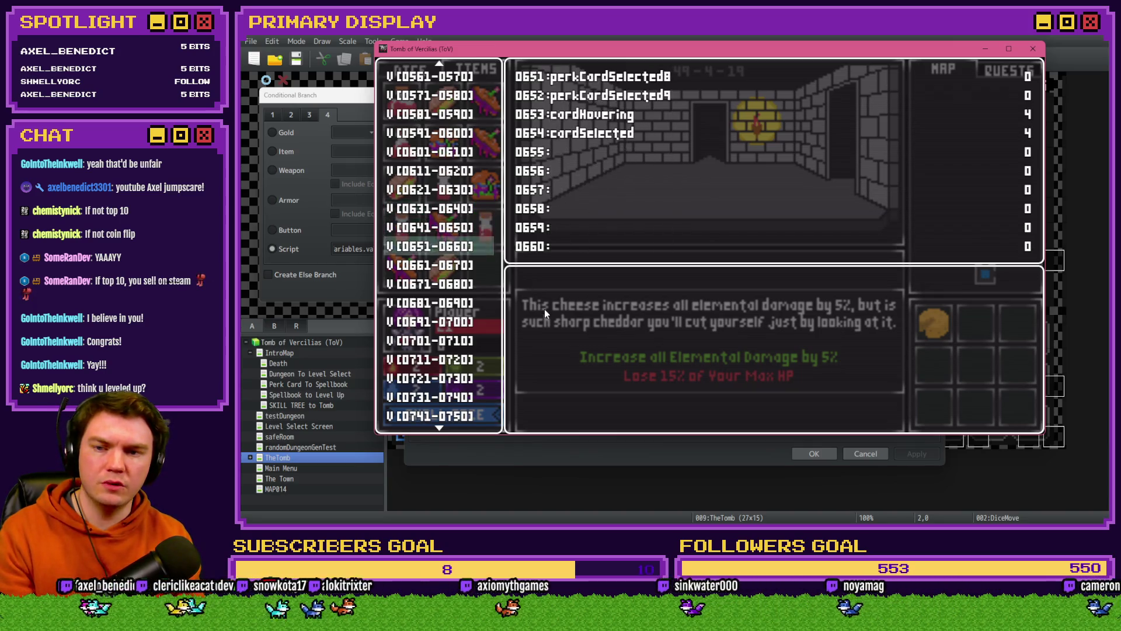
key("Down")
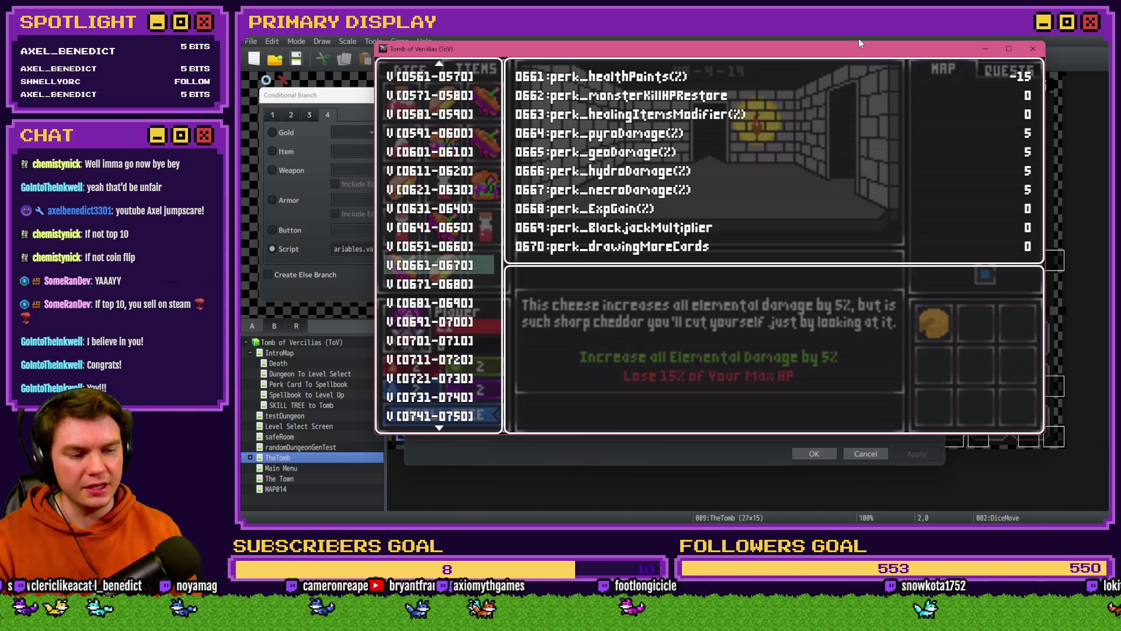
mouse_move(854, 37)
left_mouse_down()
mouse_move(872, 58)
mouse_move(1118, 64)
mouse_move(1077, 76)
left_mouse_up()
left_click(420, 109)
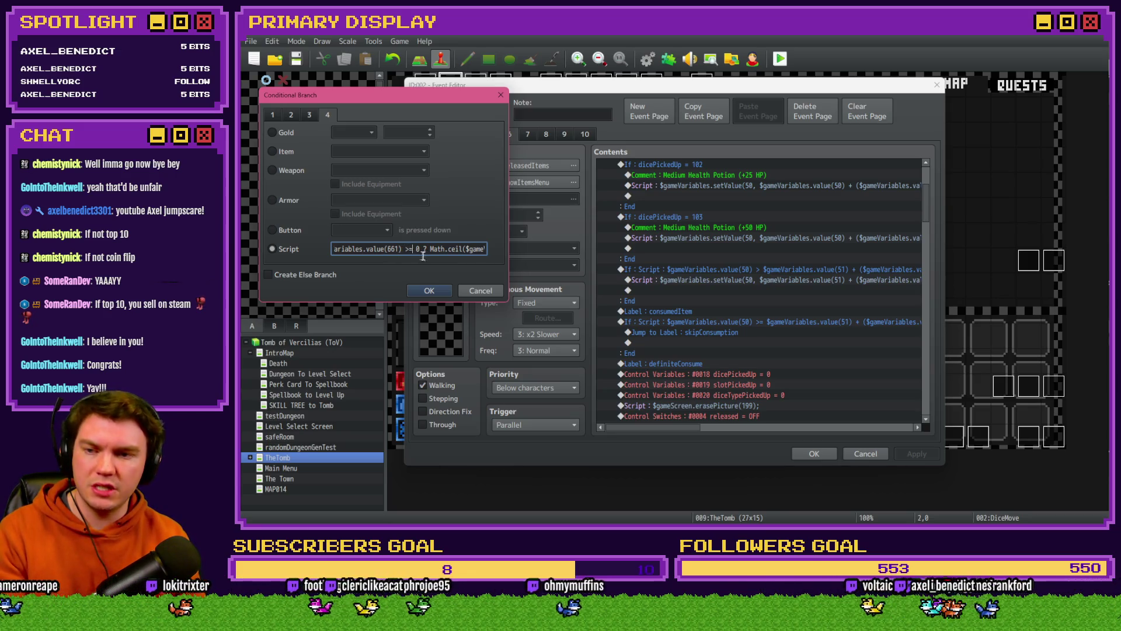
Step: Finish the Math.ceil expression and add a Math.floor alternative using value(51) × value(661)/100
key("Right")
key("Right")
key("Right")
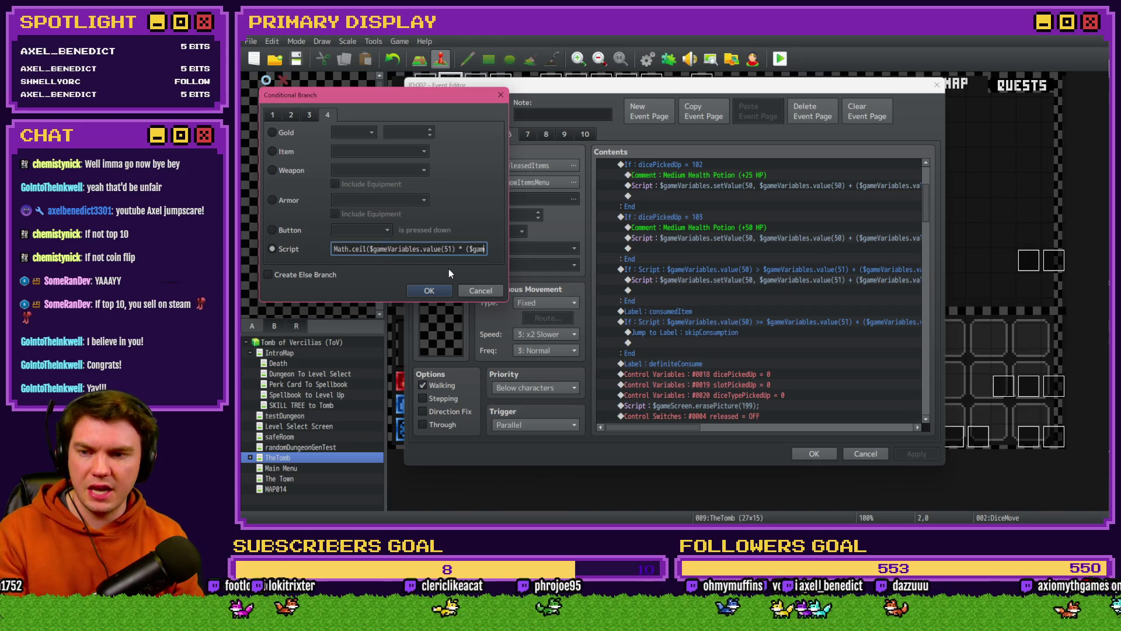
type("les.value(")
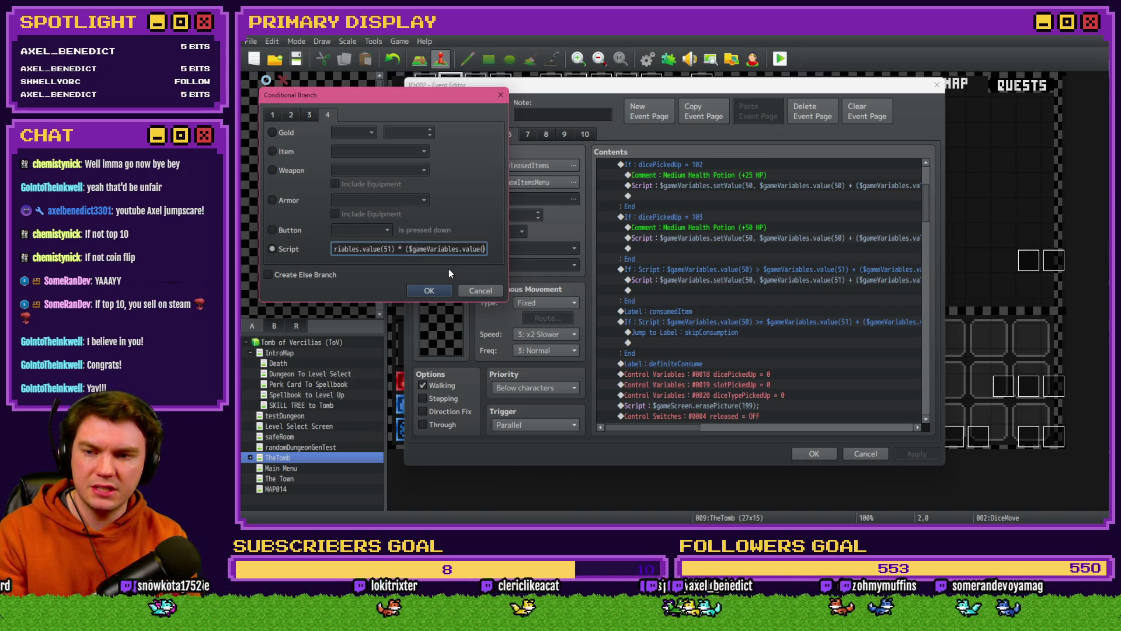
type("661) / 10")
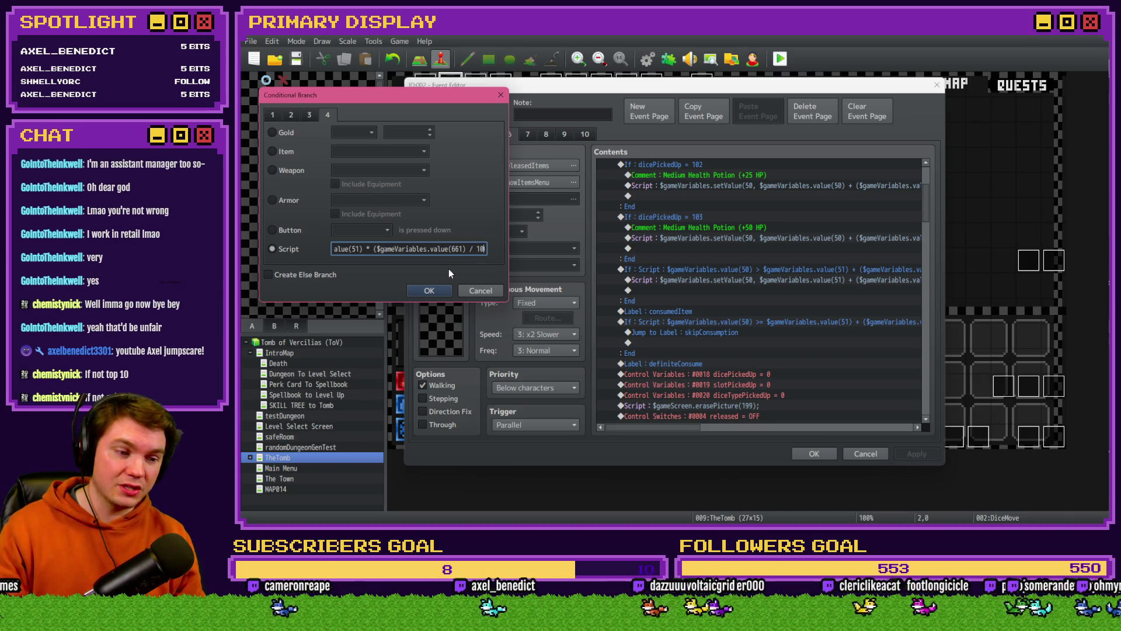
type("0")
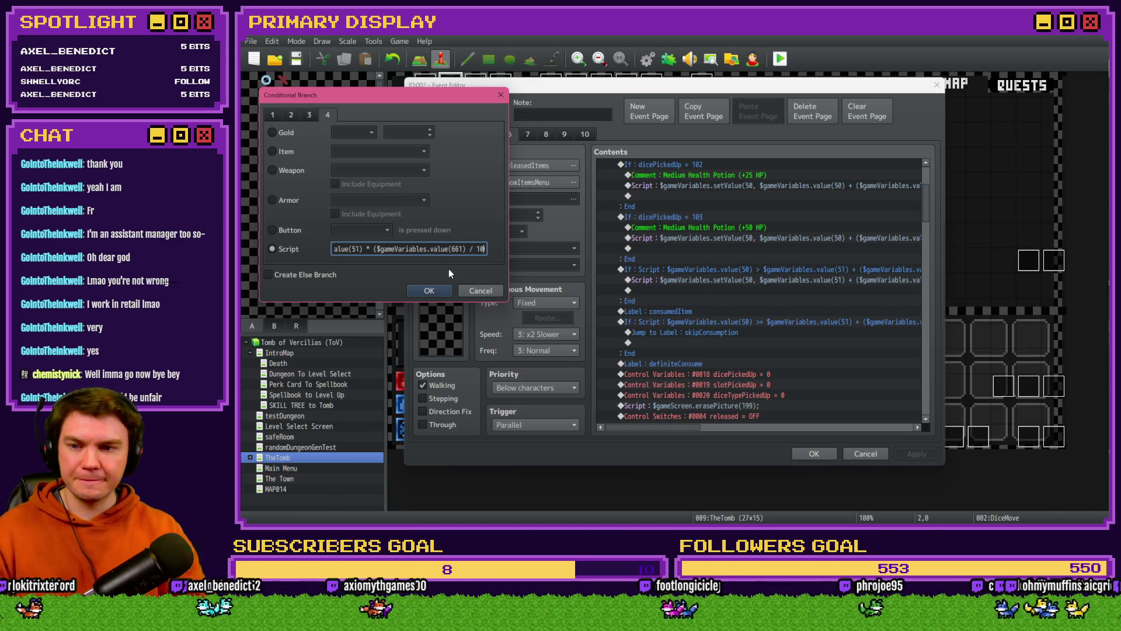
type("0")
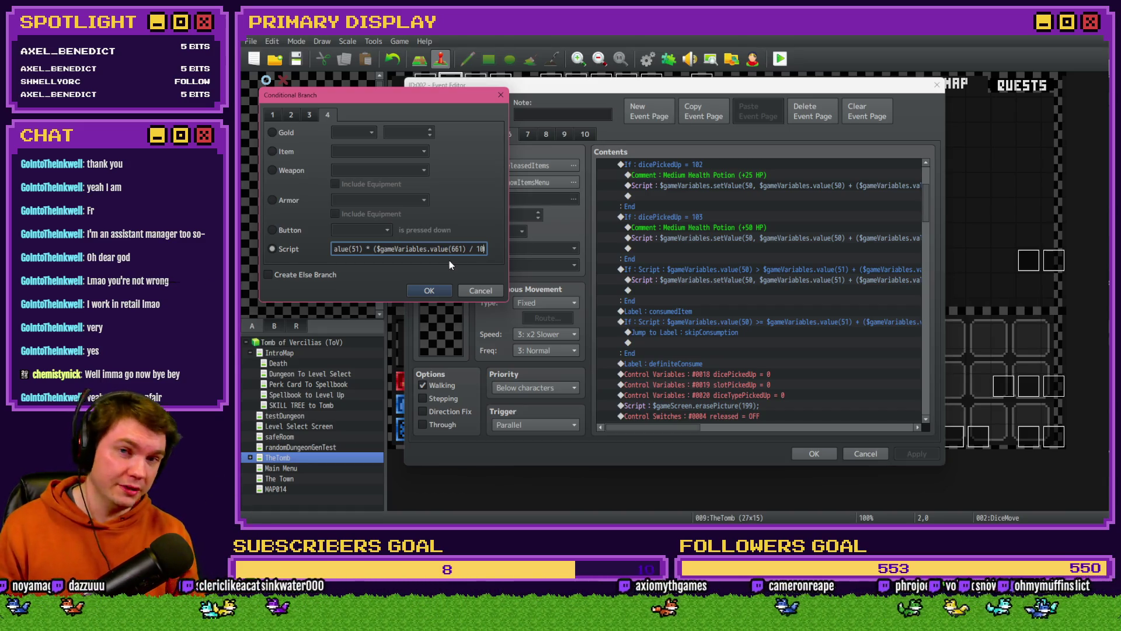
left_click(446, 249)
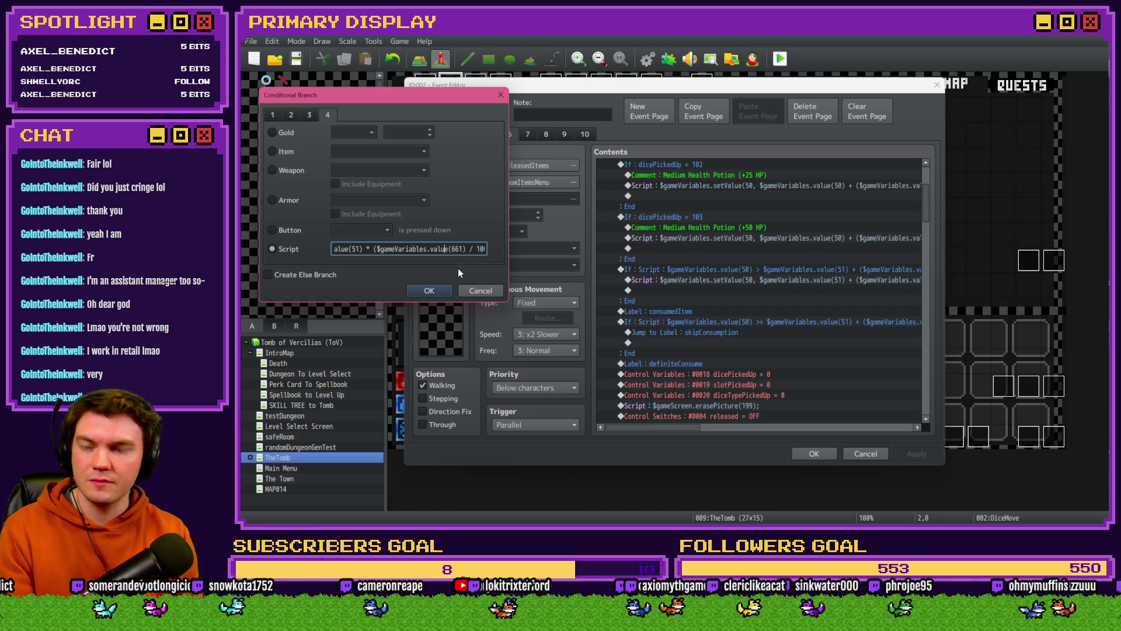
type("))")
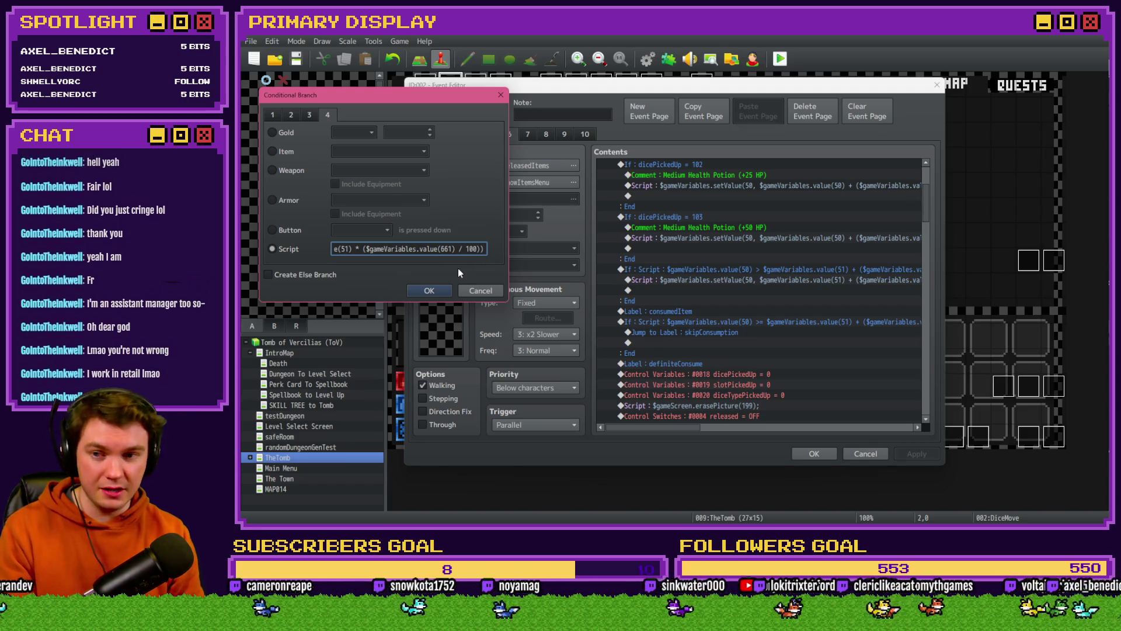
type(" : Math.floor($gameV")
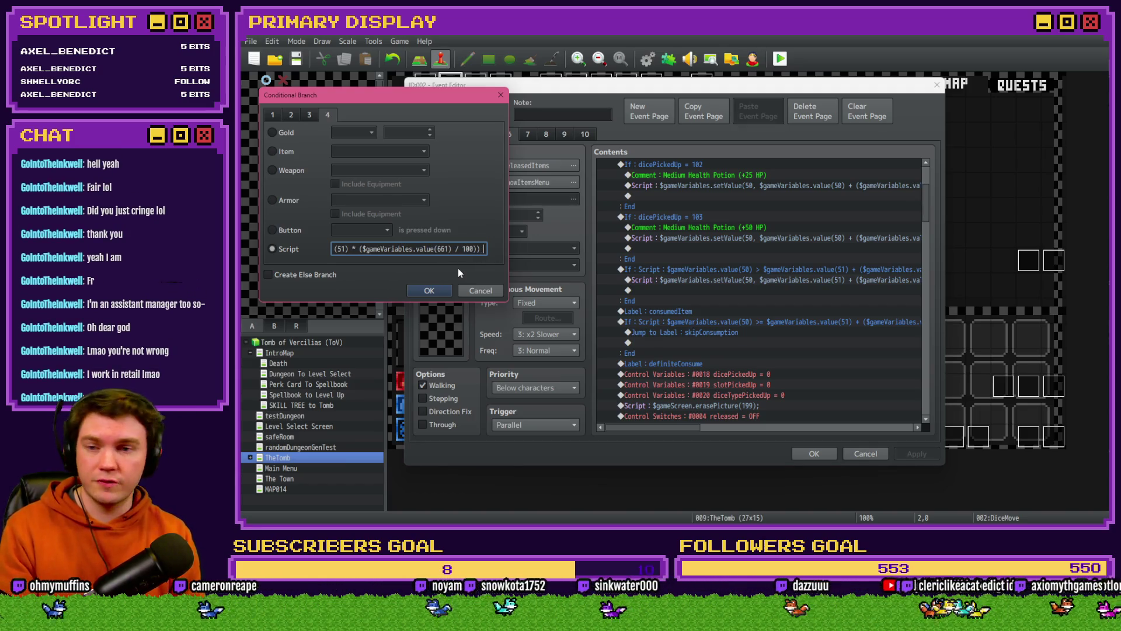
type("ariables.va")
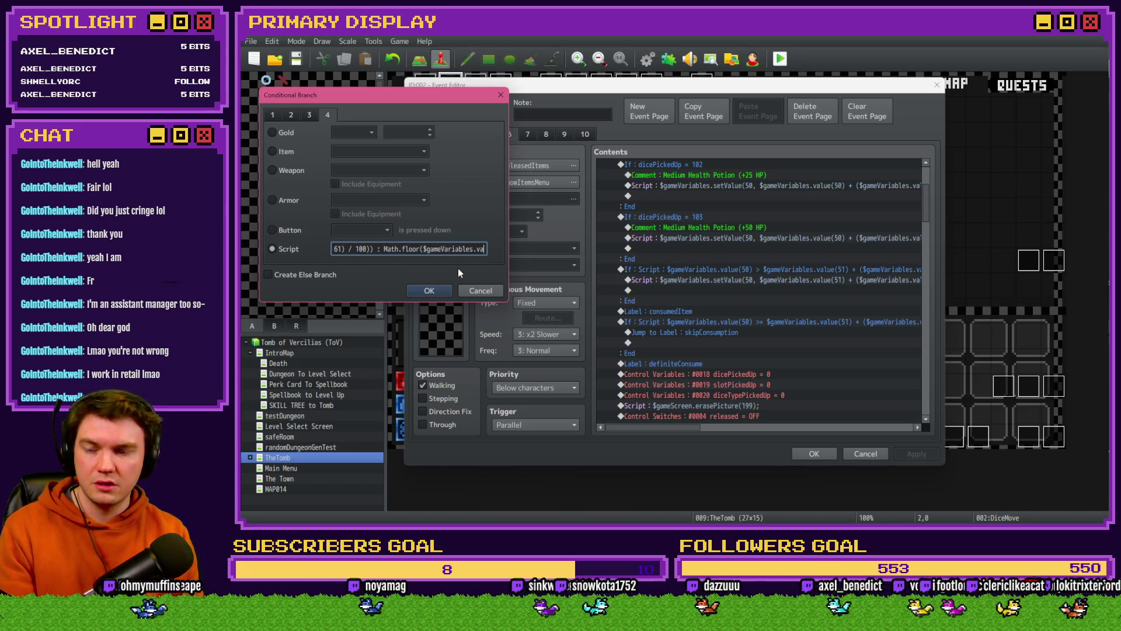
type("lue(51) * ($g")
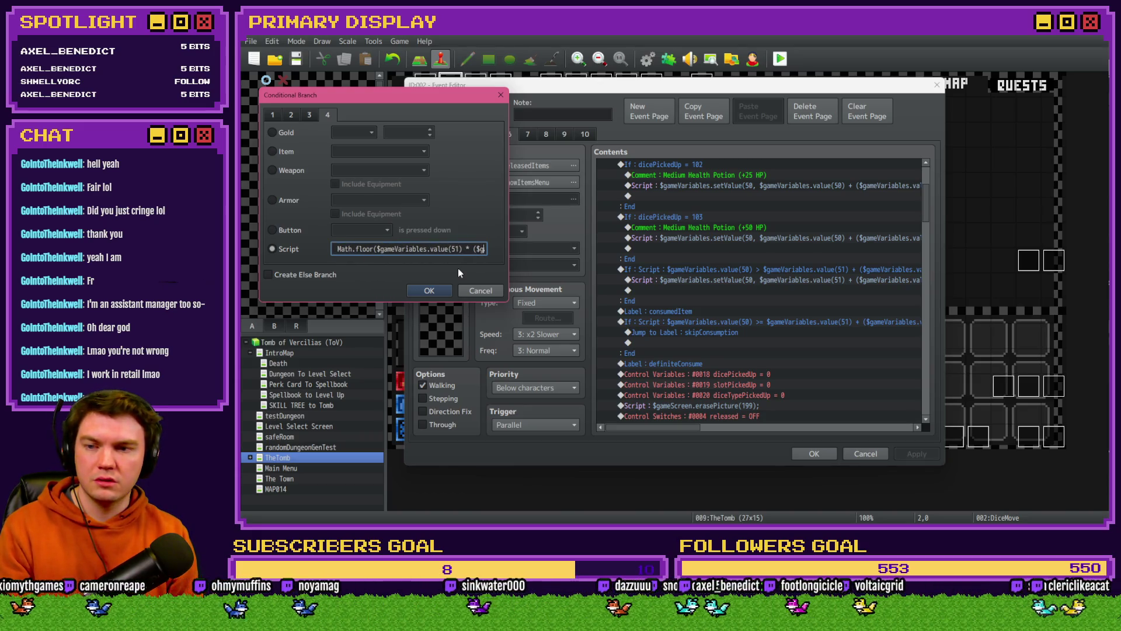
type("ameVariables.value(661) / 100)));")
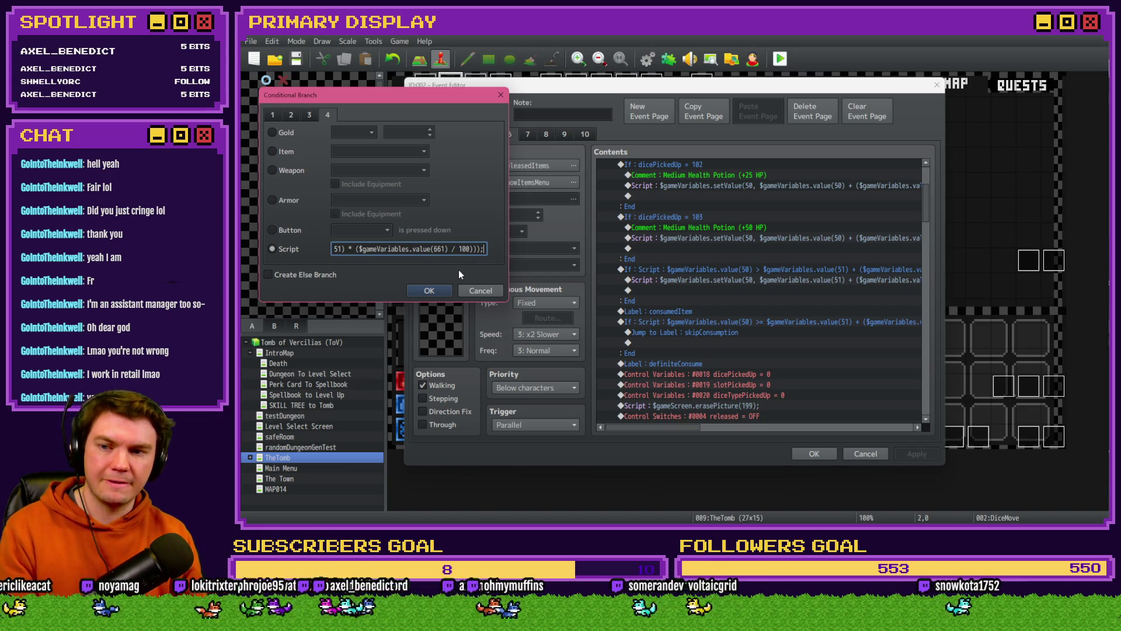
key("Return")
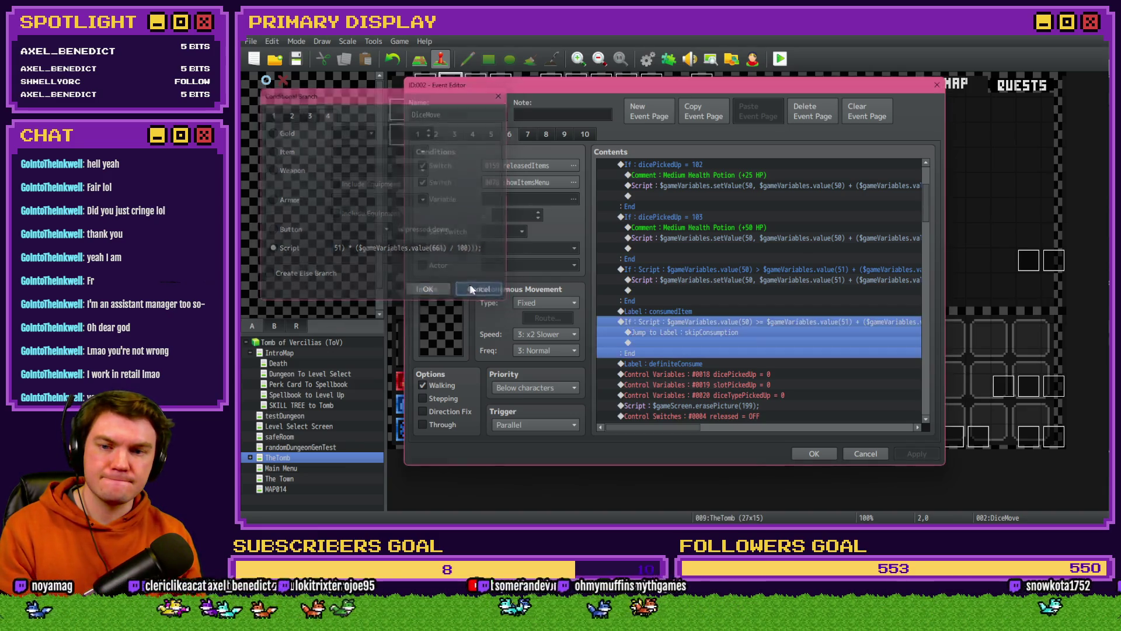
left_click(709, 323)
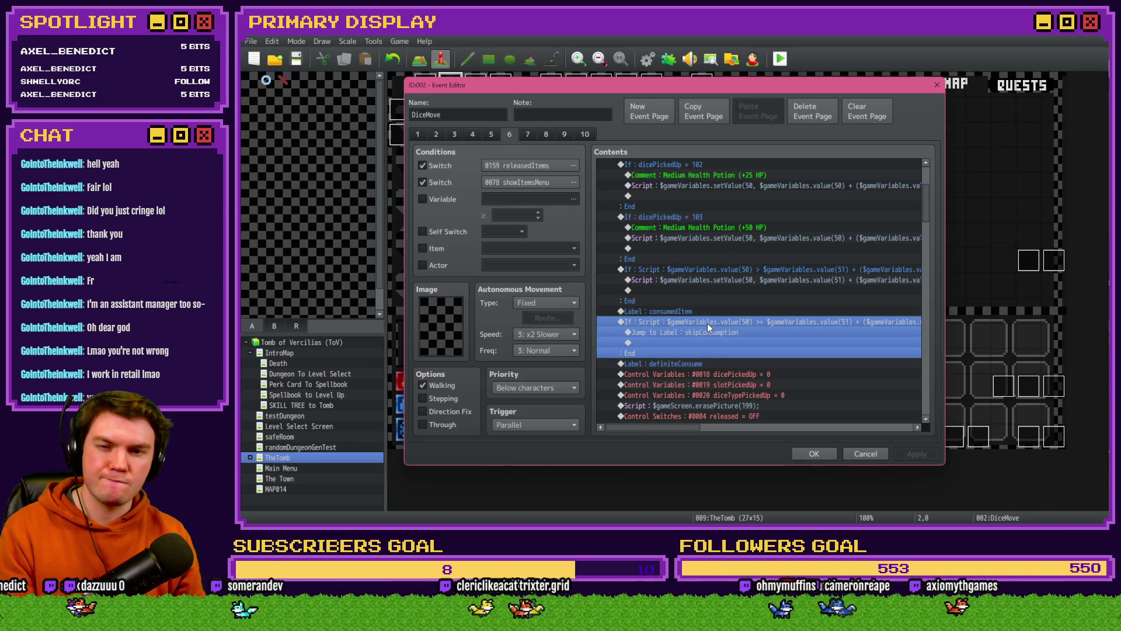
left_click(692, 336)
mouse_move(679, 427)
left_mouse_down()
mouse_move(756, 439)
mouse_move(703, 441)
mouse_move(801, 442)
mouse_move(787, 445)
left_mouse_up()
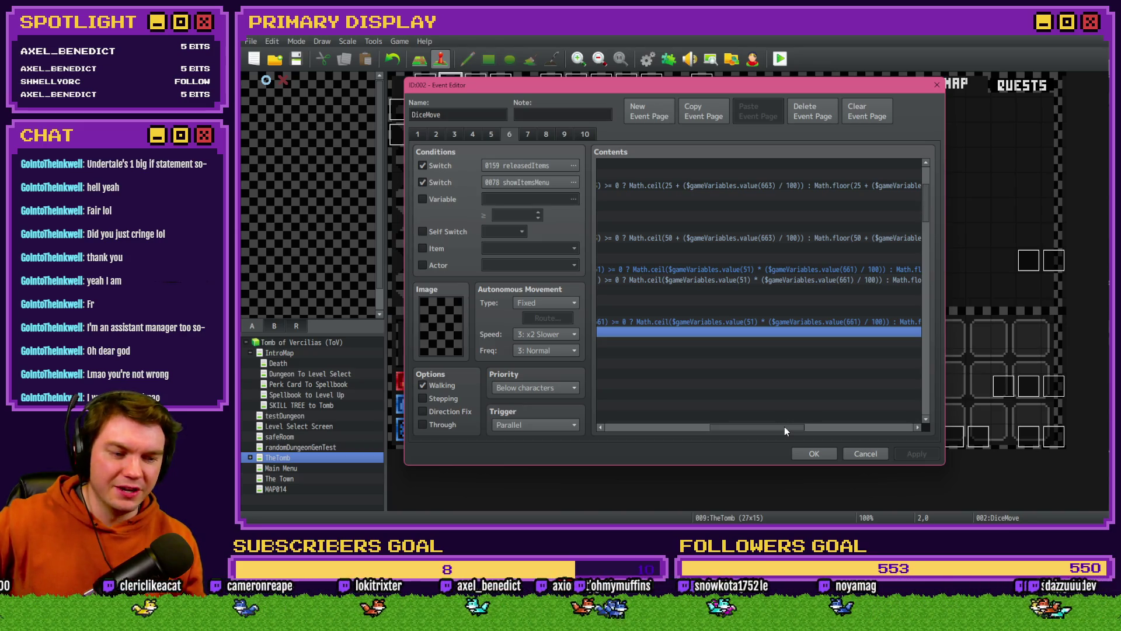
mouse_move(773, 427)
left_mouse_down()
mouse_move(857, 433)
mouse_move(663, 434)
mouse_move(702, 431)
left_mouse_up()
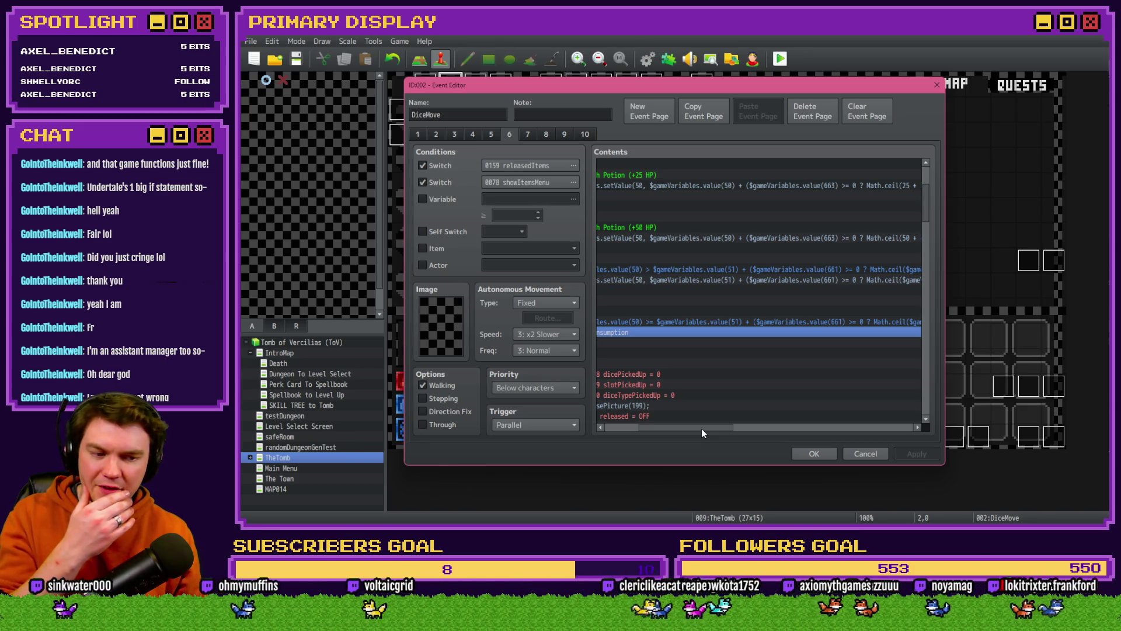
left_click_drag(702, 429, 706, 426)
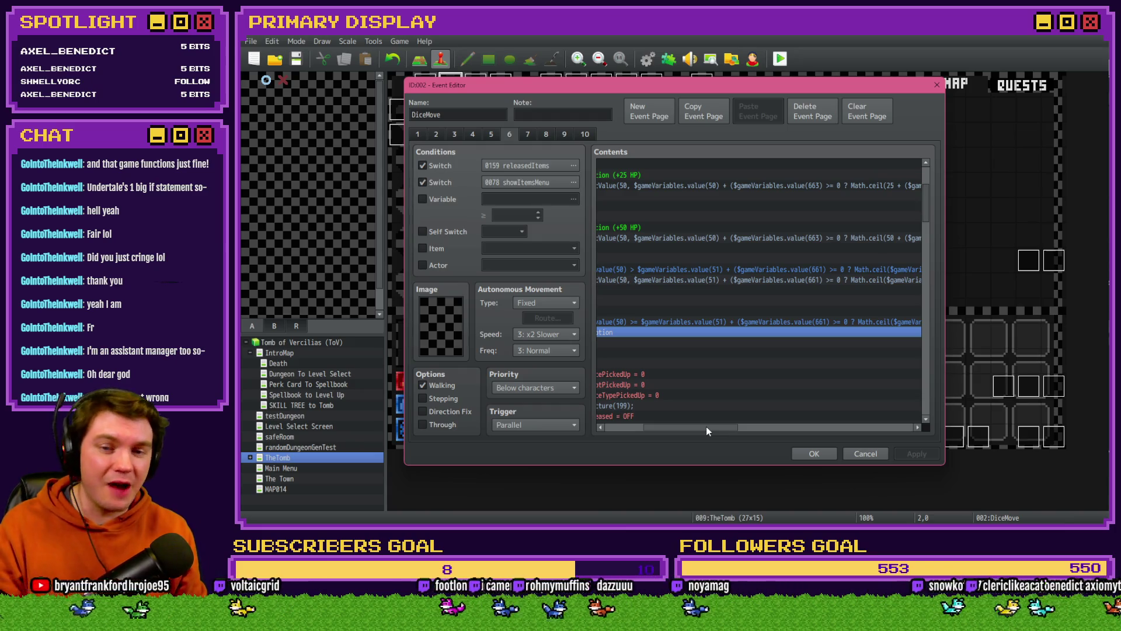
left_click_drag(706, 426, 709, 428)
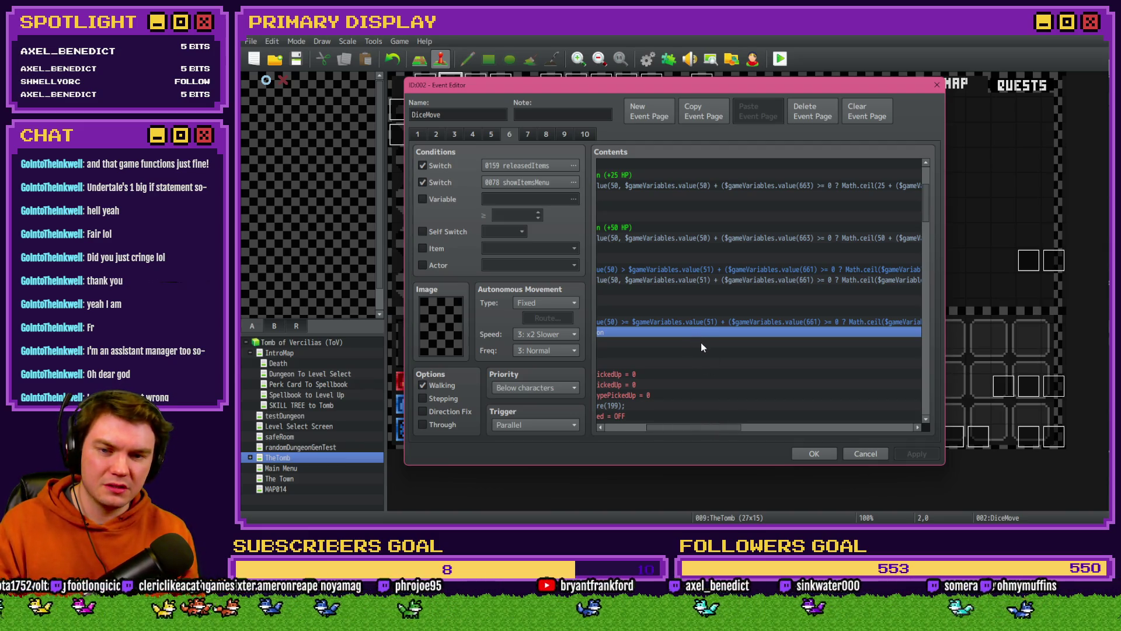
left_click_drag(709, 427, 698, 427)
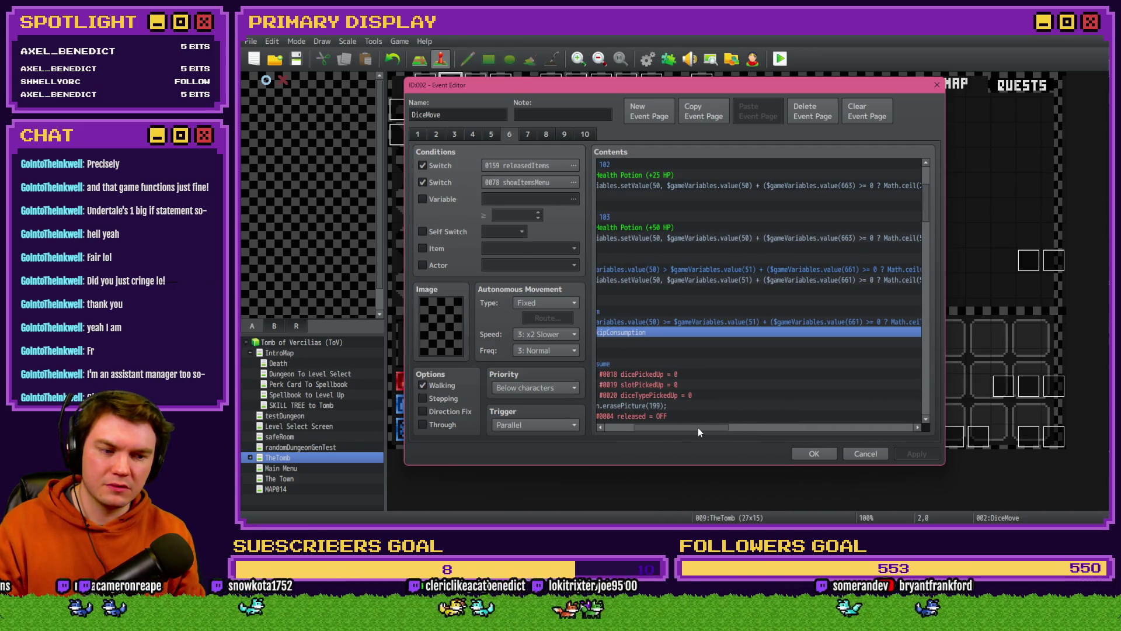
left_click_drag(699, 428, 665, 433)
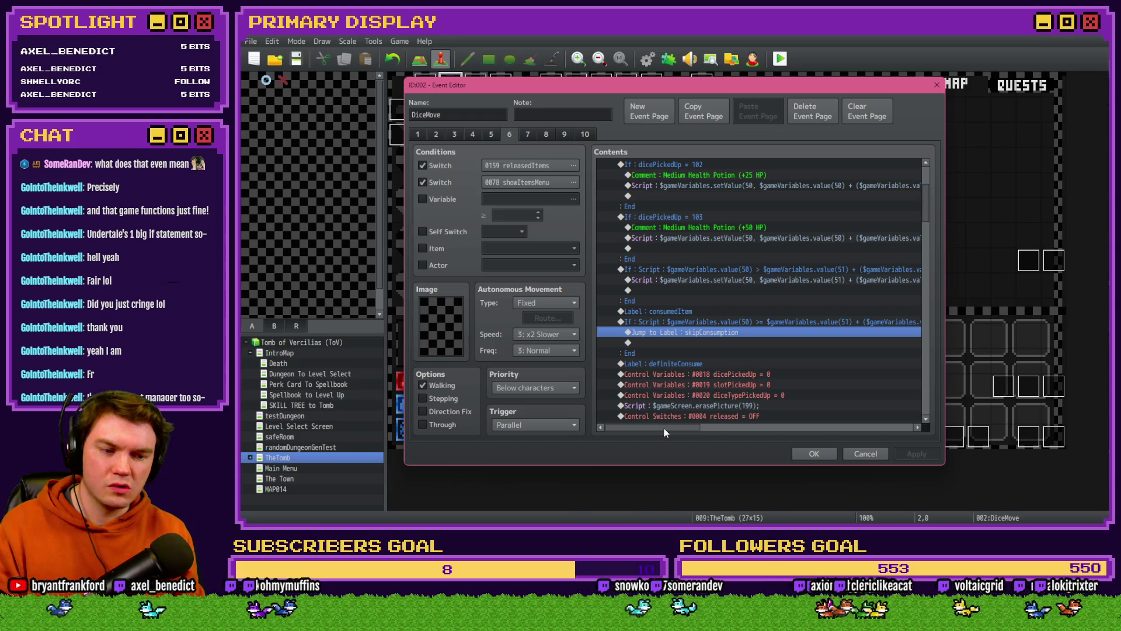
left_click_drag(669, 429, 705, 429)
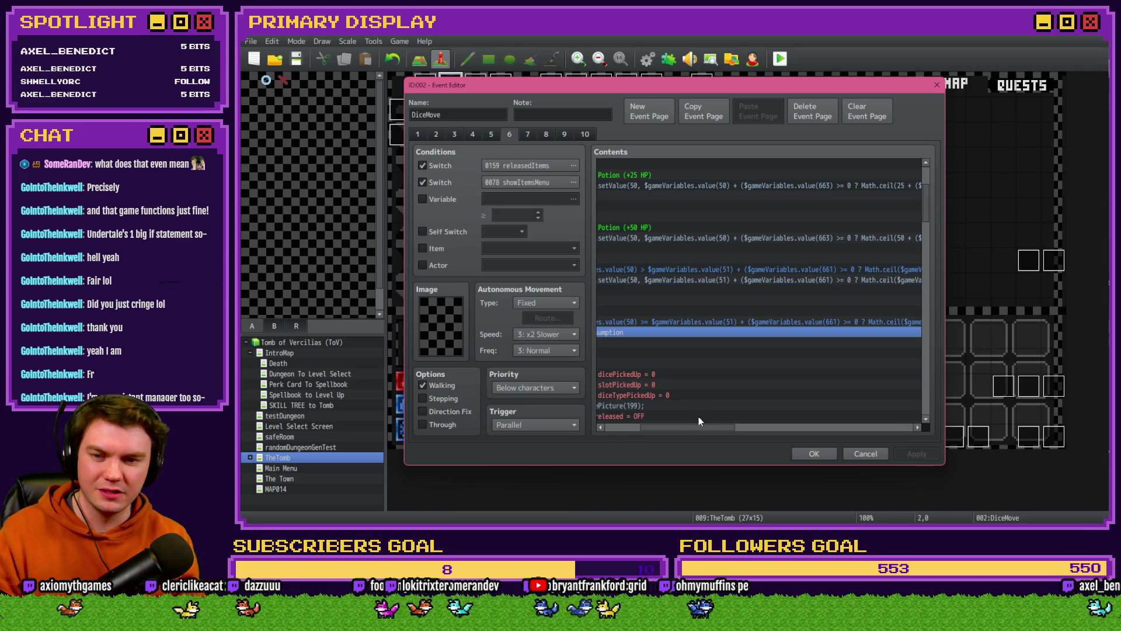
mouse_move(697, 430)
left_mouse_down()
mouse_move(667, 435)
mouse_move(710, 434)
left_mouse_up()
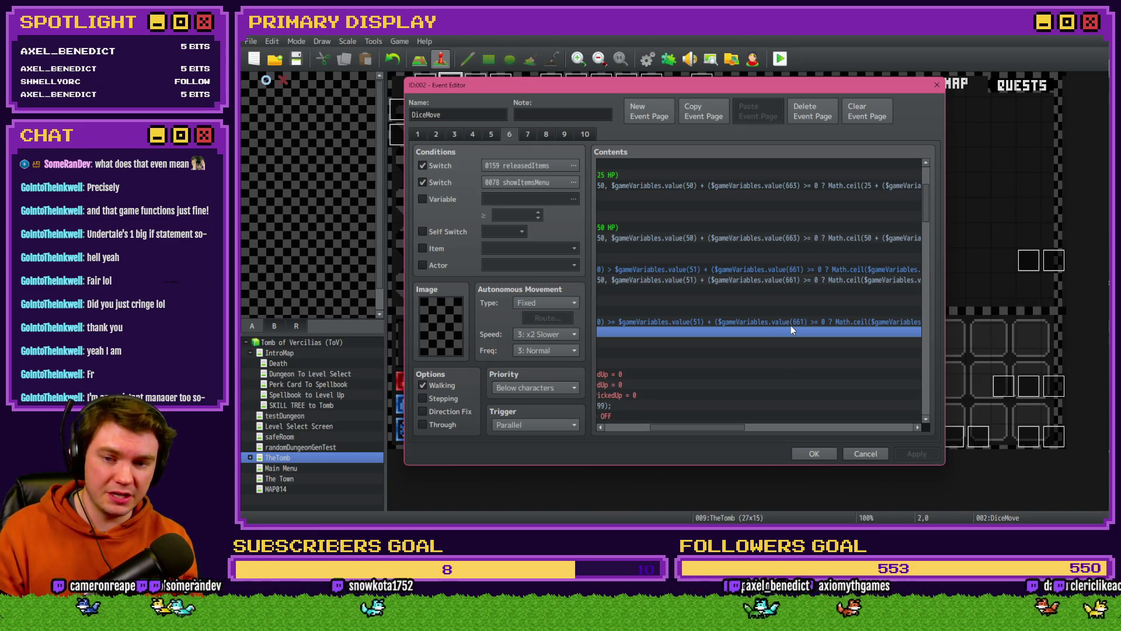
left_click_drag(730, 428, 739, 426)
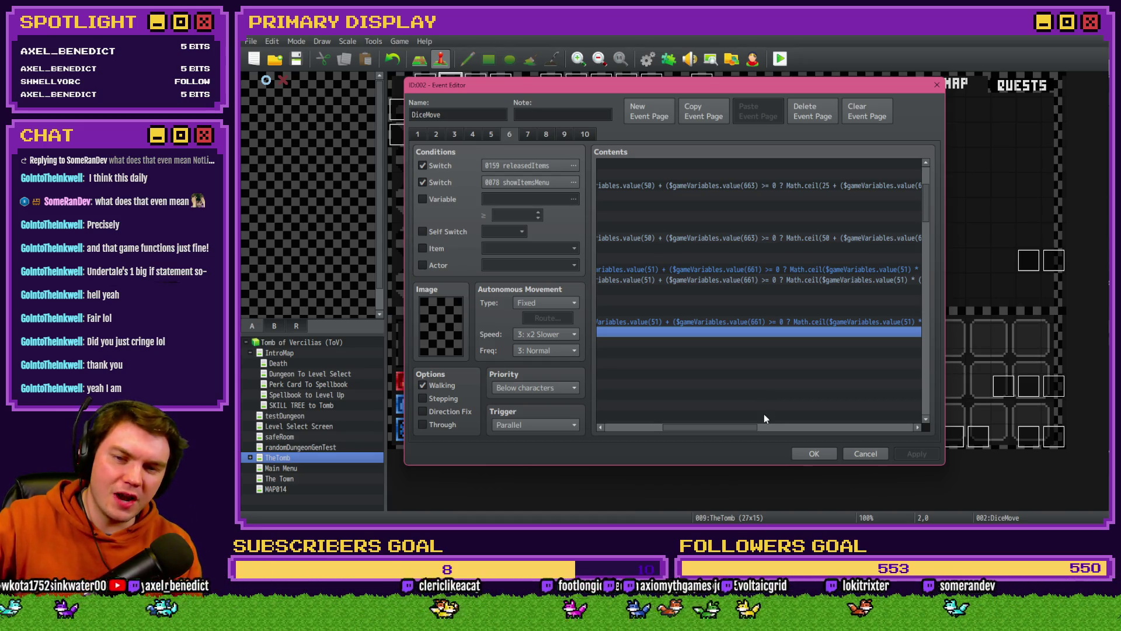
left_click_drag(747, 429, 798, 430)
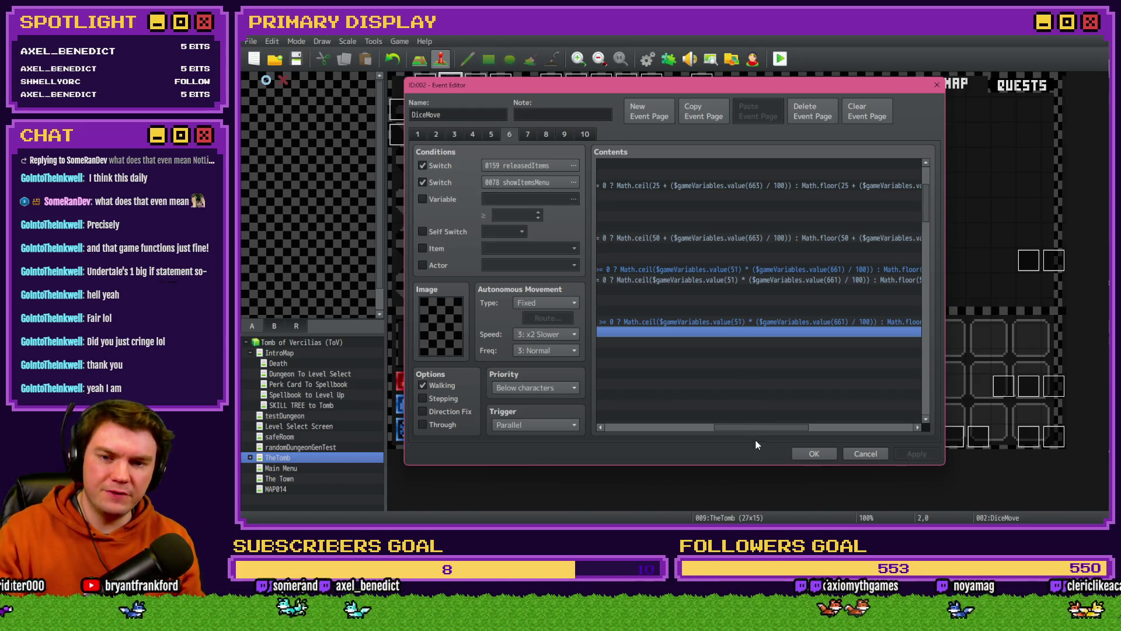
left_click_drag(764, 430, 767, 429)
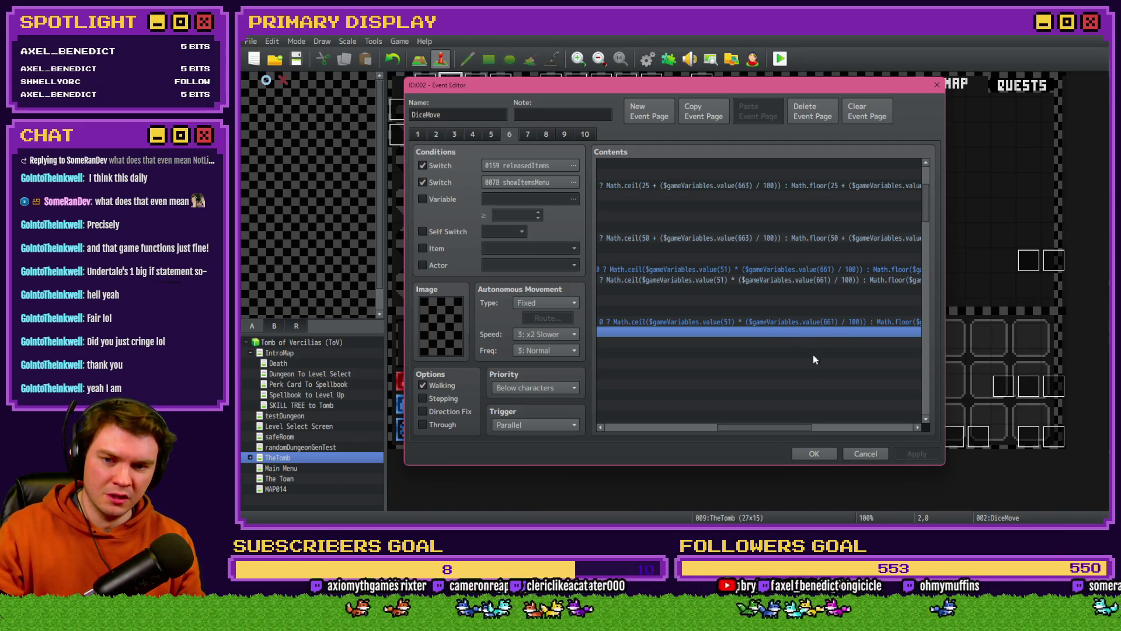
mouse_move(780, 426)
left_mouse_down()
mouse_move(855, 431)
mouse_move(671, 433)
mouse_move(778, 432)
left_mouse_up()
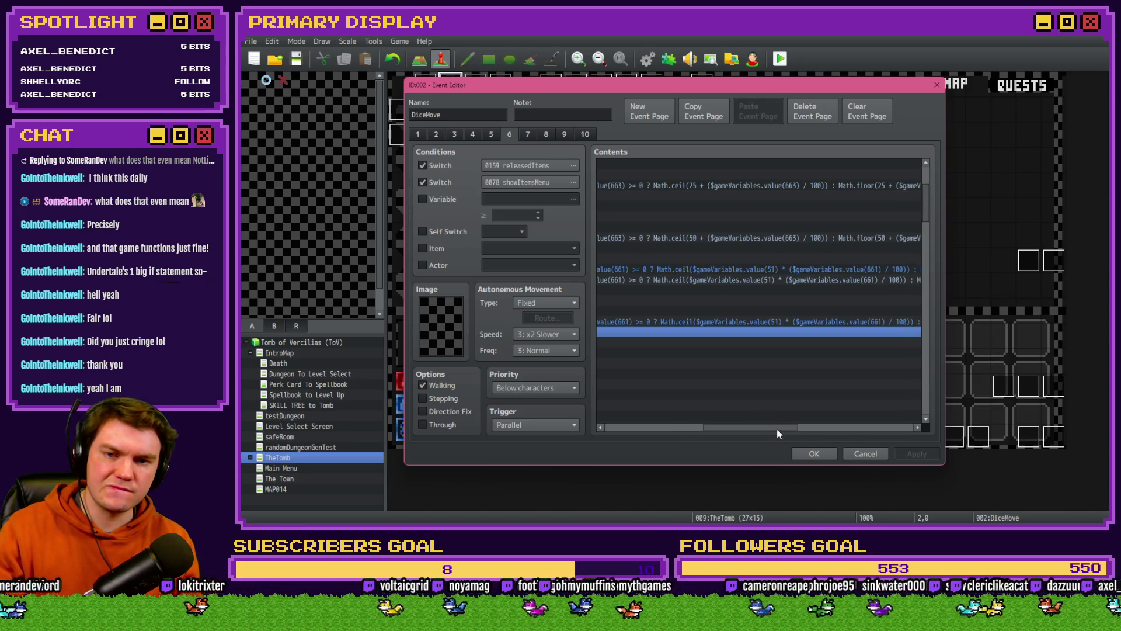
mouse_move(778, 431)
left_mouse_down()
mouse_move(676, 430)
mouse_move(737, 434)
mouse_move(766, 383)
left_mouse_up()
left_click(765, 320)
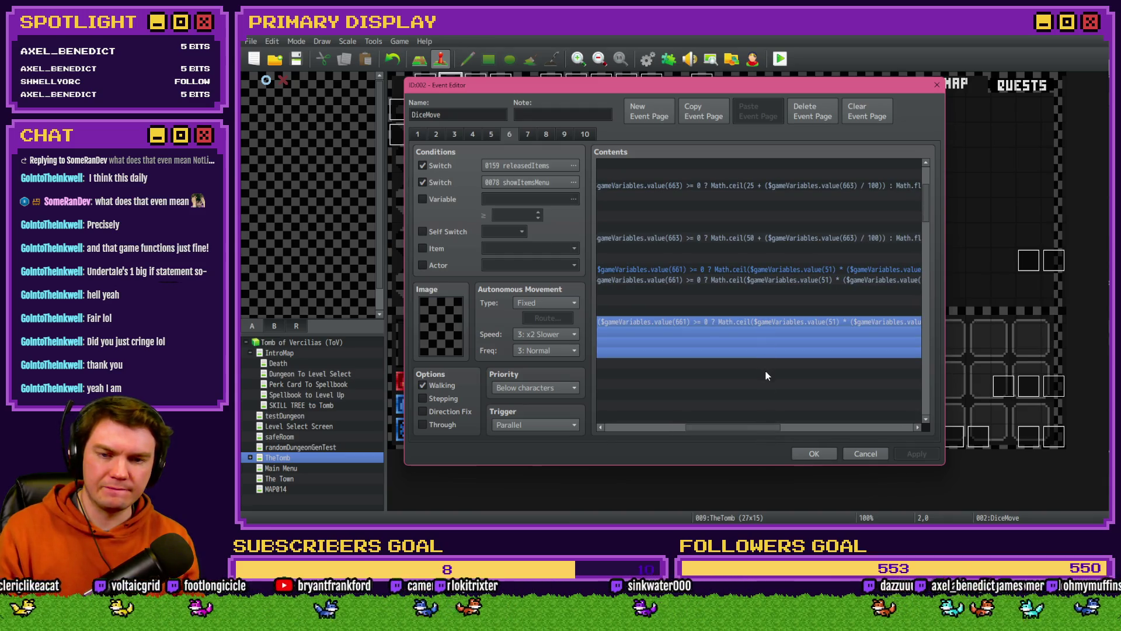
Step: Copy the $gameVariables.value(51) reference and paste it into the Math.floor part of the condition
key("Return")
left_click(802, 343)
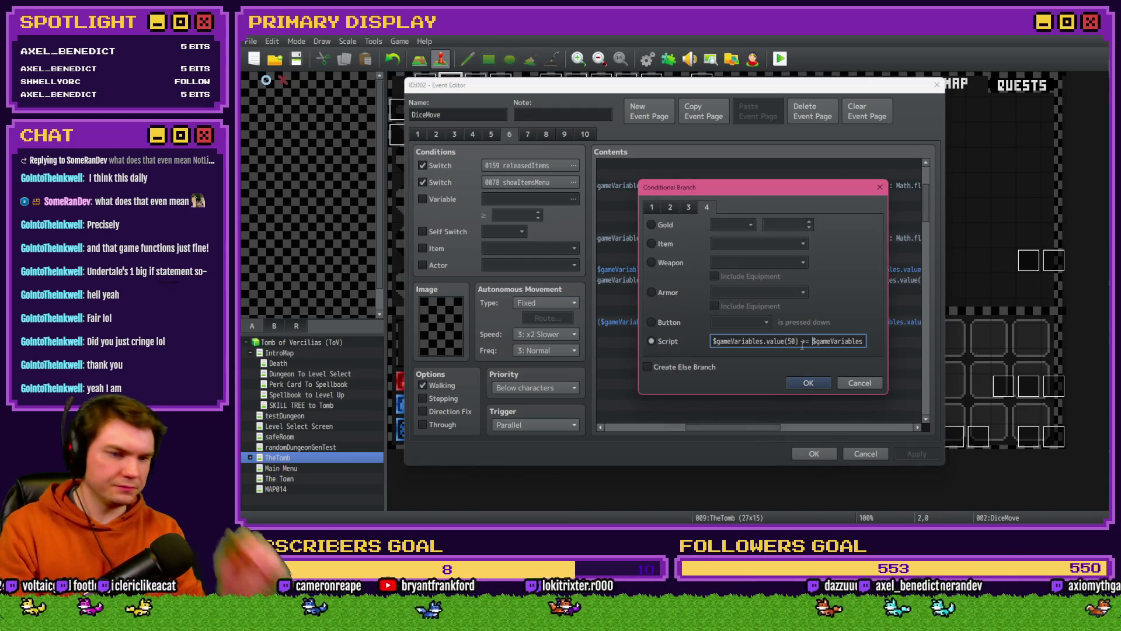
key("Right")
key("Right")
key("Right")
key("Left")
key("Left")
key("Left")
key("Right")
key("Right")
key("Right")
left_click_drag(735, 341, 816, 342)
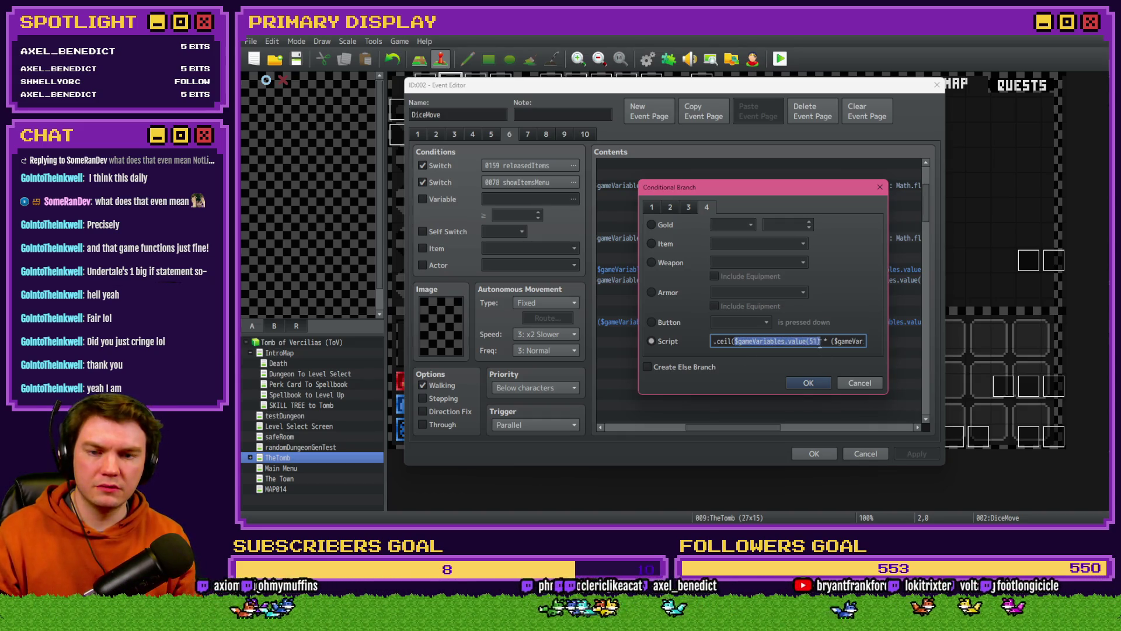
left_click(821, 341)
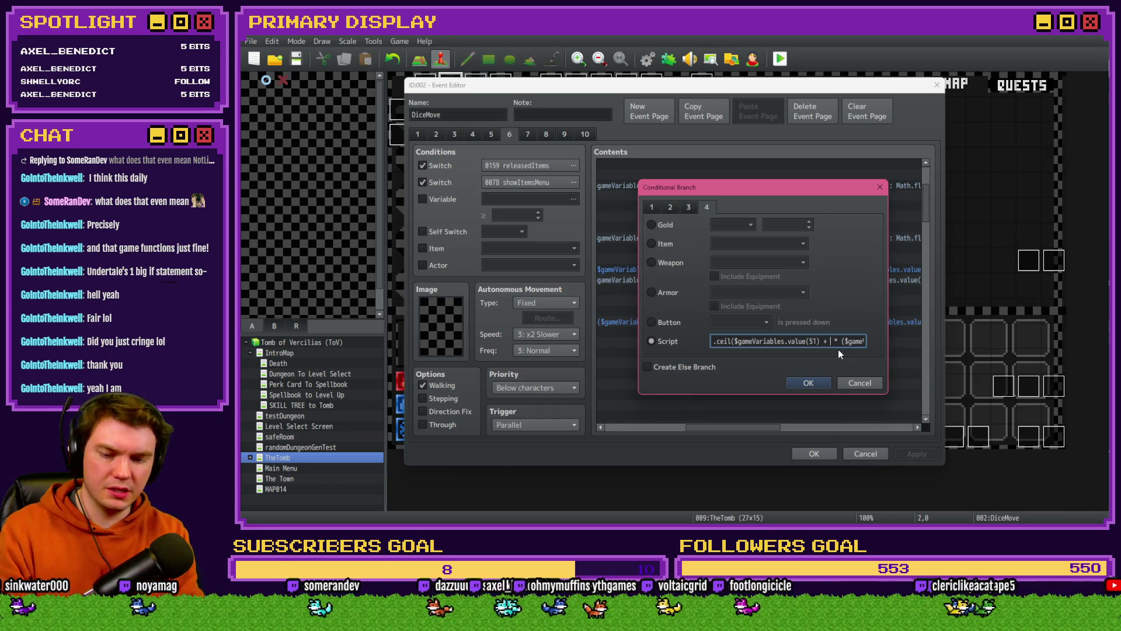
type("$gameVariables.value(51)")
key("Right")
key("Right")
key("Right")
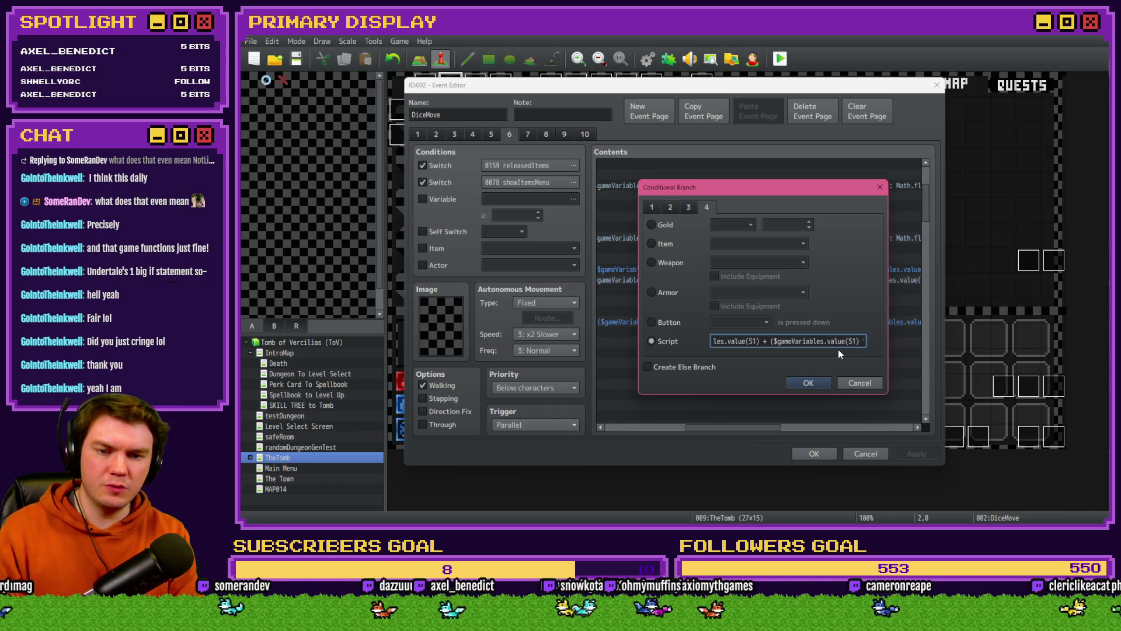
Step: Delete the stray ' + (' from the Math.floor expression and apply the condition
key("Right")
key("Right")
key("Right")
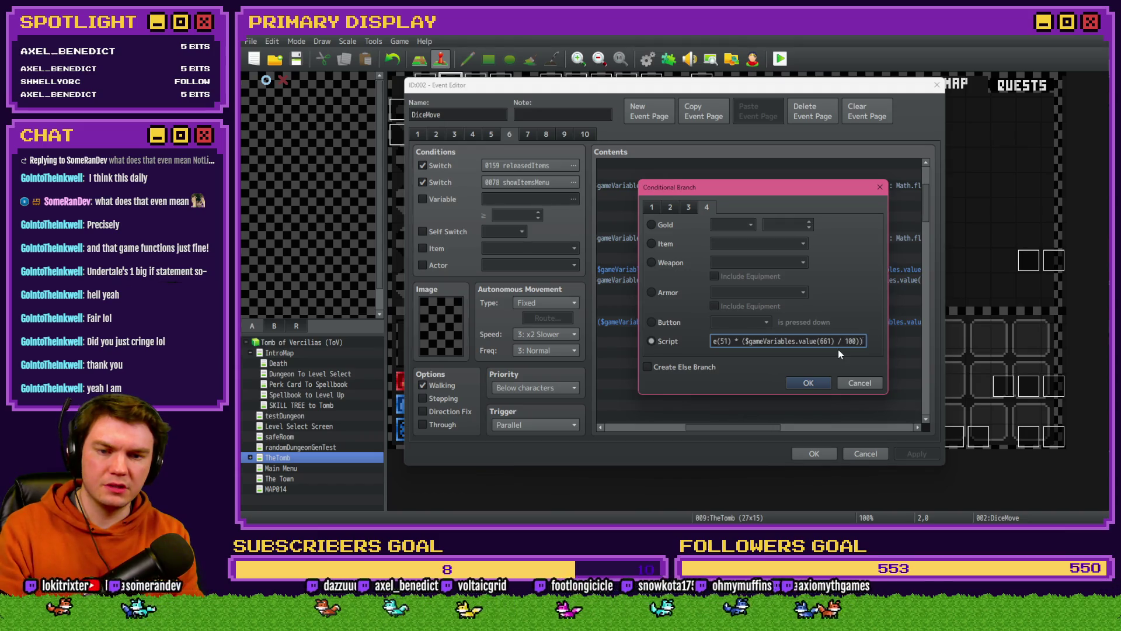
key("Left")
key("Left")
key("Left")
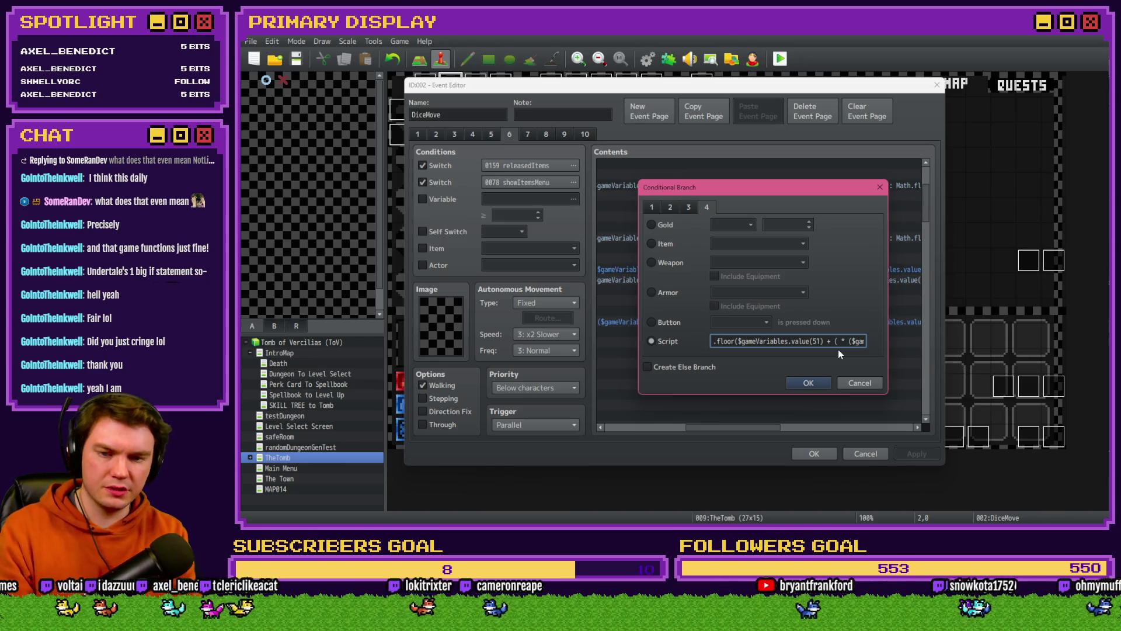
key("BackSpace")
key("BackSpace")
key("BackSpace")
key("Right")
key("Right")
key("Right")
key("Right")
key("Right")
key("Right")
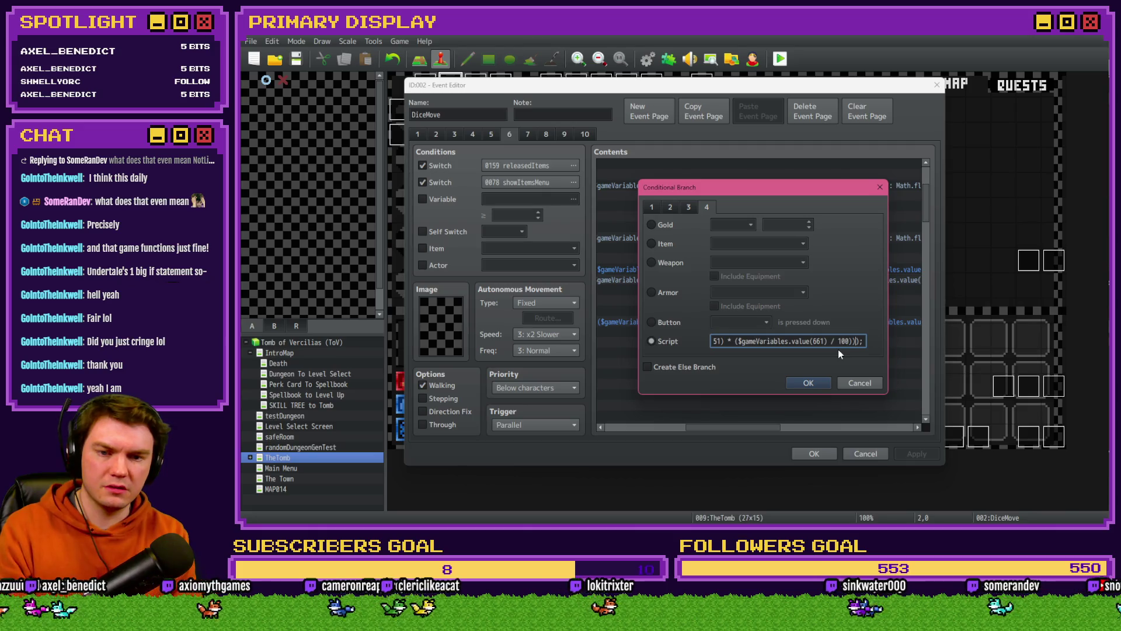
left_click(812, 385)
Step: Keep the event changes, start a playtest and pick the cheese perk card
left_click(814, 454)
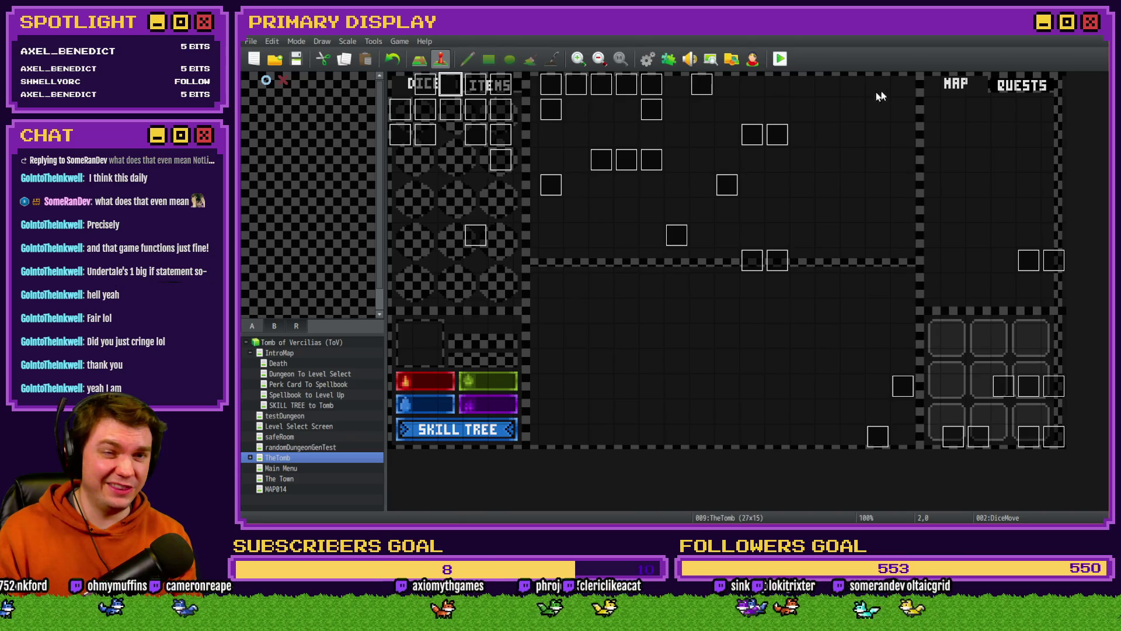
left_click(780, 58)
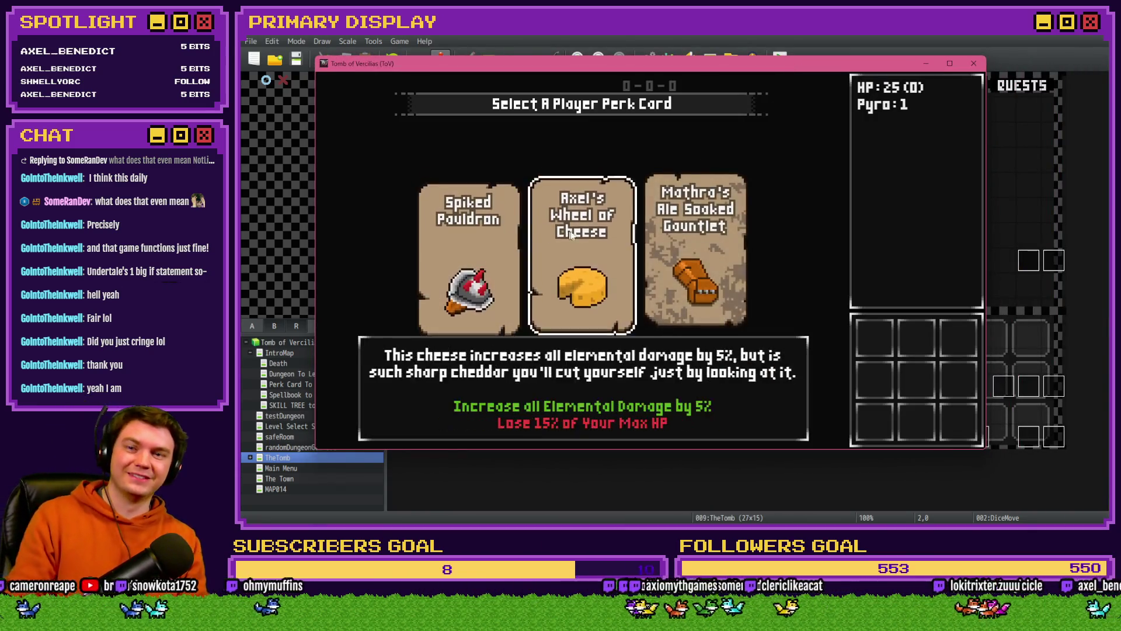
left_click(571, 234)
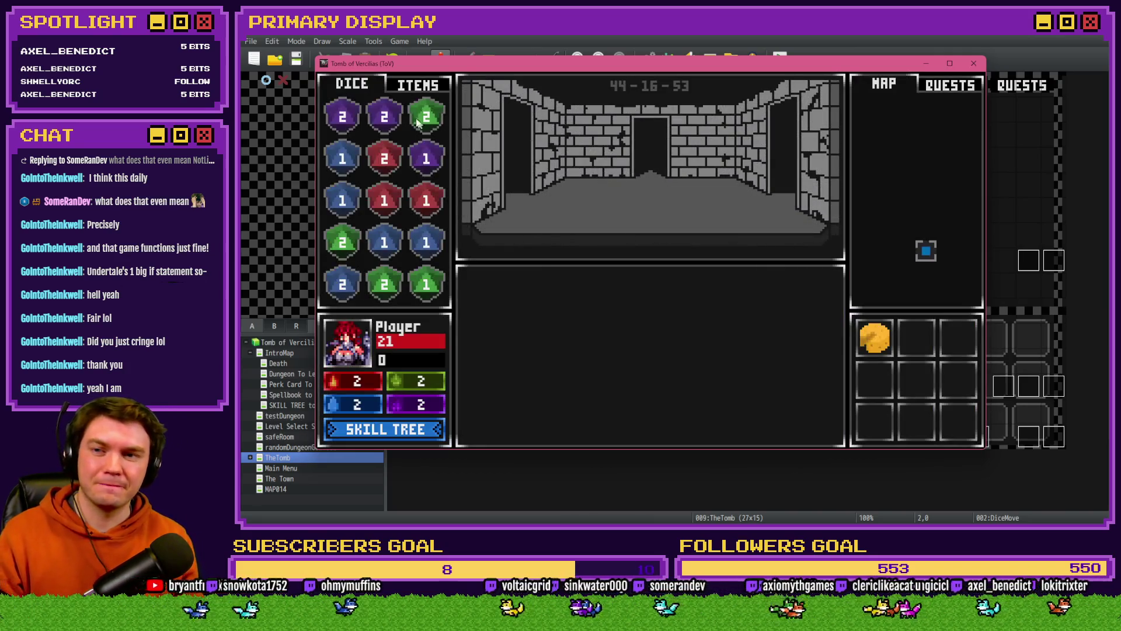
Step: Use the small, medium and other healing potions from the inventory on the player
left_click(400, 83)
left_click_drag(342, 199, 358, 361)
left_click(421, 209)
left_click_drag(380, 252, 347, 345)
left_click_drag(342, 283, 348, 374)
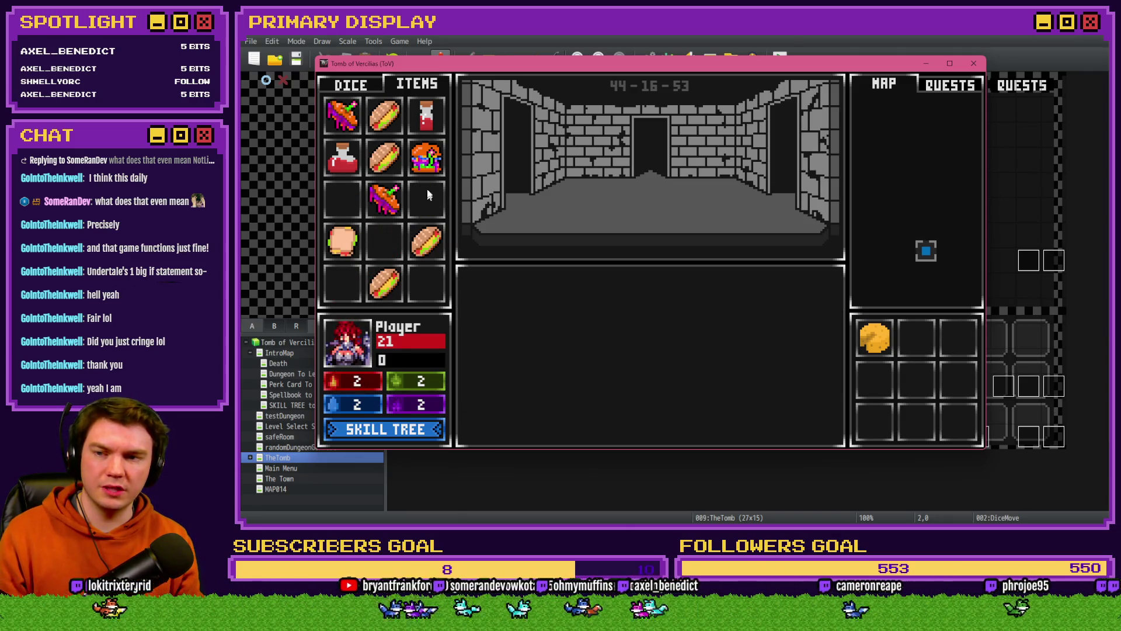
left_click_drag(427, 115, 360, 334)
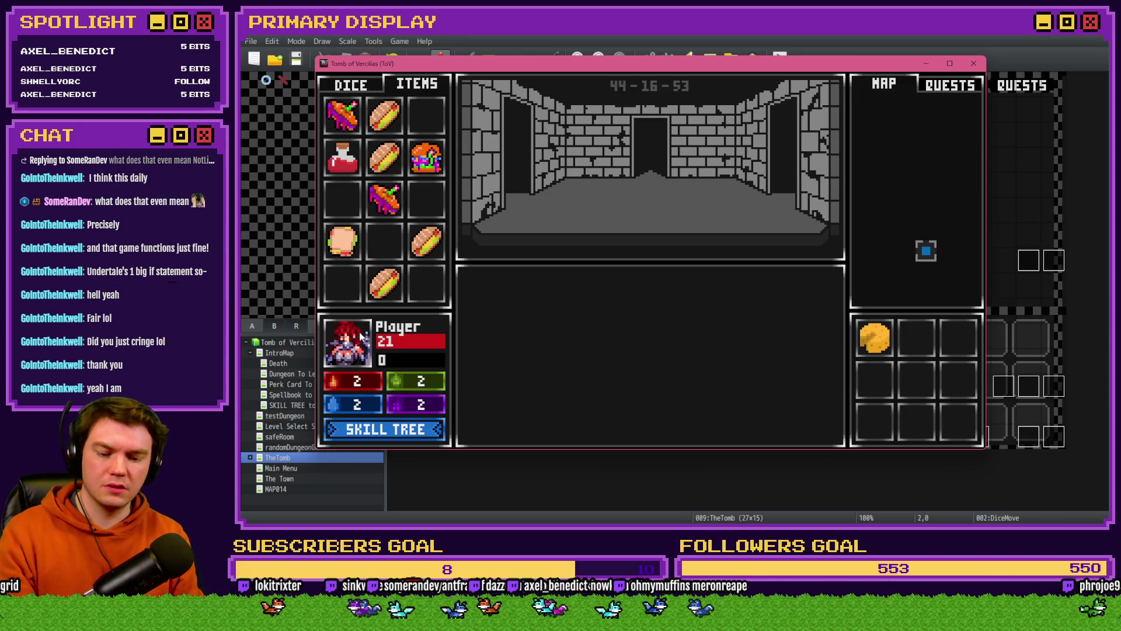
Step: Restart the playtest, take the wizard-hat perk, use a healing potion, then end the test
key("F5")
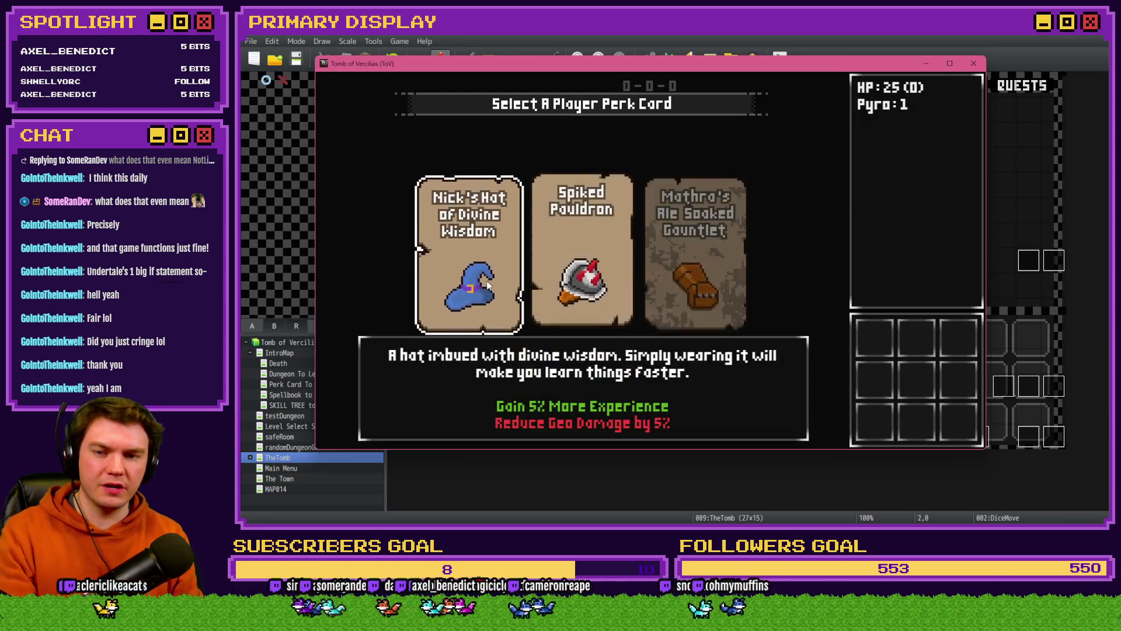
left_click(489, 278)
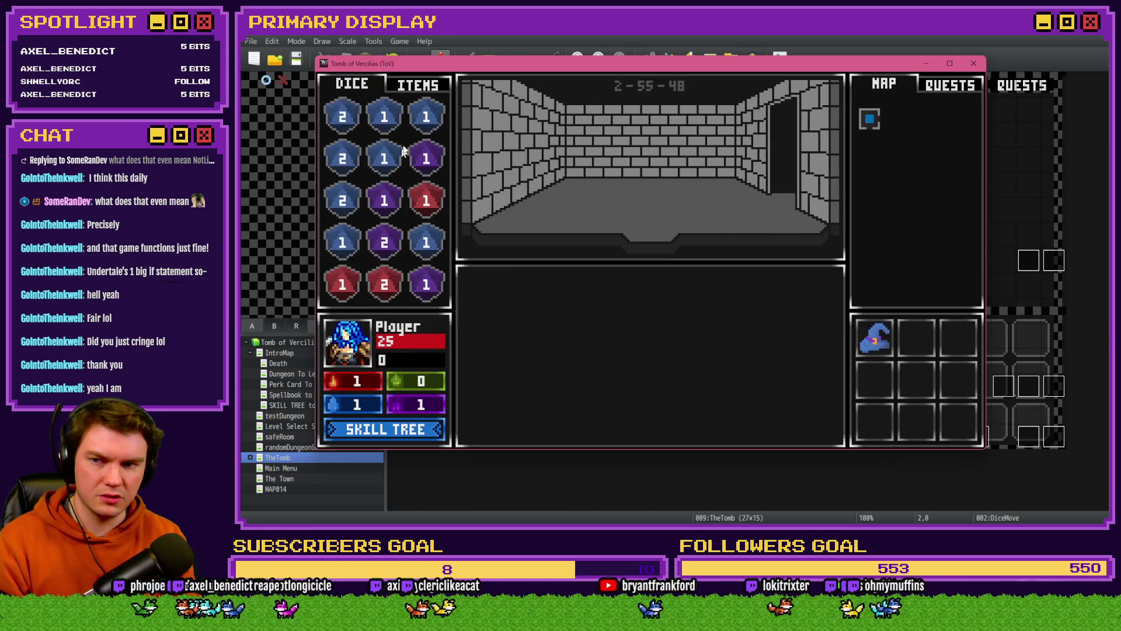
left_click(418, 84)
left_click_drag(384, 199, 349, 350)
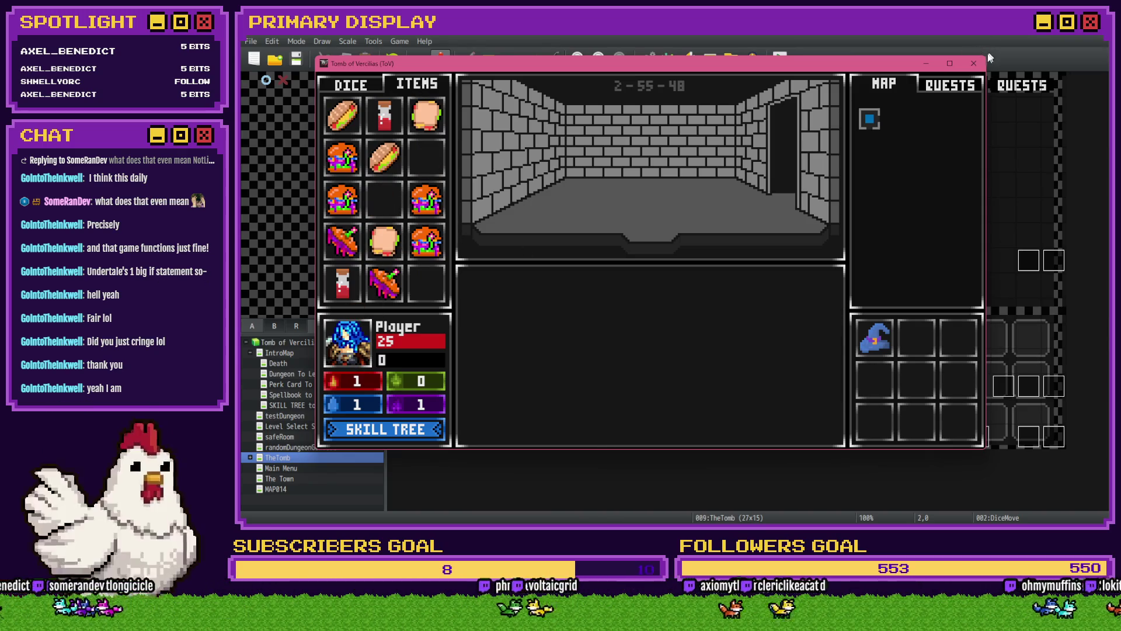
left_click(974, 63)
left_click(650, 59)
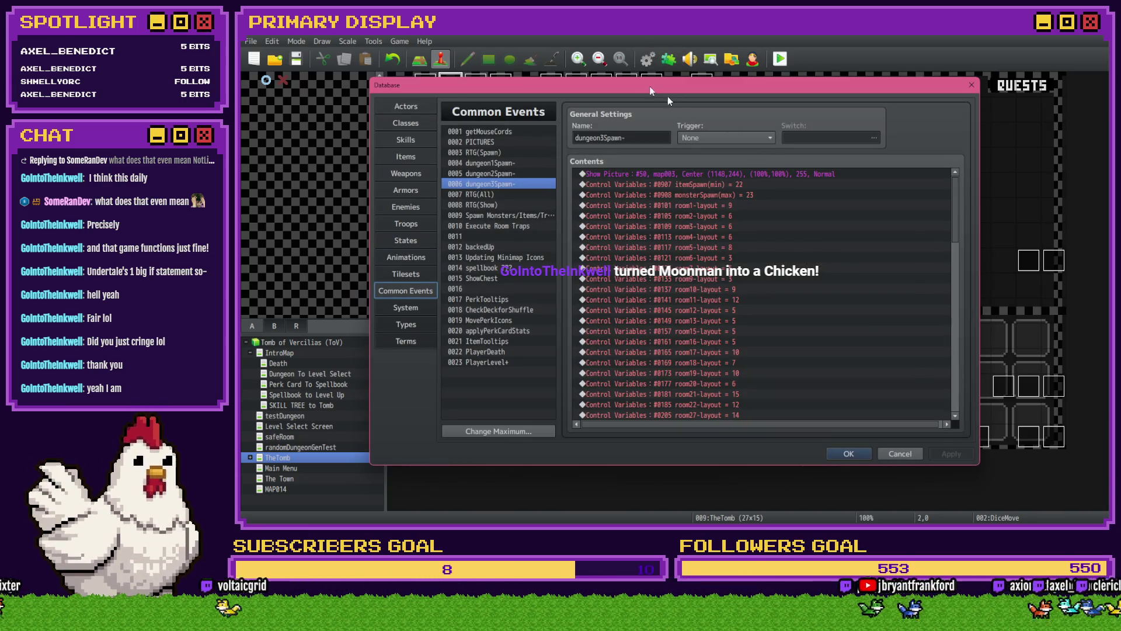
Step: Reopen the DiceMove event's If: Script branch after the consumedItem label
key("Escape")
double_click(447, 84)
key("Escape")
double_click(449, 84)
scroll(817, 285, "down", 6)
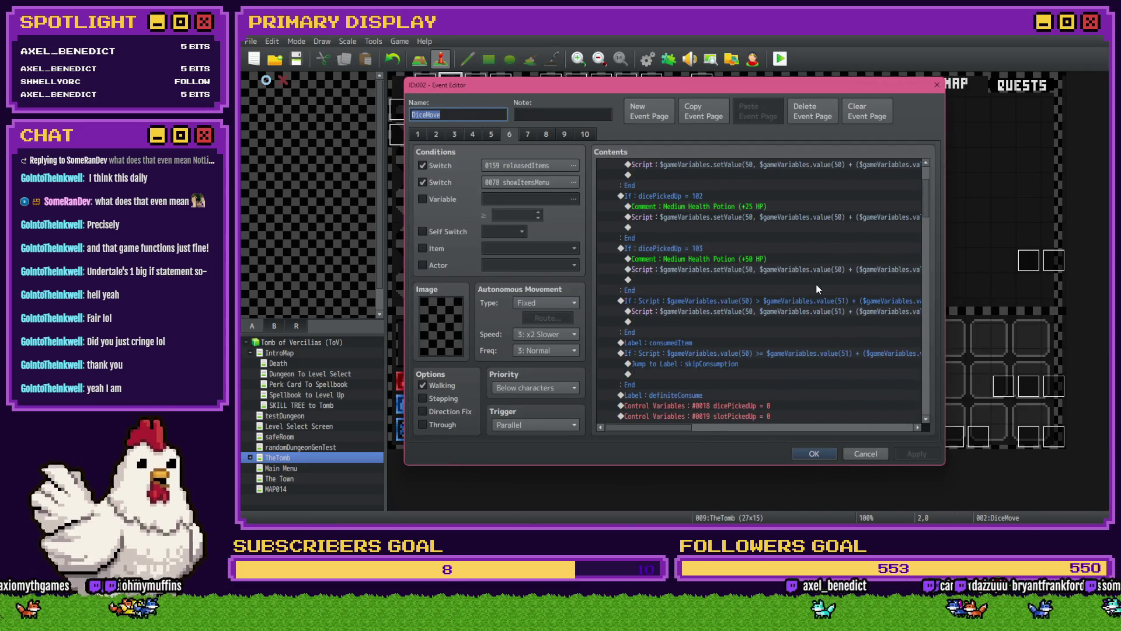
left_click(783, 254)
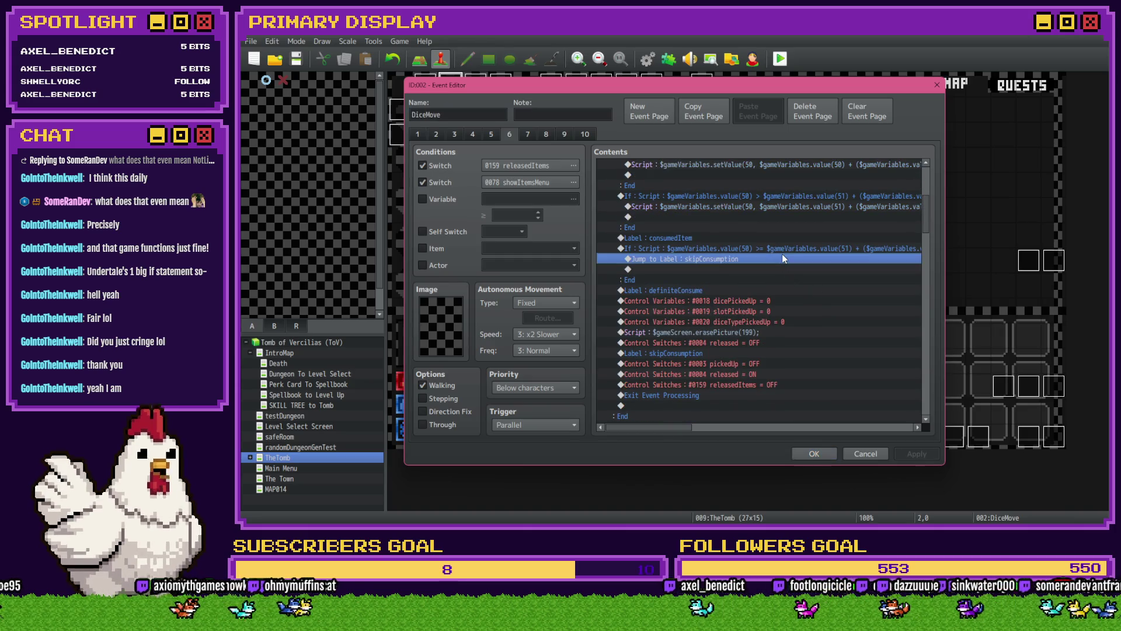
left_click(787, 248)
double_click(787, 248)
Step: Delete the extra parenthesis, repeated value(51) term and leftover plus-bracket from the script
left_click_drag(824, 341, 900, 346)
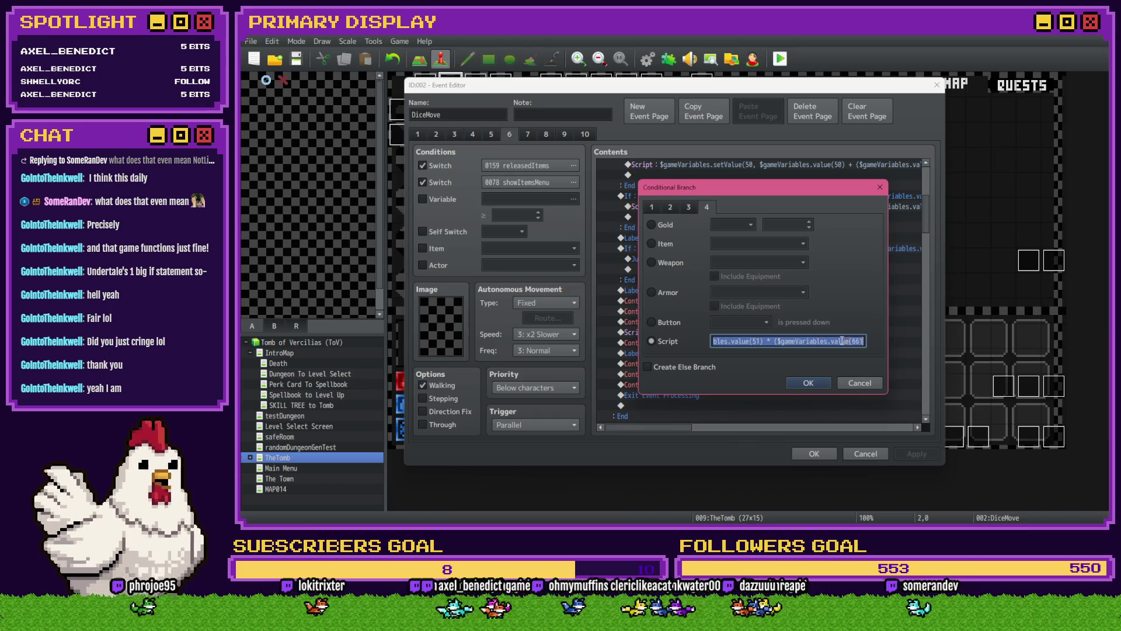
left_click(775, 341)
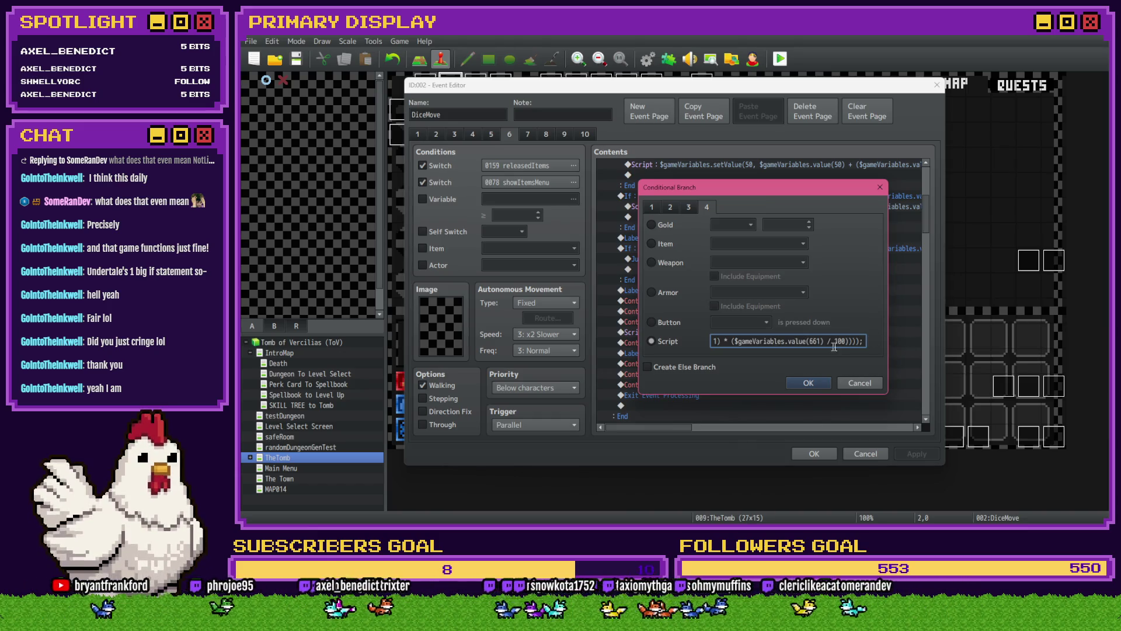
key("BackSpace")
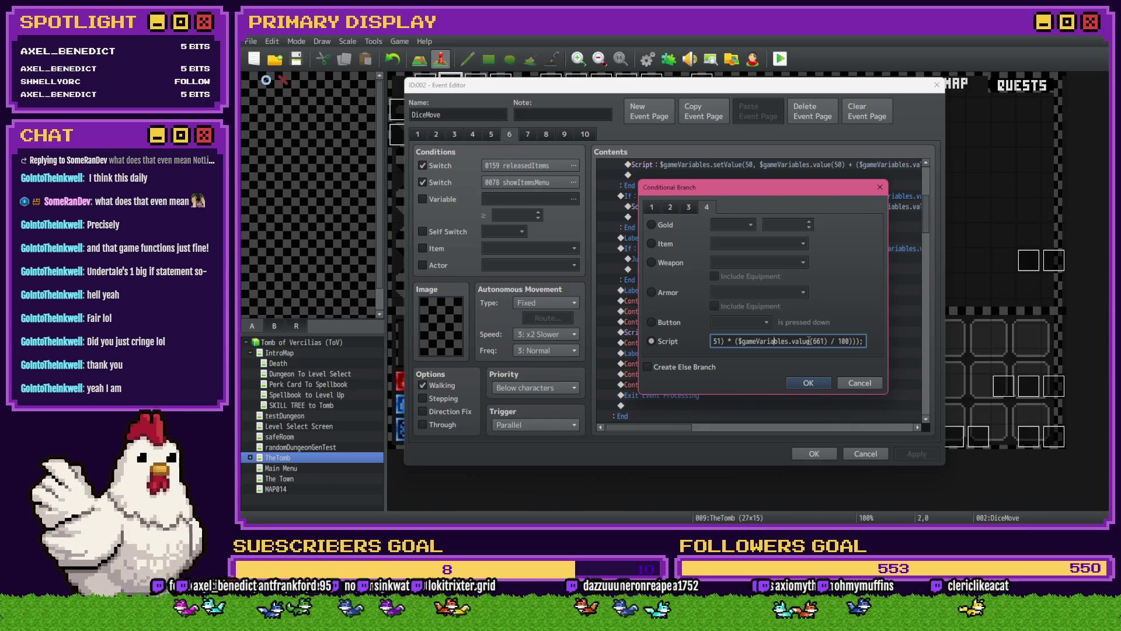
key("Left")
key("Left")
key("Left")
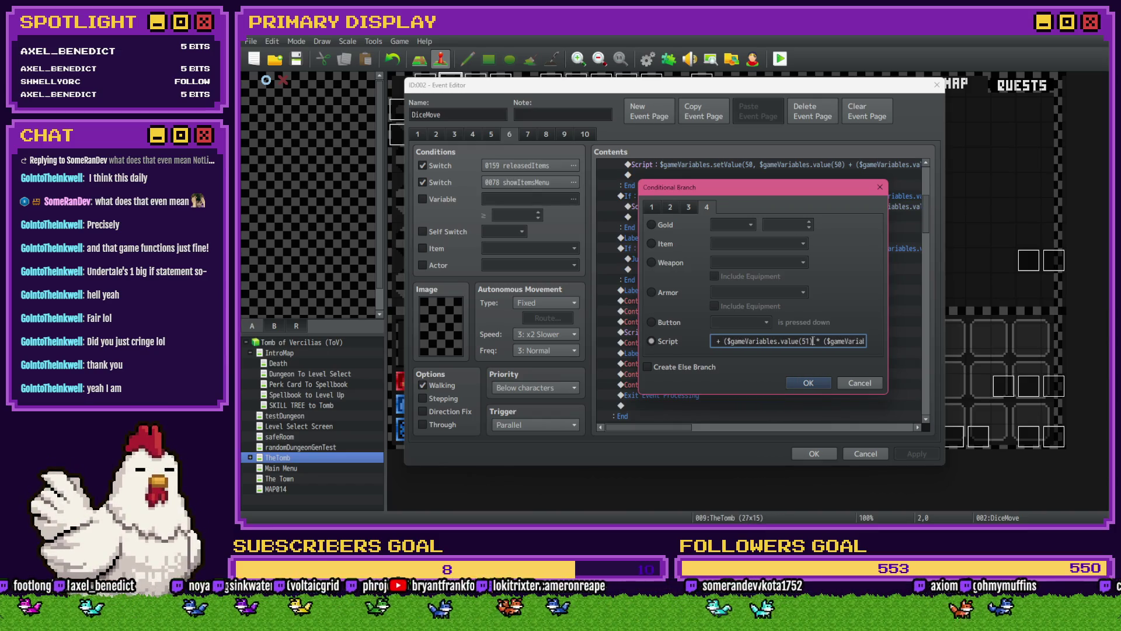
key("Delete")
key("Delete")
key("Delete")
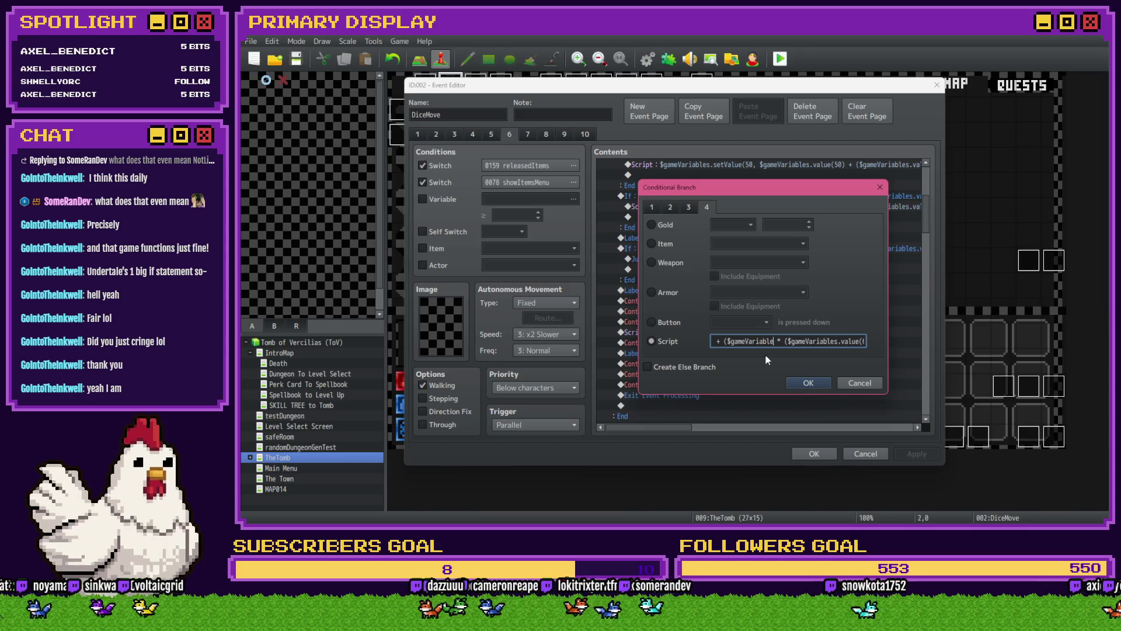
left_click_drag(757, 342, 714, 341)
left_click(765, 343)
key("BackSpace")
key("BackSpace")
key("BackSpace")
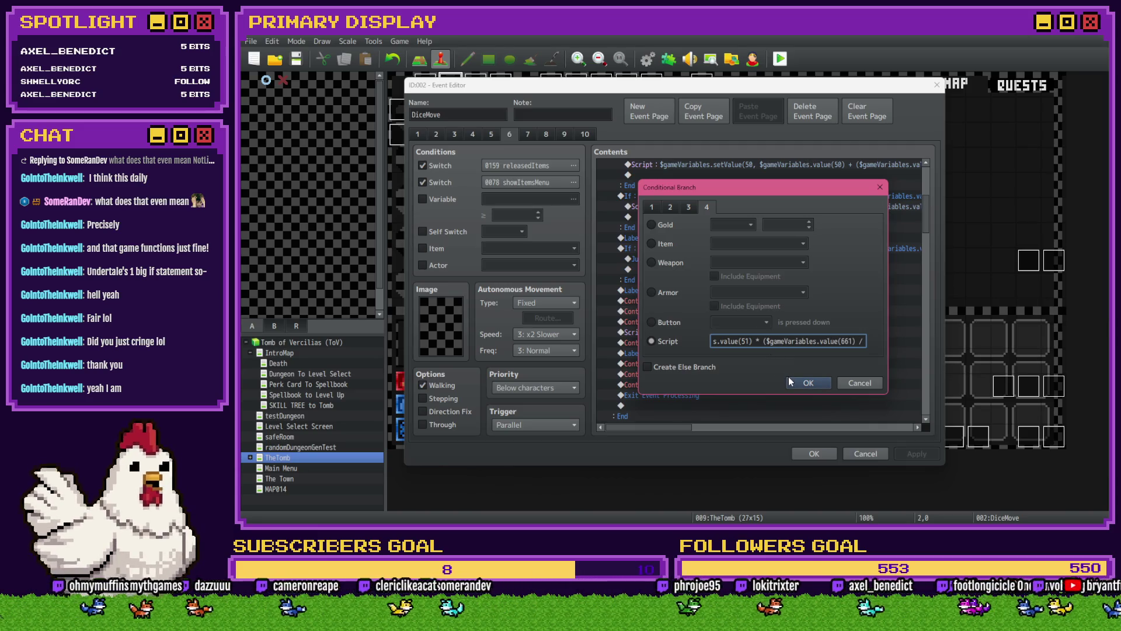
Step: Remove the remaining extra parenthesis and stray text so value(51) multiplies value(661), and confirm
key("Right")
key("Right")
key("Right")
key("Left")
key("Left")
key("Left")
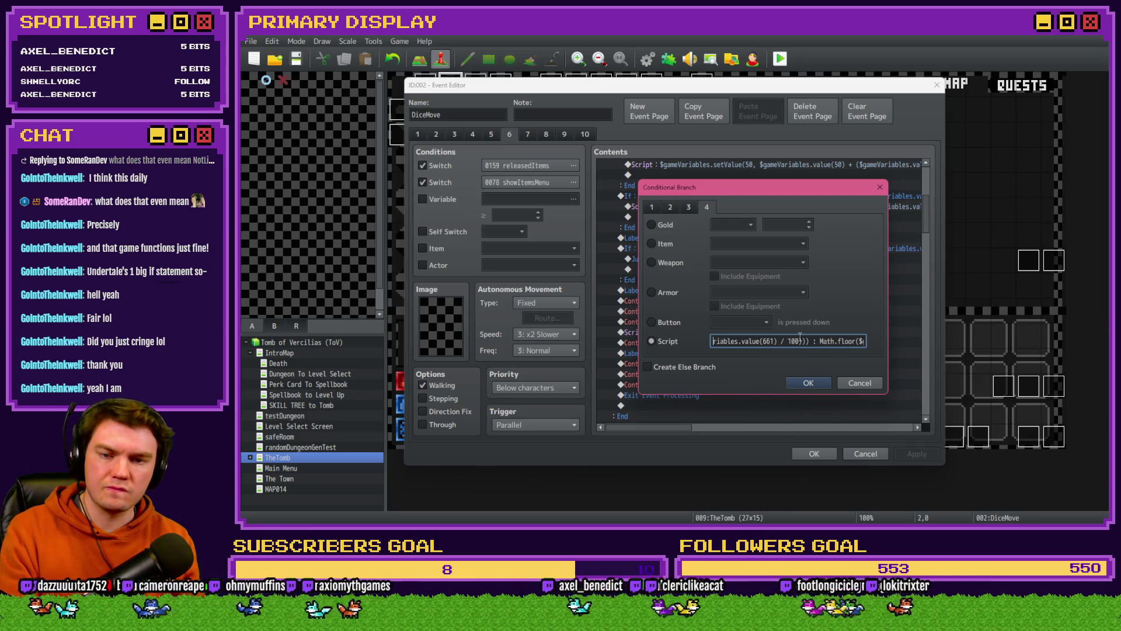
left_click(806, 340)
key("BackSpace")
key("Left")
key("Left")
key("Left")
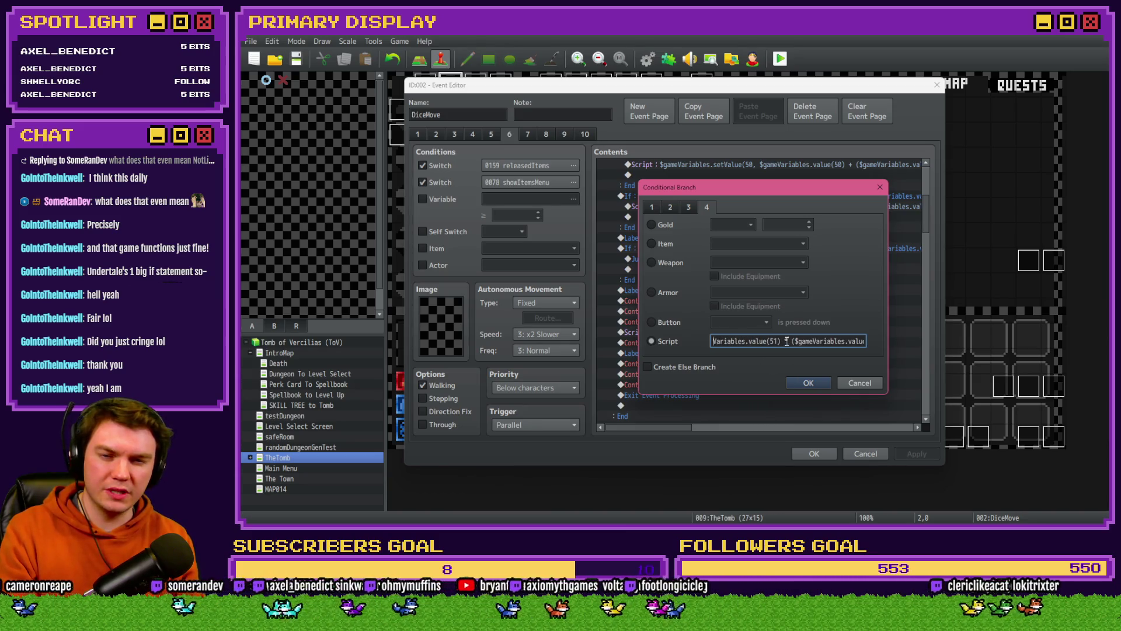
left_click(734, 341)
key("Delete")
key("Delete")
key("Delete")
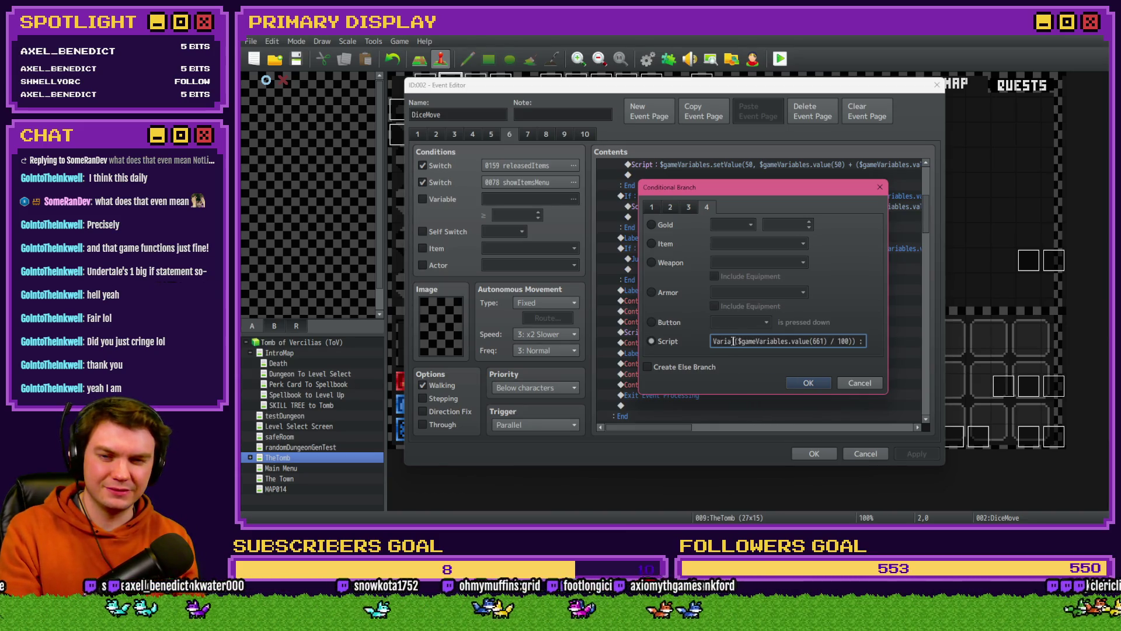
key("ctrl+z")
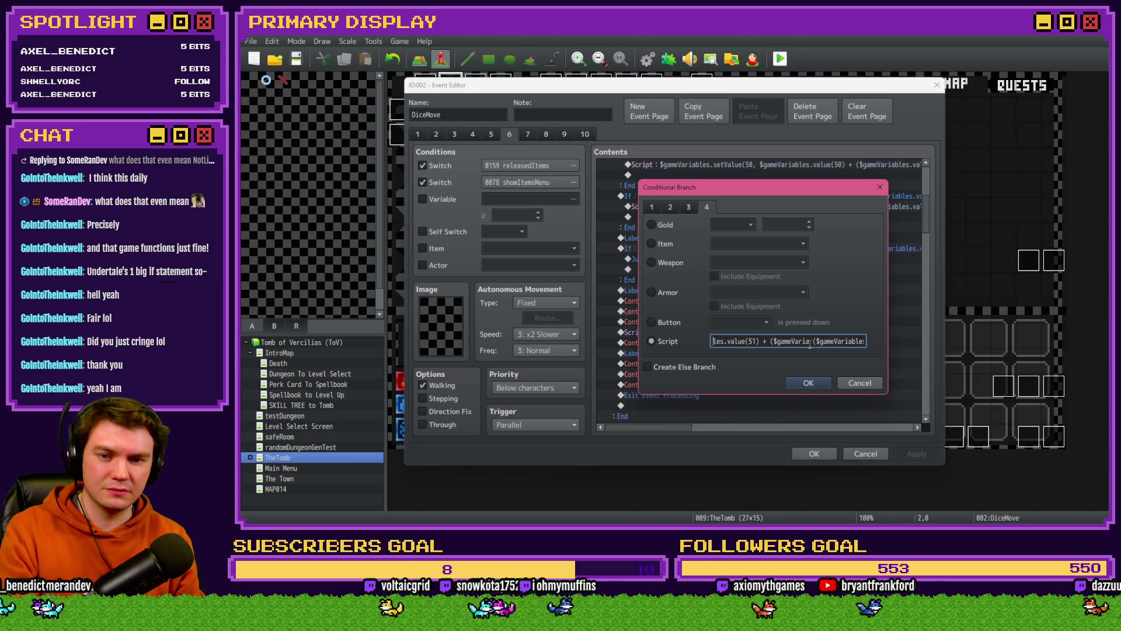
key("BackSpace")
key("BackSpace")
key("BackSpace")
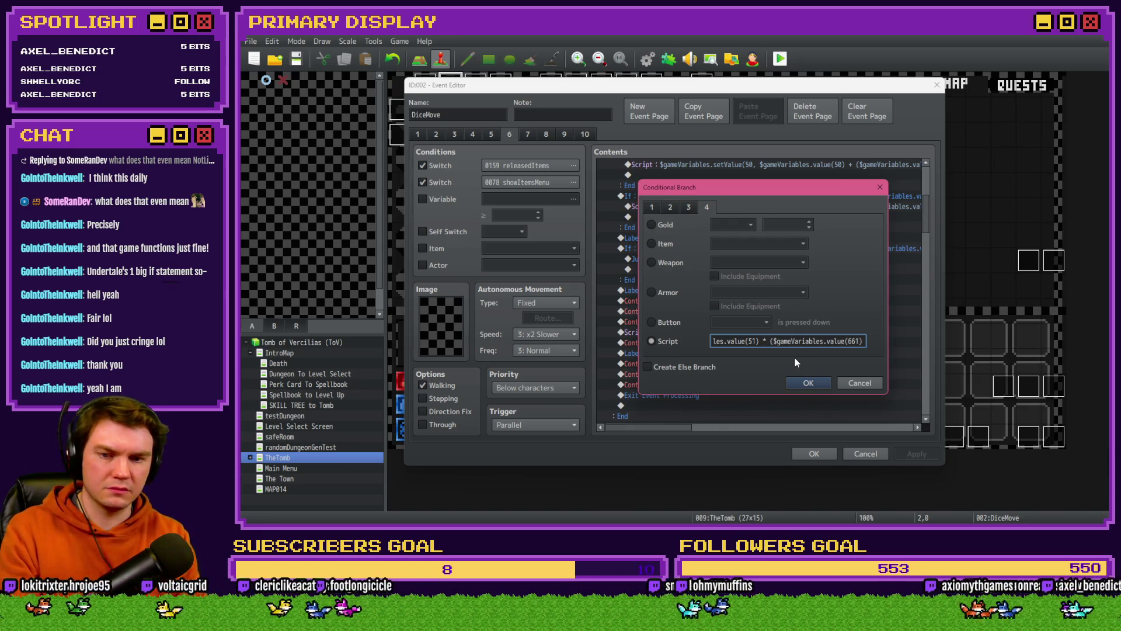
left_click(799, 381)
Step: Close the event editor, save the project and start a playtest
left_click(816, 455)
left_click(781, 58)
left_click(633, 295)
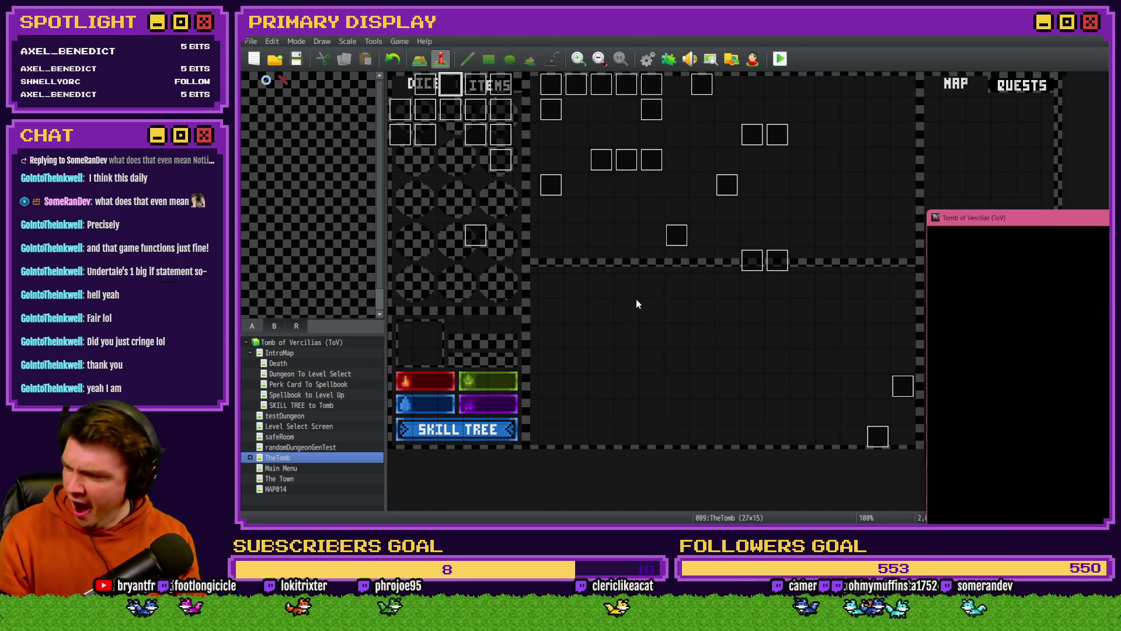
Step: Center the game window, take the Spiked Pauldron perk, then end the test and open the Database
left_click_drag(918, 189, 539, 107)
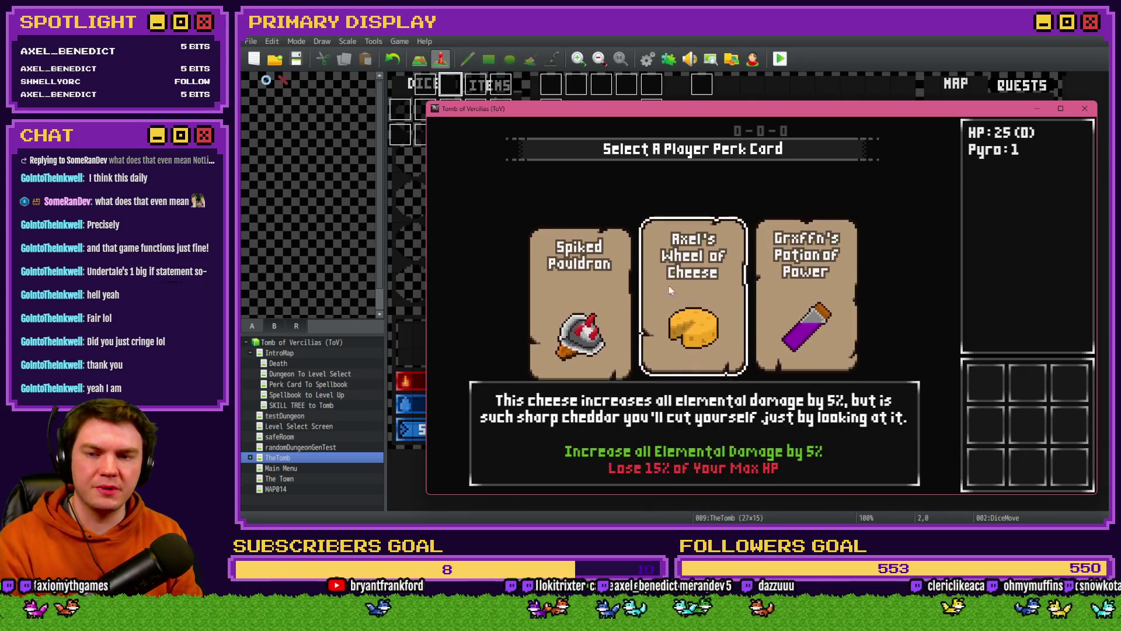
left_click(579, 287)
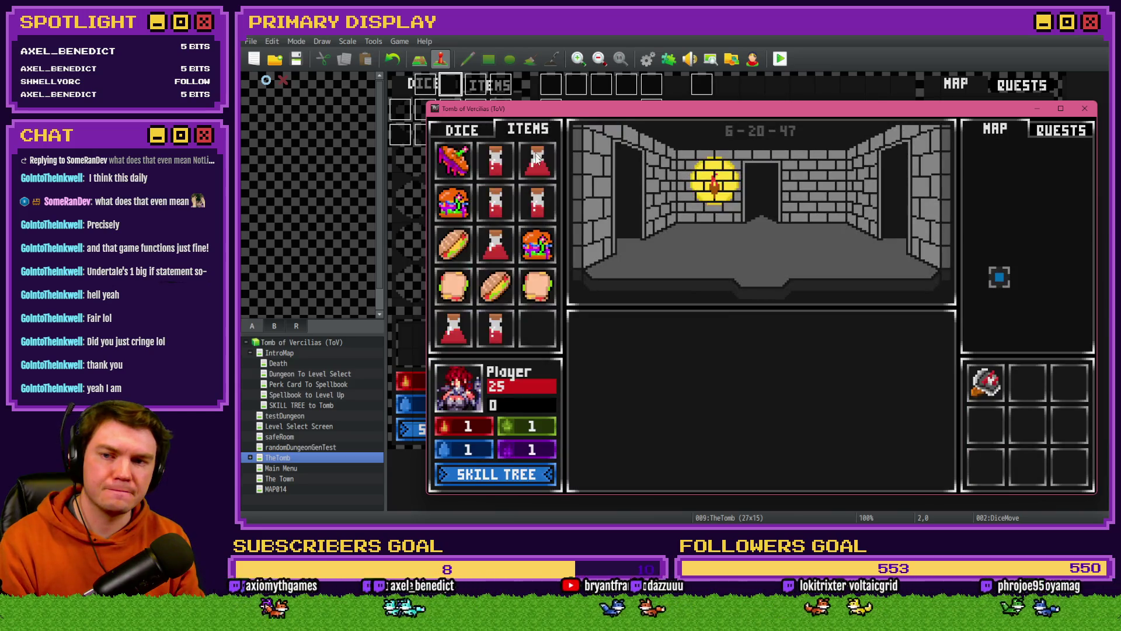
mouse_move(485, 331)
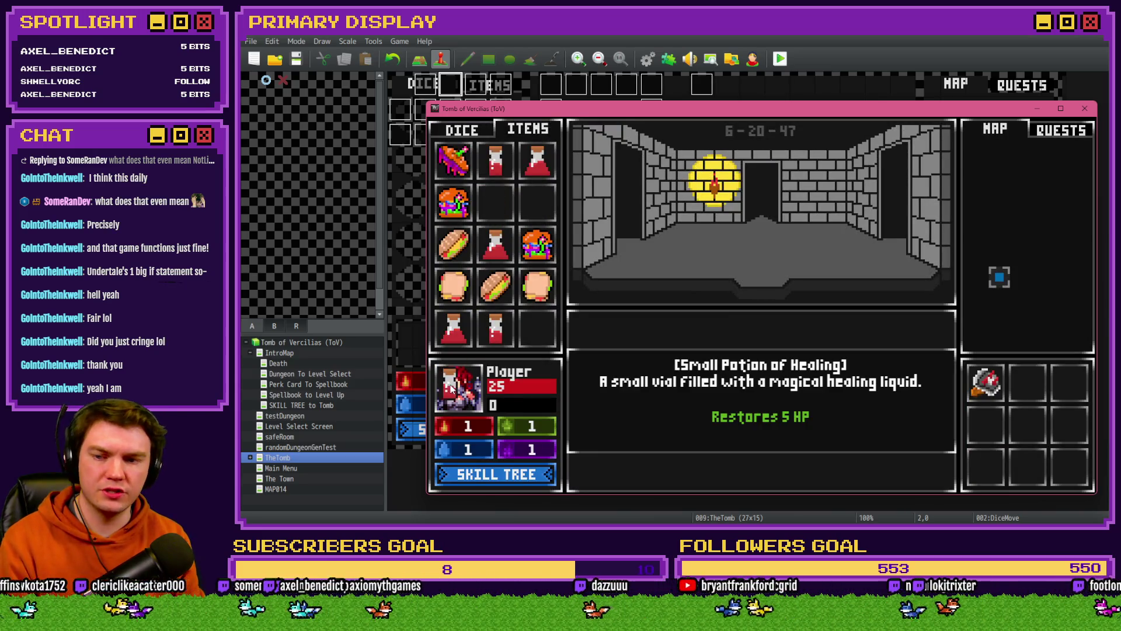
left_click(1085, 108)
left_click(652, 60)
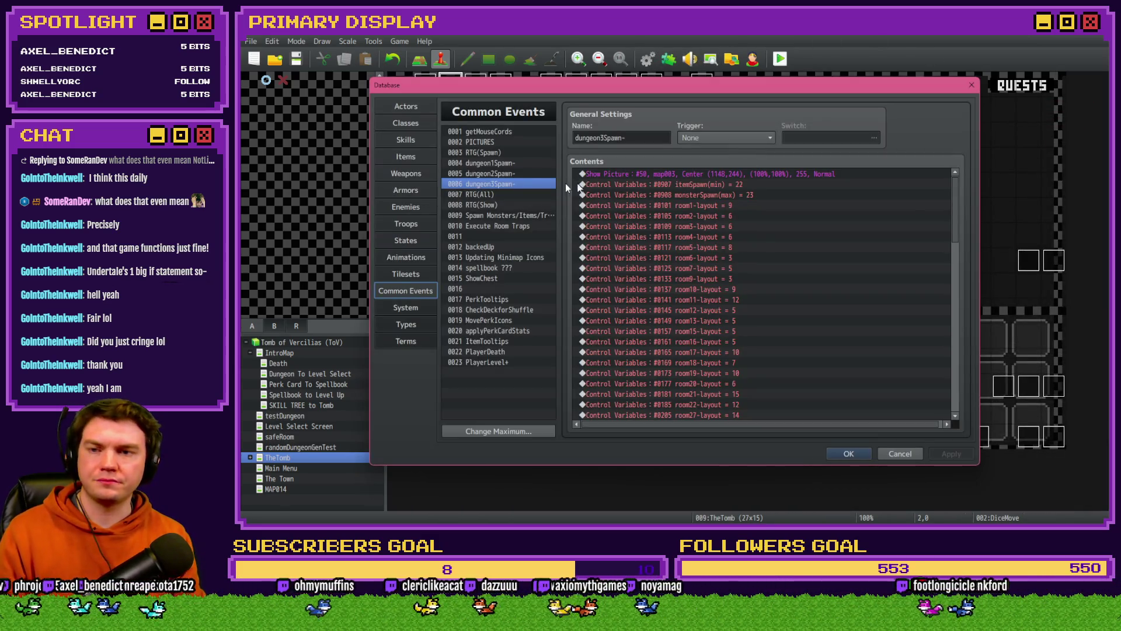
Step: Show DiceMove's page 6 and scroll its contents right to read the full value(661) script lines
key("Escape")
double_click(448, 86)
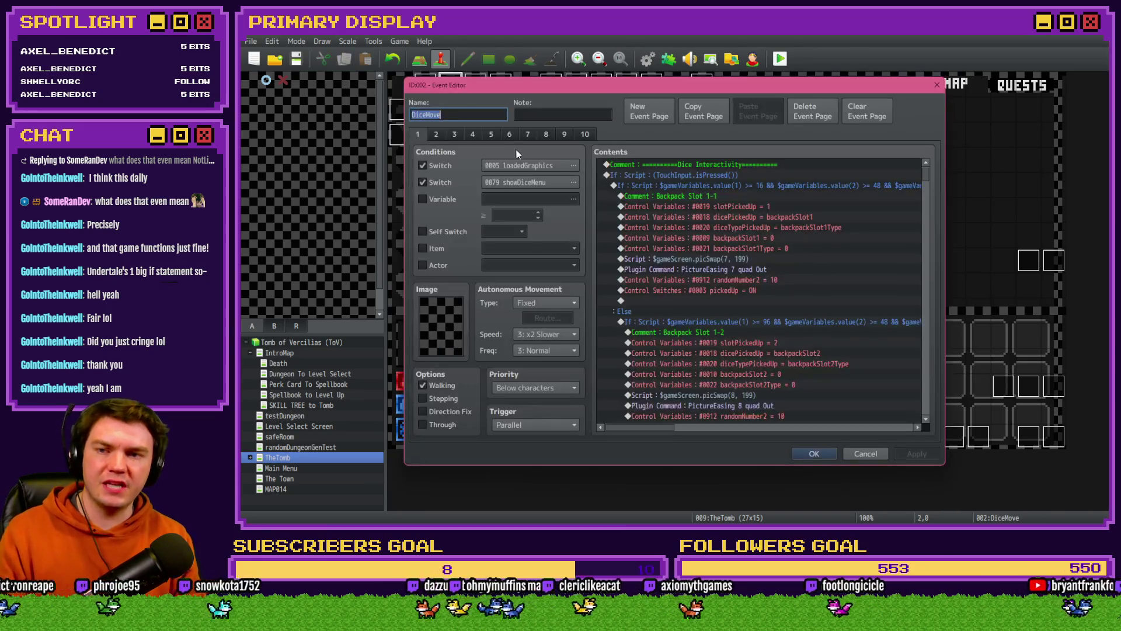
left_click(504, 133)
scroll(747, 350, "down", 10)
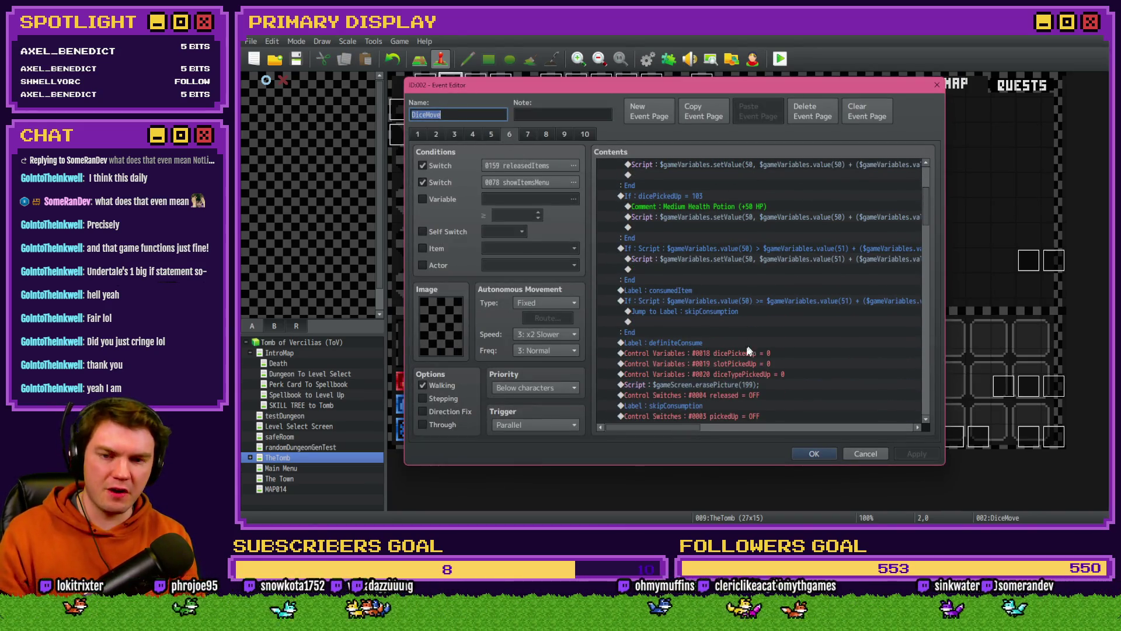
scroll(674, 426, "right", 3)
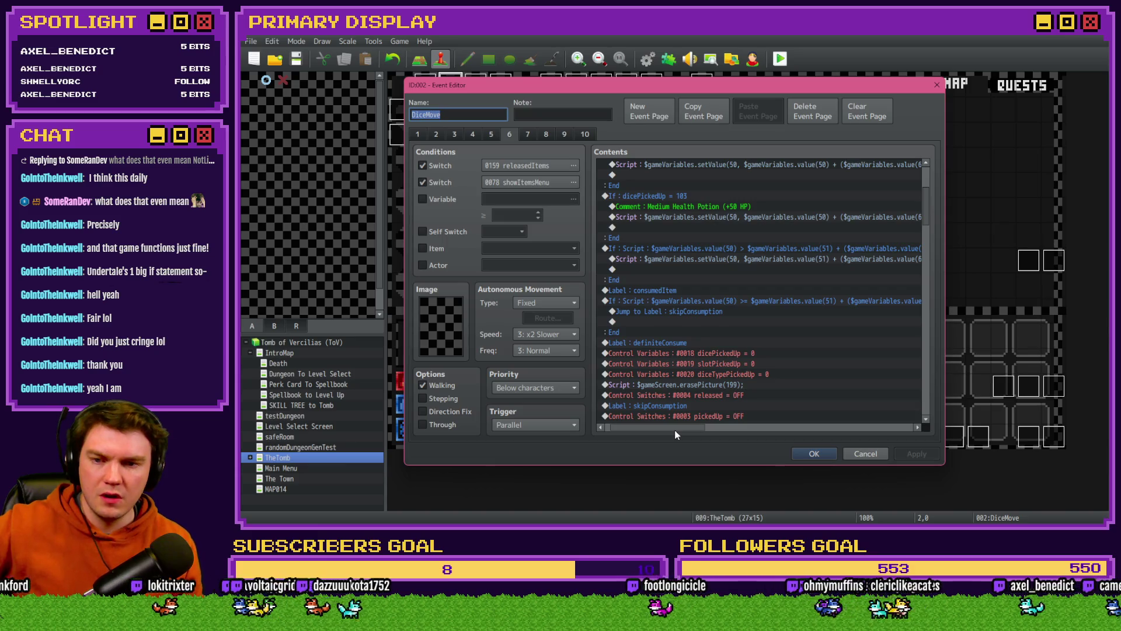
left_click_drag(675, 431, 720, 433)
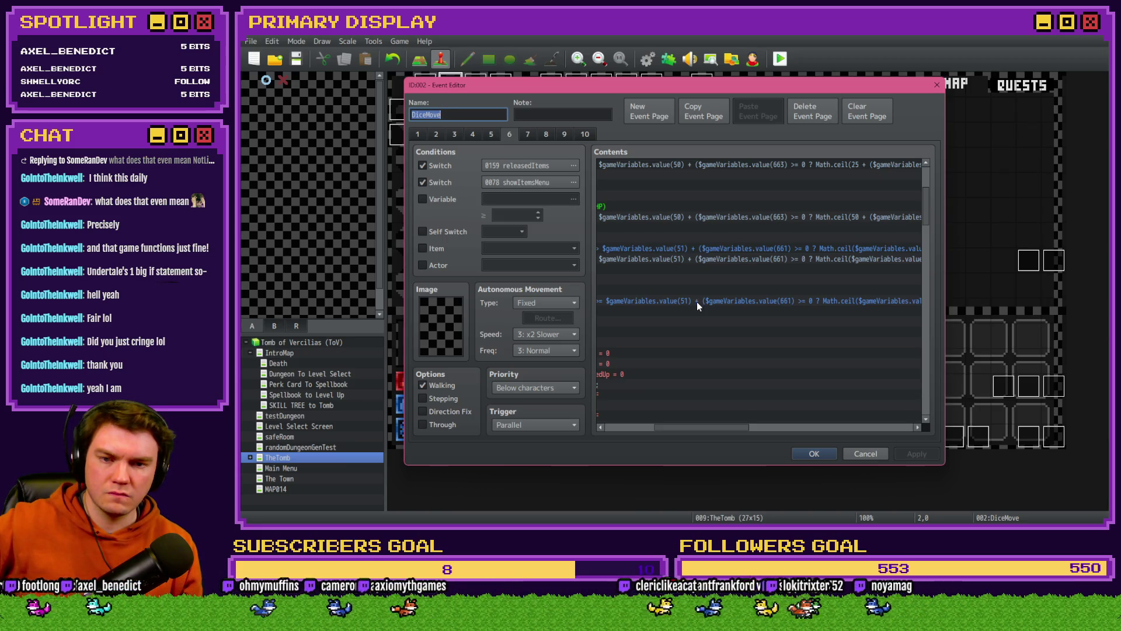
left_click_drag(730, 431, 733, 431)
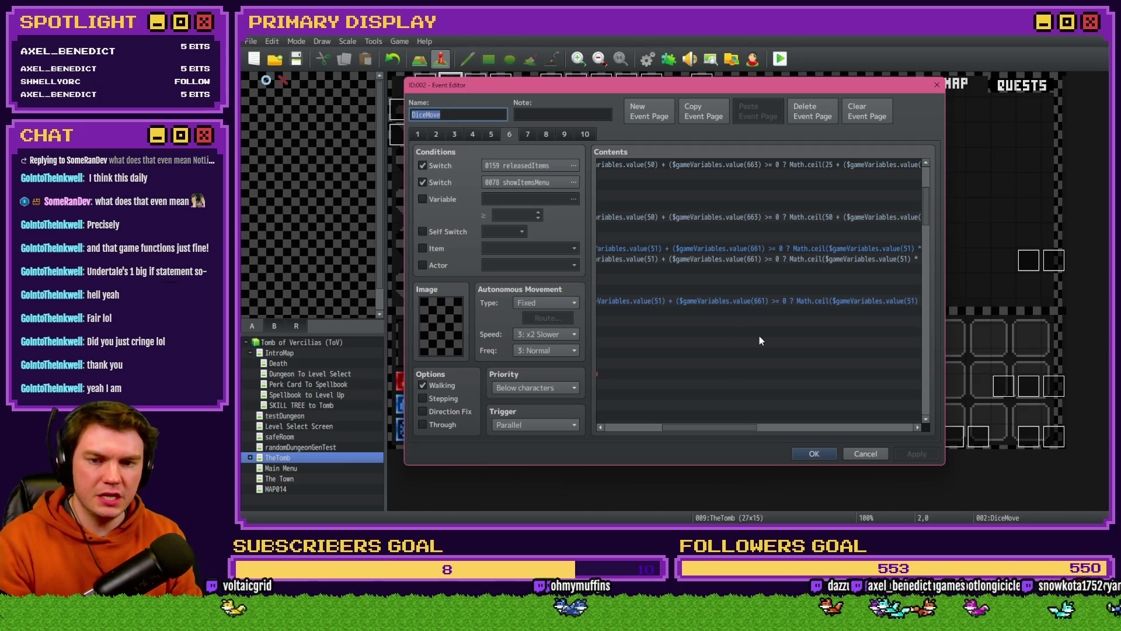
left_click_drag(735, 432, 774, 435)
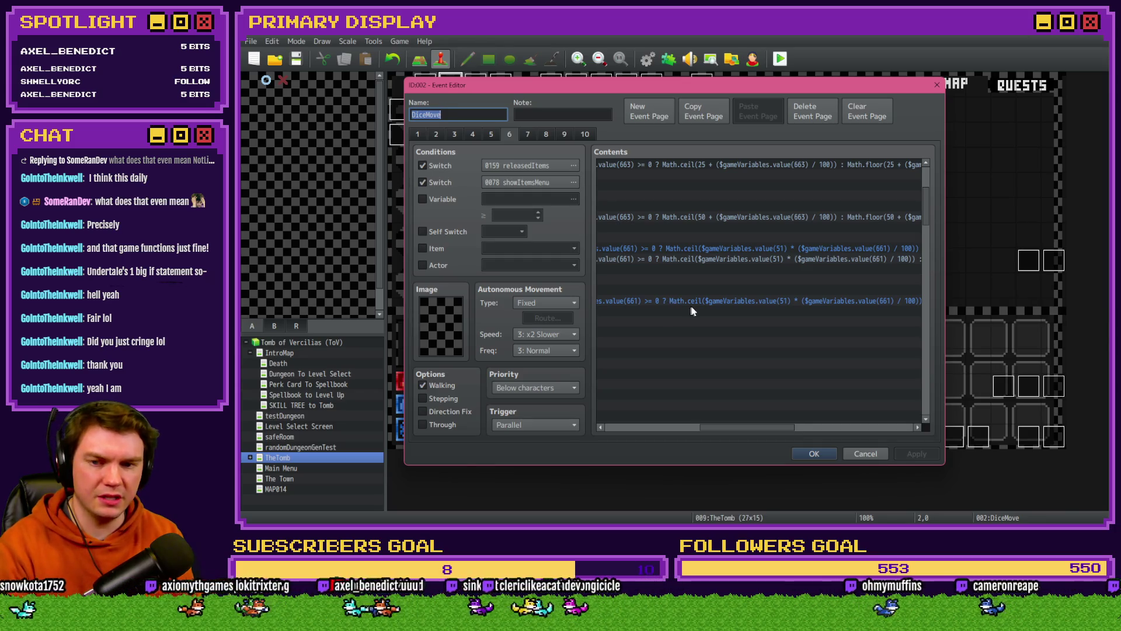
mouse_move(778, 421)
left_mouse_down()
mouse_move(861, 435)
mouse_move(710, 433)
mouse_move(750, 429)
left_mouse_up()
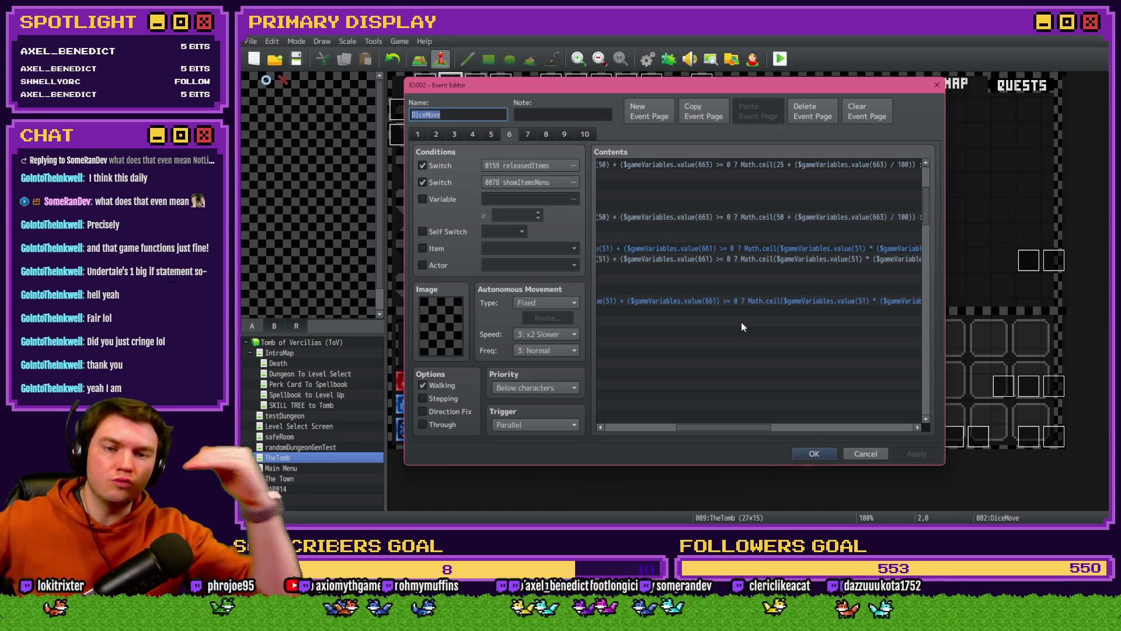
left_click_drag(749, 427, 786, 431)
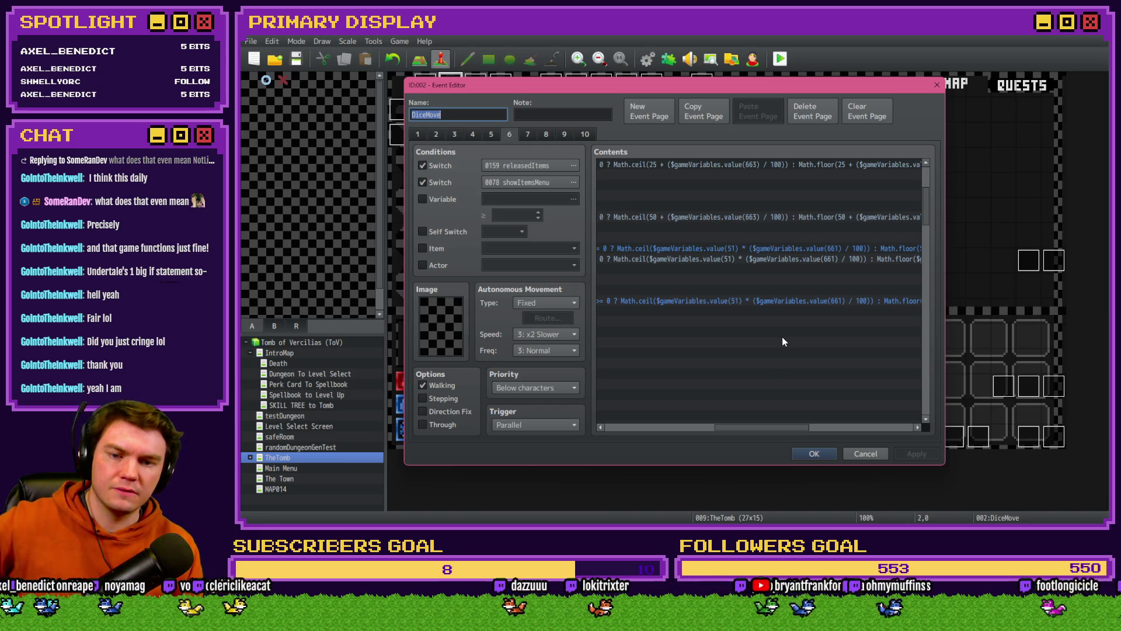
key("alt+Tab")
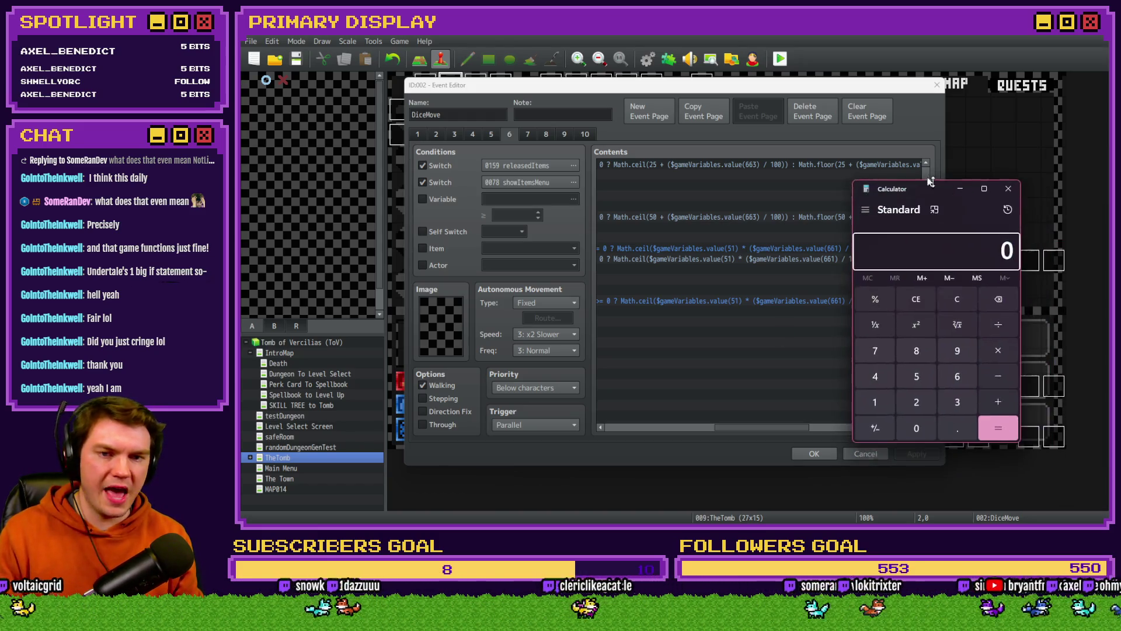
Step: Calculate 15/100 = 0.15 in Calculator, then close it
type("15/100")
key("Return")
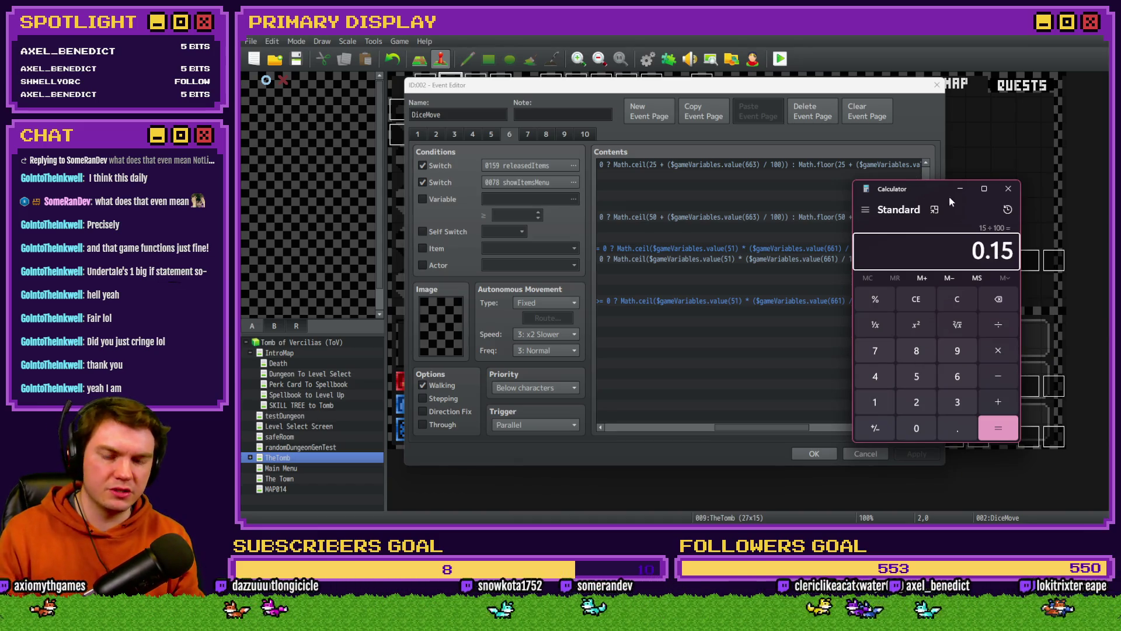
key("alt+F4")
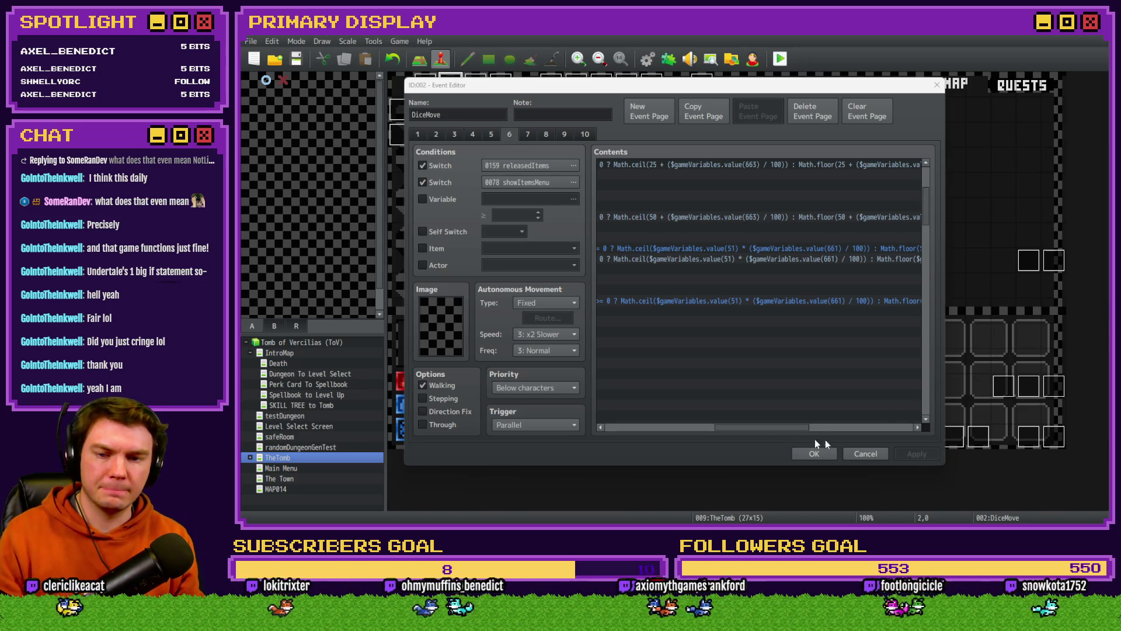
left_click_drag(758, 426, 735, 429)
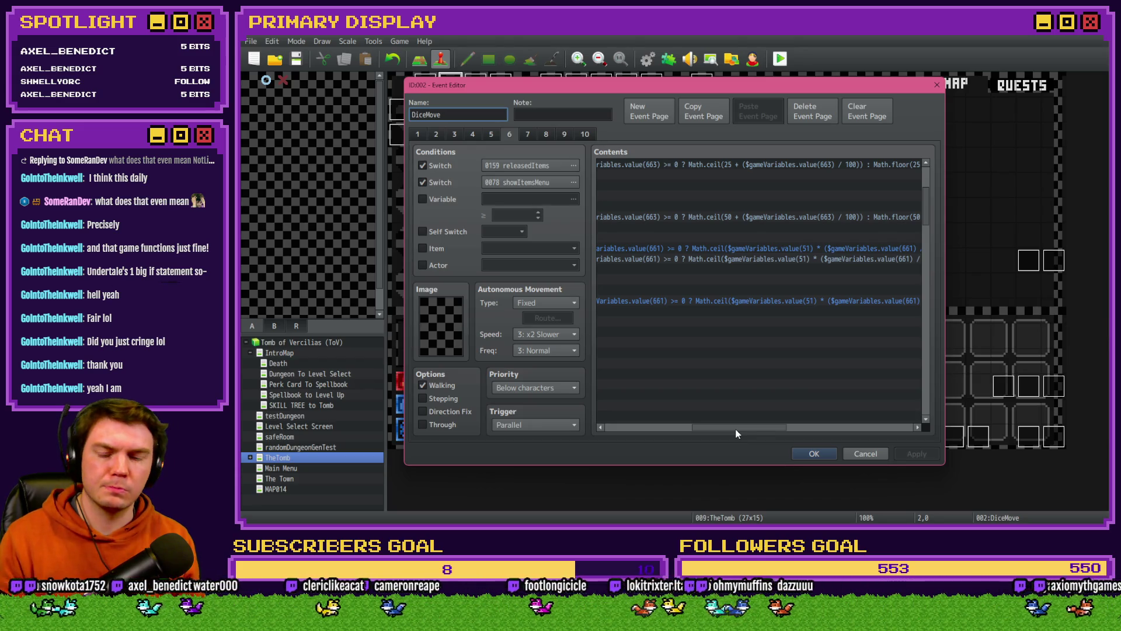
left_click_drag(736, 430, 774, 426)
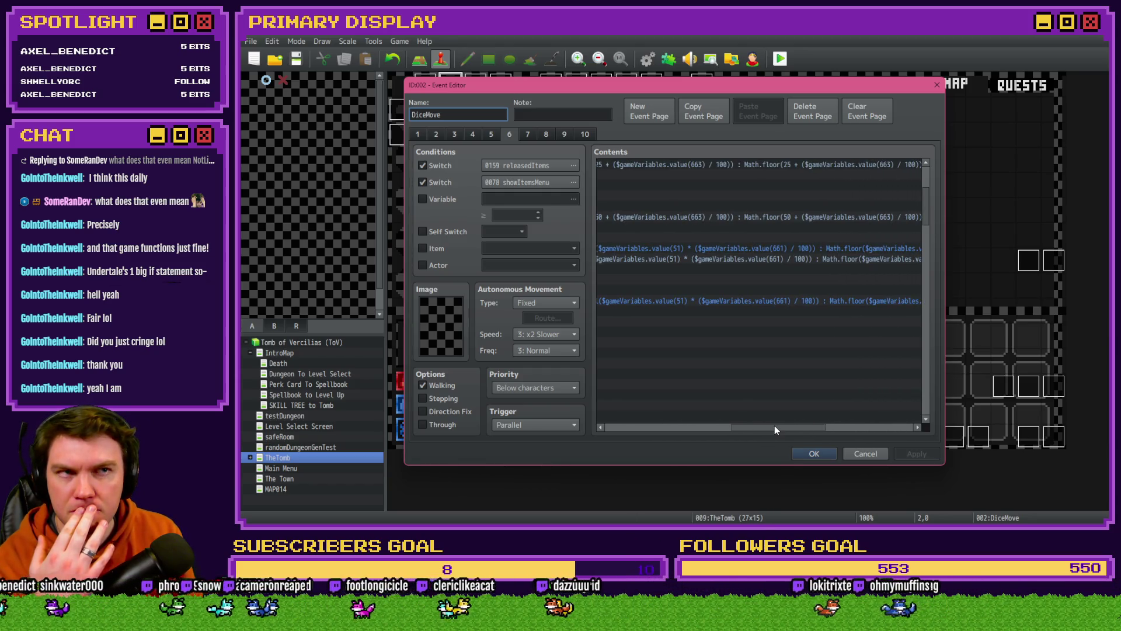
left_click_drag(774, 430, 648, 434)
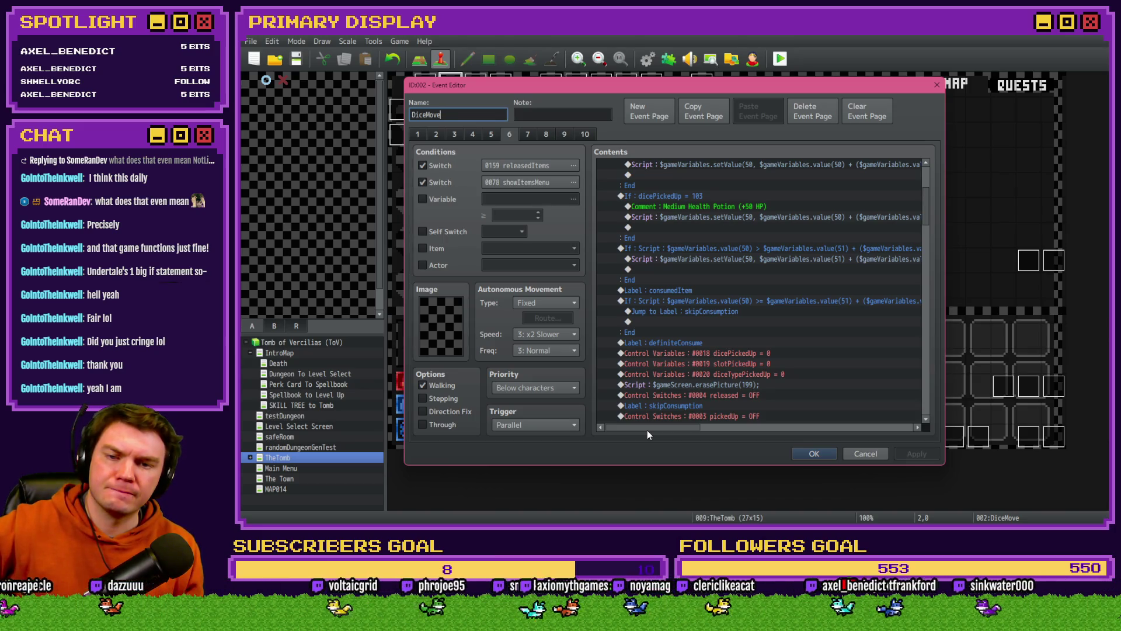
left_click_drag(647, 430, 654, 430)
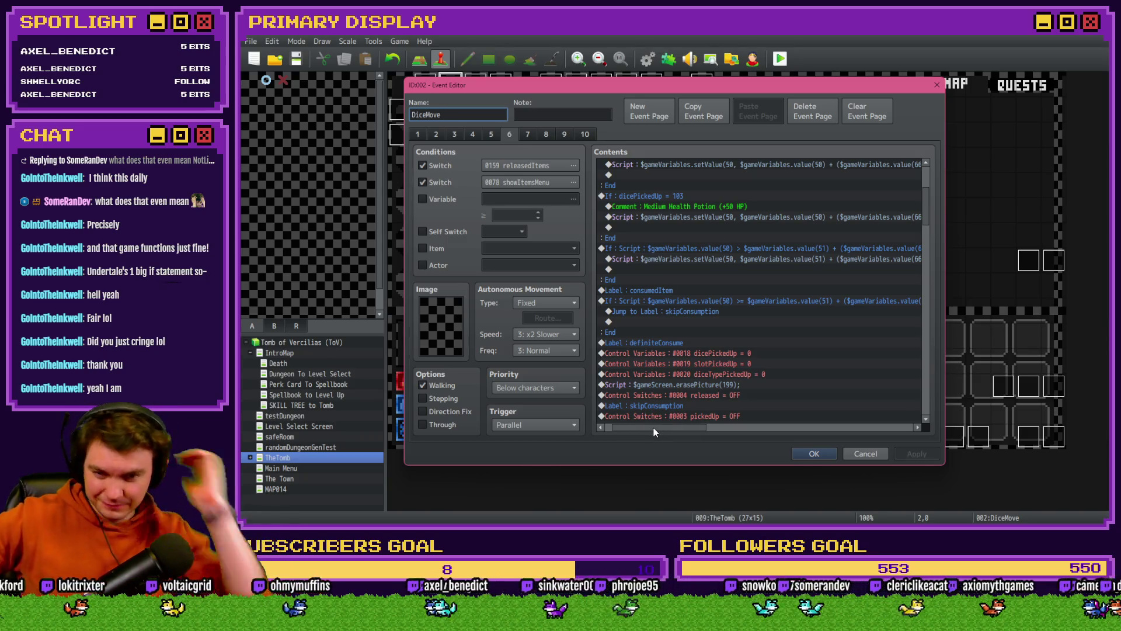
left_click_drag(653, 427, 728, 436)
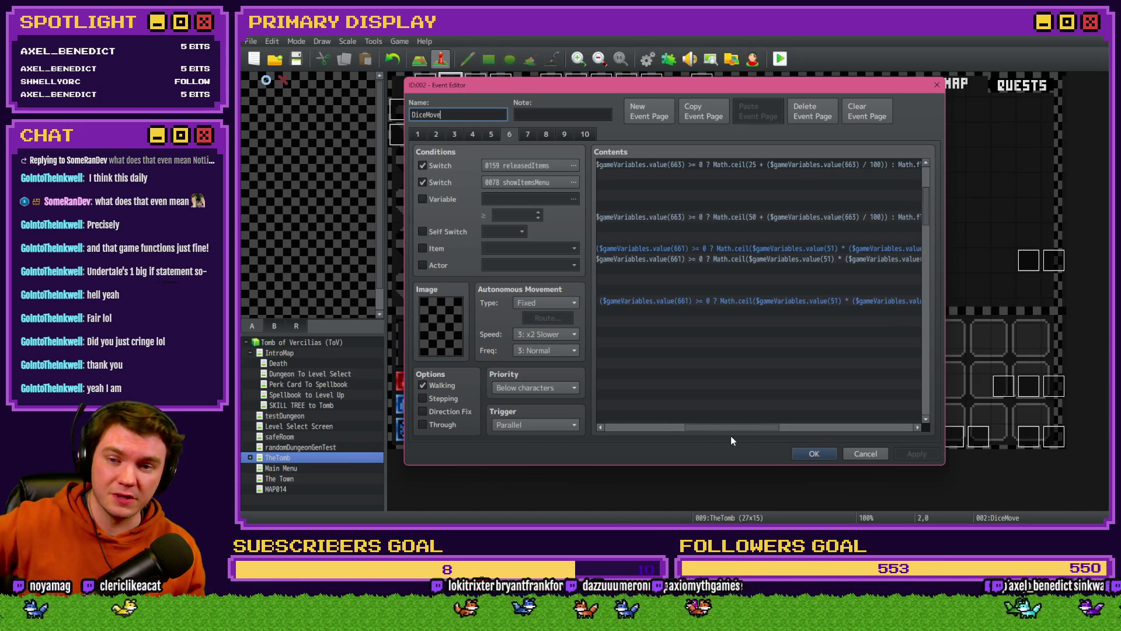
left_click_drag(731, 436, 730, 436)
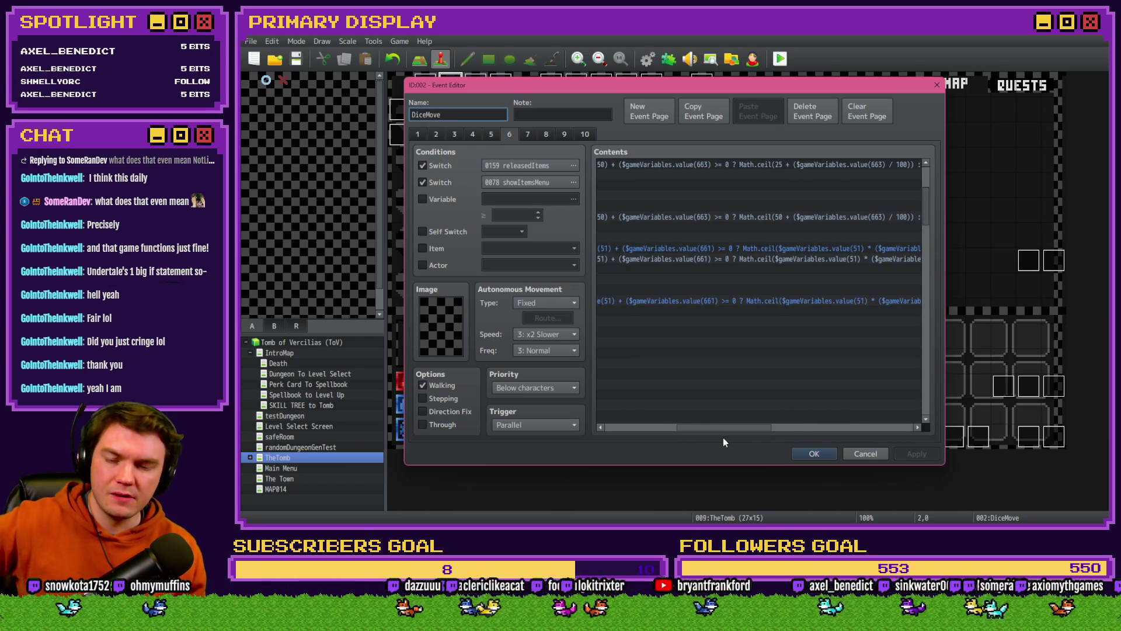
mouse_move(721, 442)
left_mouse_down()
mouse_move(689, 443)
mouse_move(750, 438)
mouse_move(670, 440)
mouse_move(672, 428)
mouse_move(692, 427)
left_mouse_up()
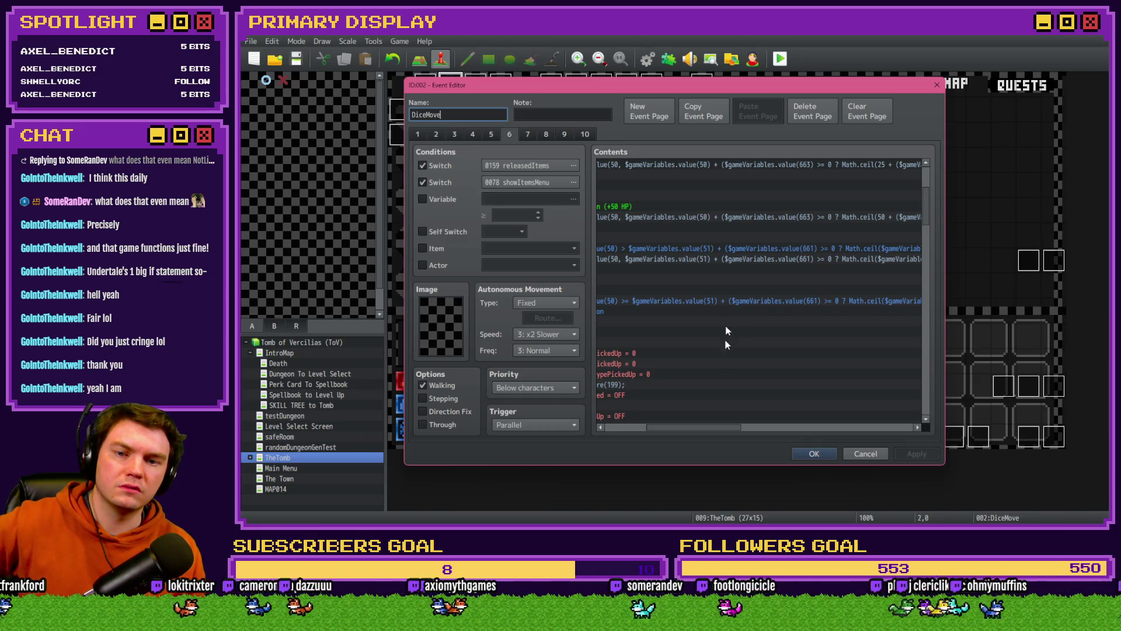
left_click_drag(723, 428, 719, 428)
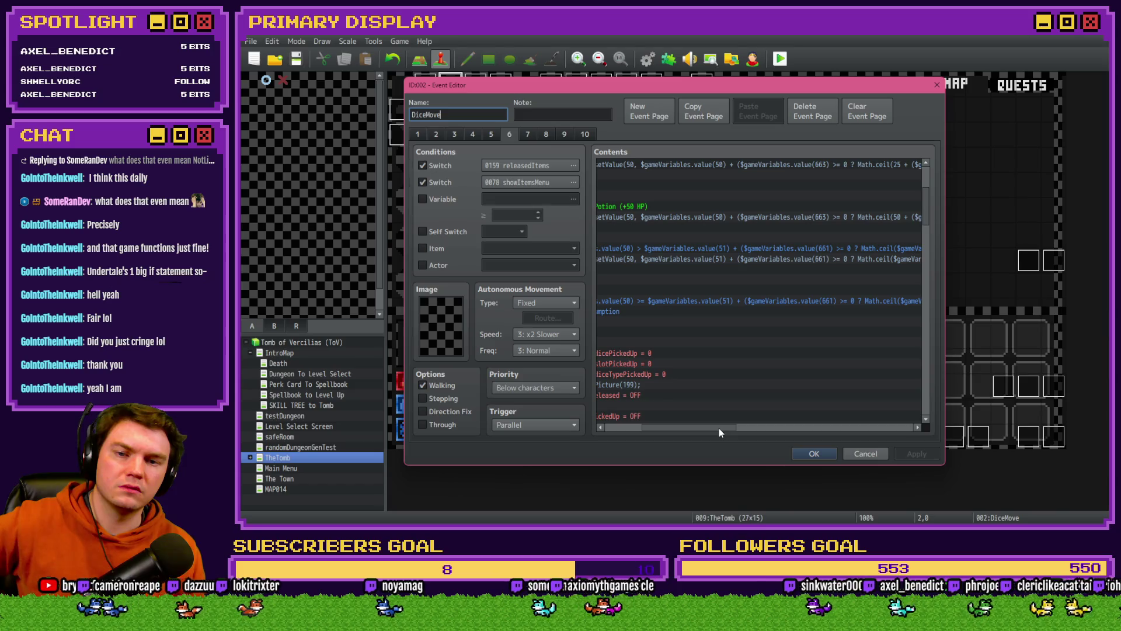
mouse_move(720, 429)
left_mouse_down()
mouse_move(687, 428)
mouse_move(881, 438)
mouse_move(686, 429)
left_mouse_up()
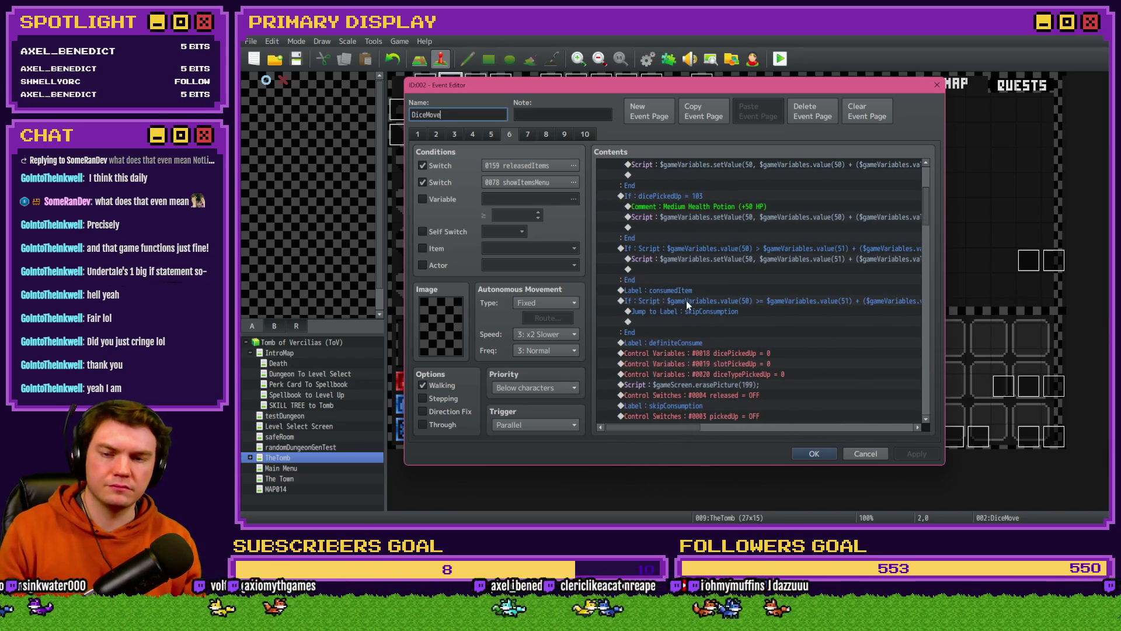
Step: Cut the consumedItem condition down to $gameVariables.value(50) >= $gameVariables.value(51)
double_click(686, 300)
left_click(775, 341)
left_click(809, 342)
left_click_drag(831, 342, 888, 353)
left_click(839, 343)
key("Delete")
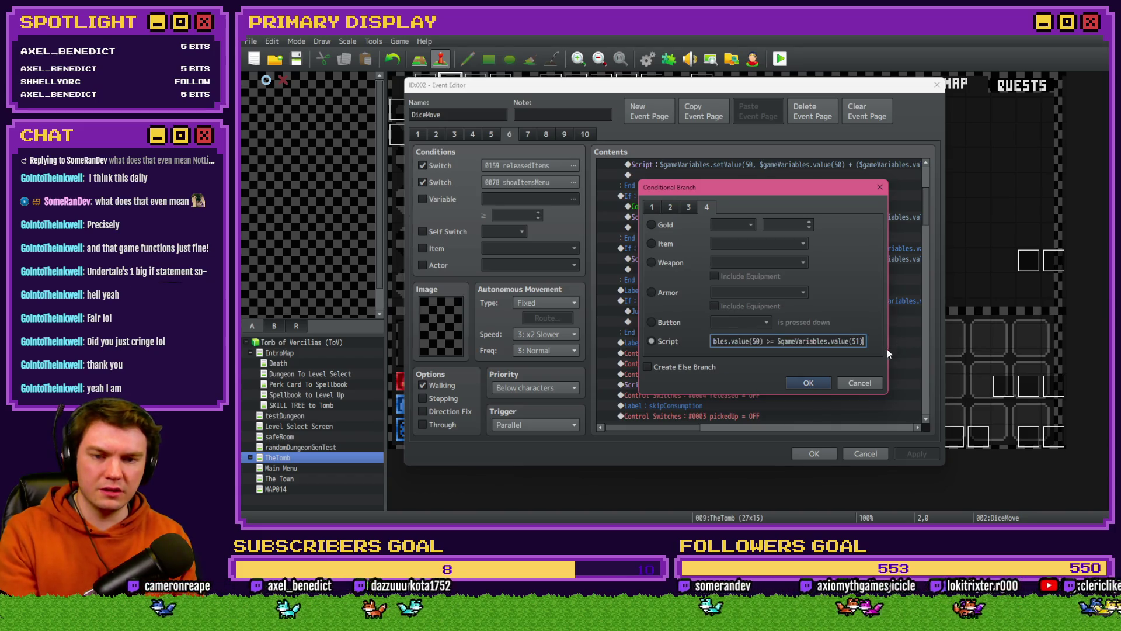
left_click(808, 384)
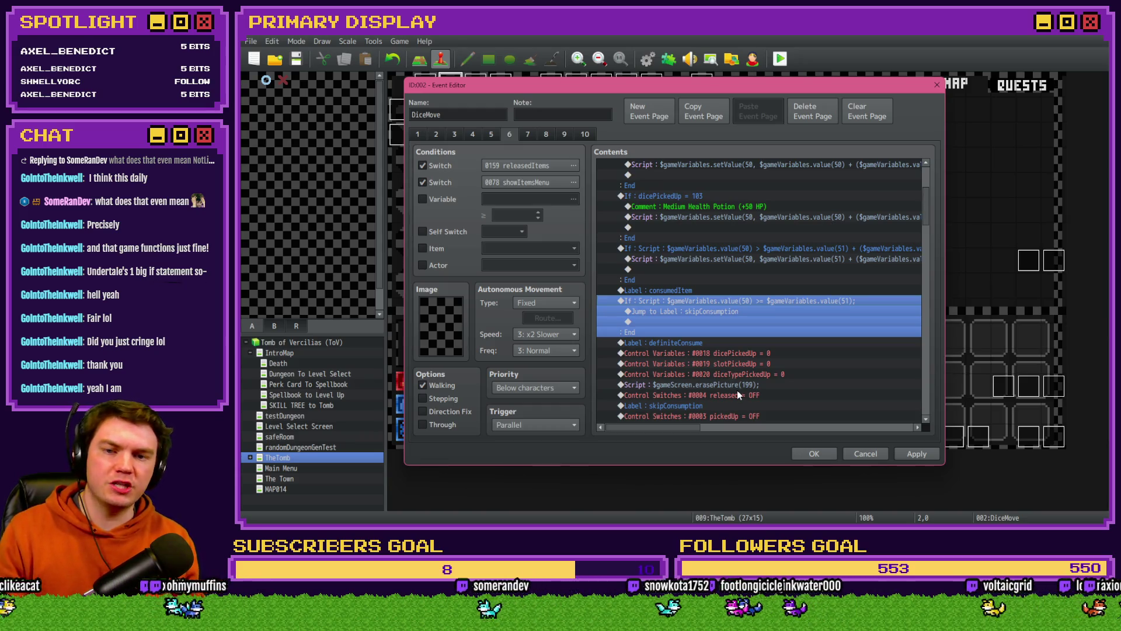
Step: Apply and close the DiceMove event, then save and launch a playtest
left_click(915, 453)
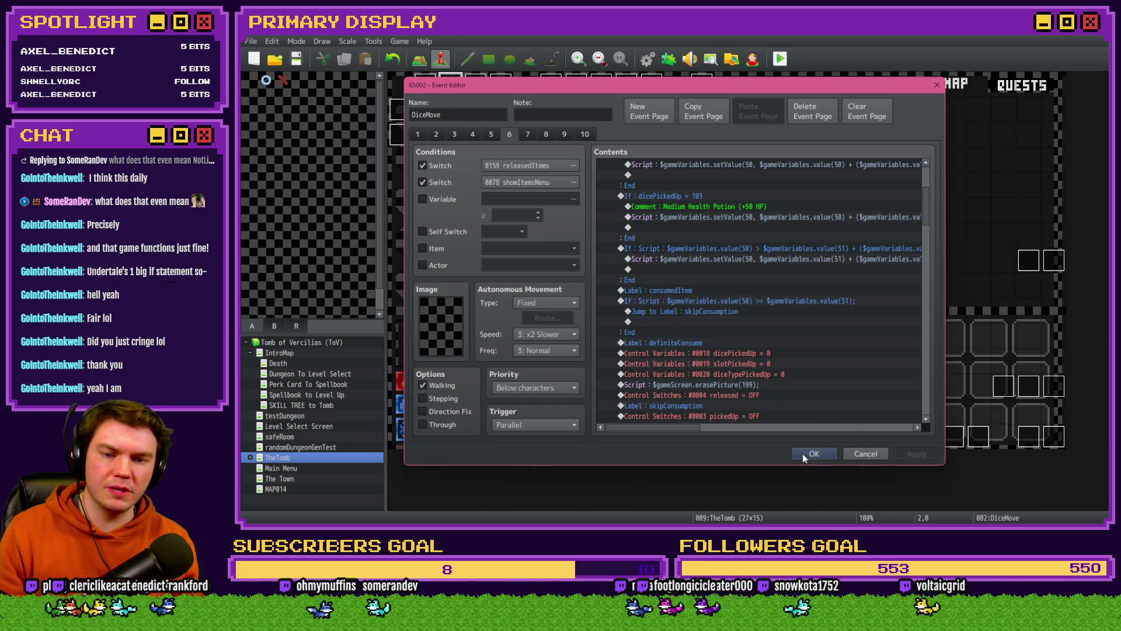
left_click(812, 454)
left_click(780, 59)
left_click(636, 293)
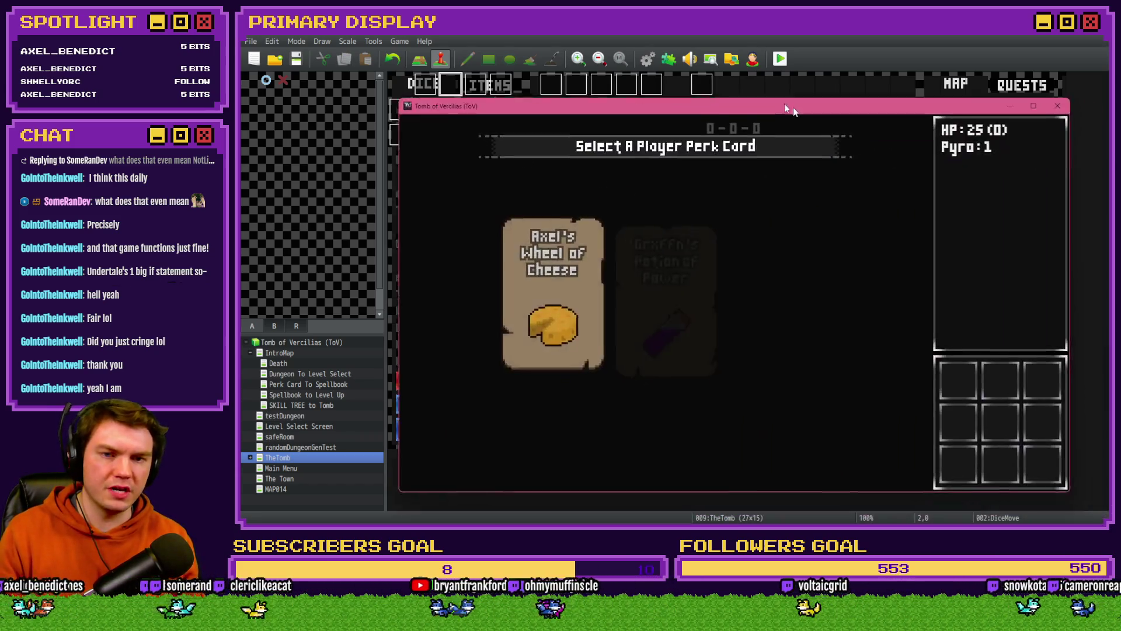
Step: Take the Spiked Pauldron perk and use the small and bottom-left potions on the player
left_click_drag(784, 107, 731, 97)
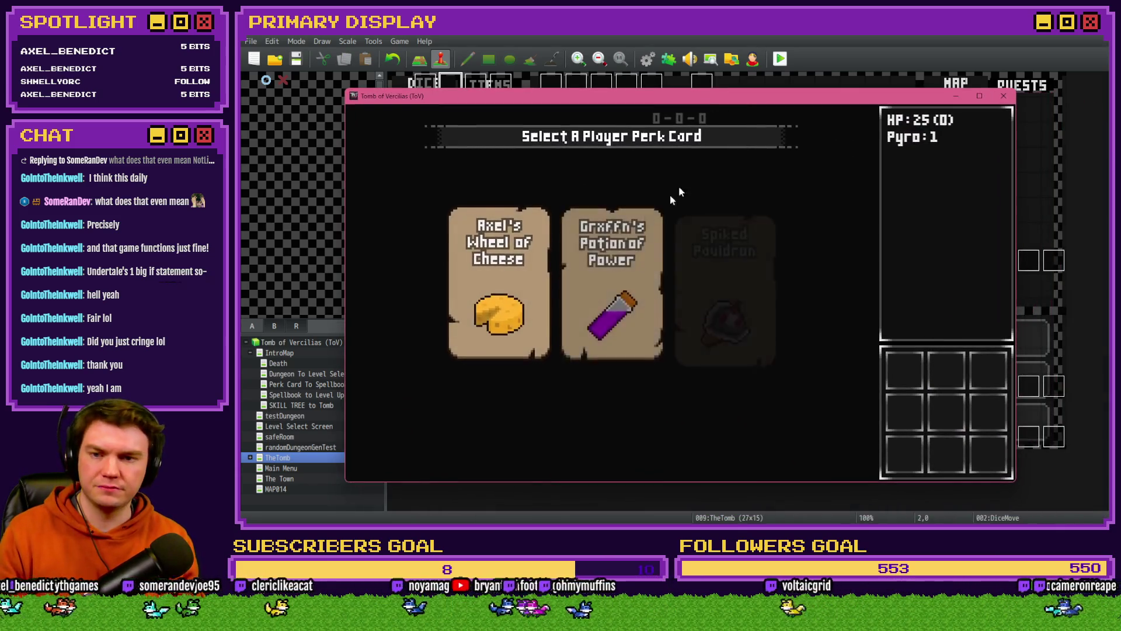
left_click(747, 269)
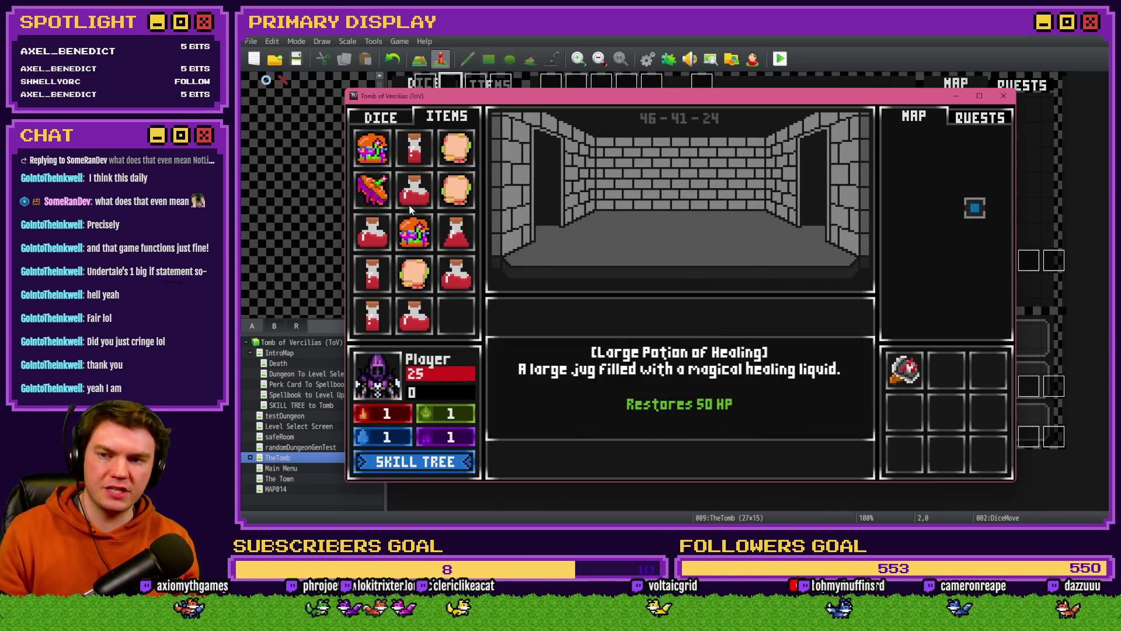
mouse_move(414, 149)
left_mouse_down()
mouse_move(381, 355)
mouse_move(387, 383)
left_mouse_up()
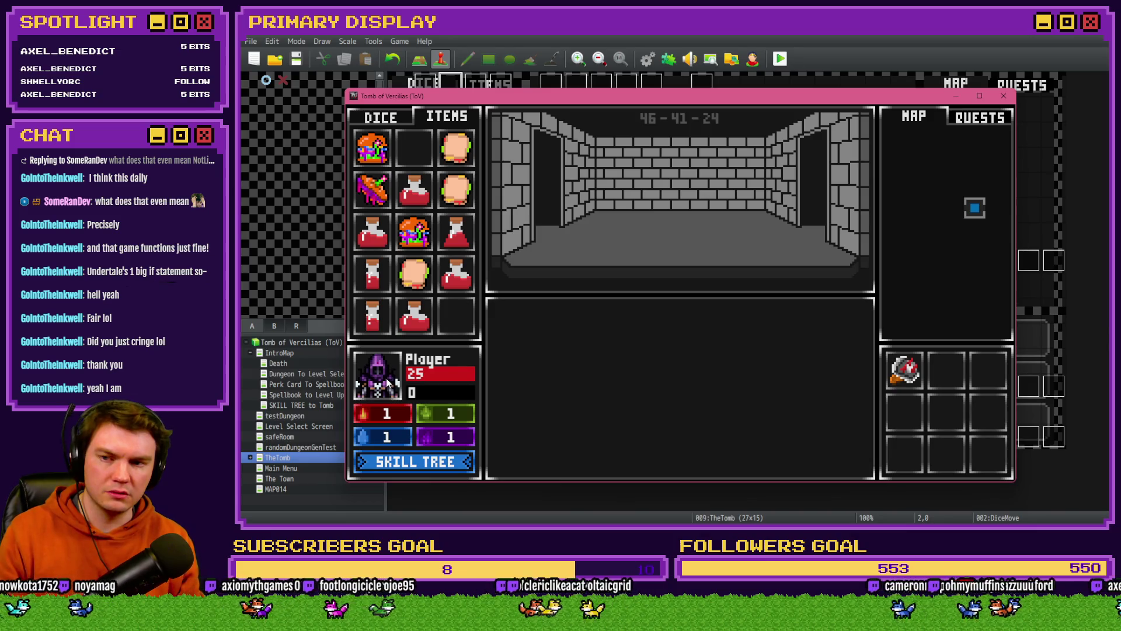
left_click_drag(373, 316, 386, 381)
Step: Check variables 0051–0060 in the F9 debug view, then close the game
key("F9")
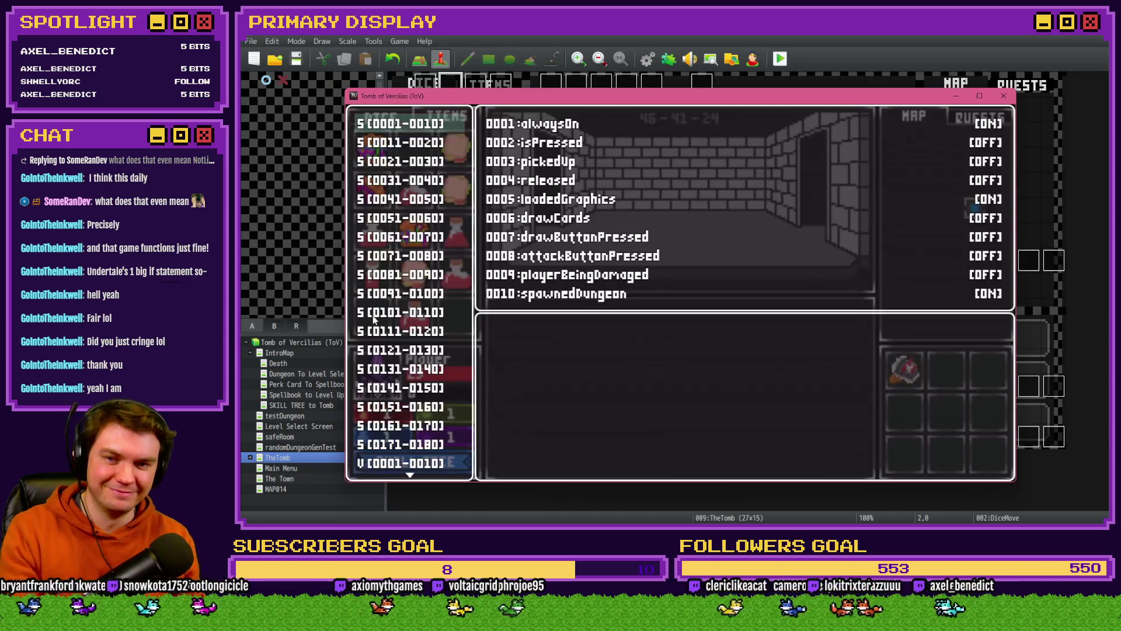
scroll(410, 437, "down", 3)
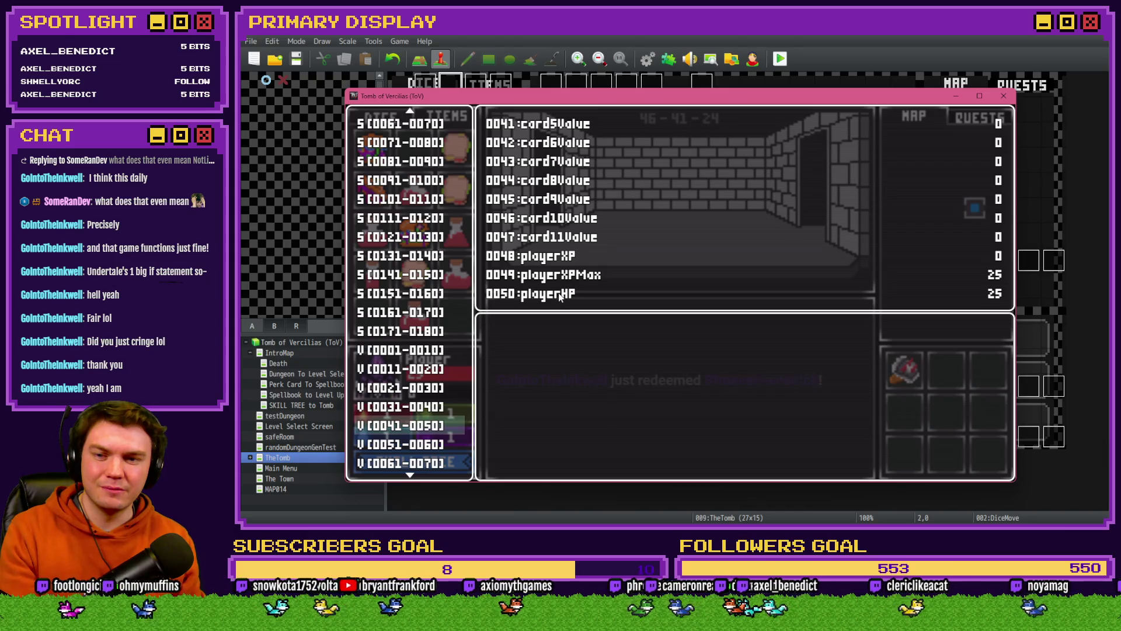
key("Down")
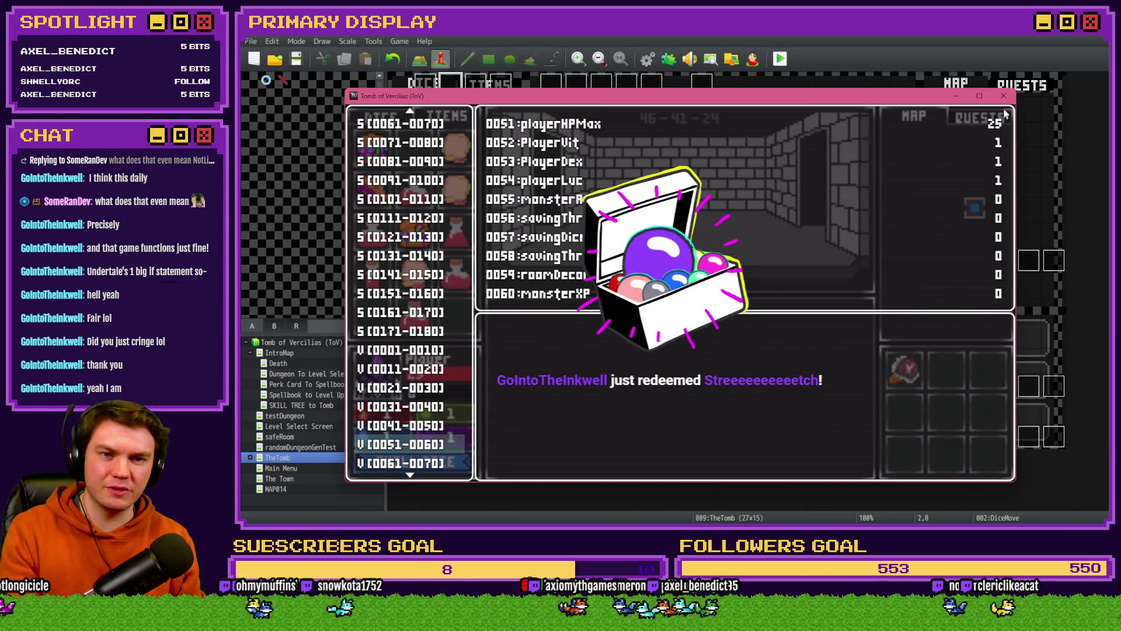
left_click(1004, 96)
key("F9")
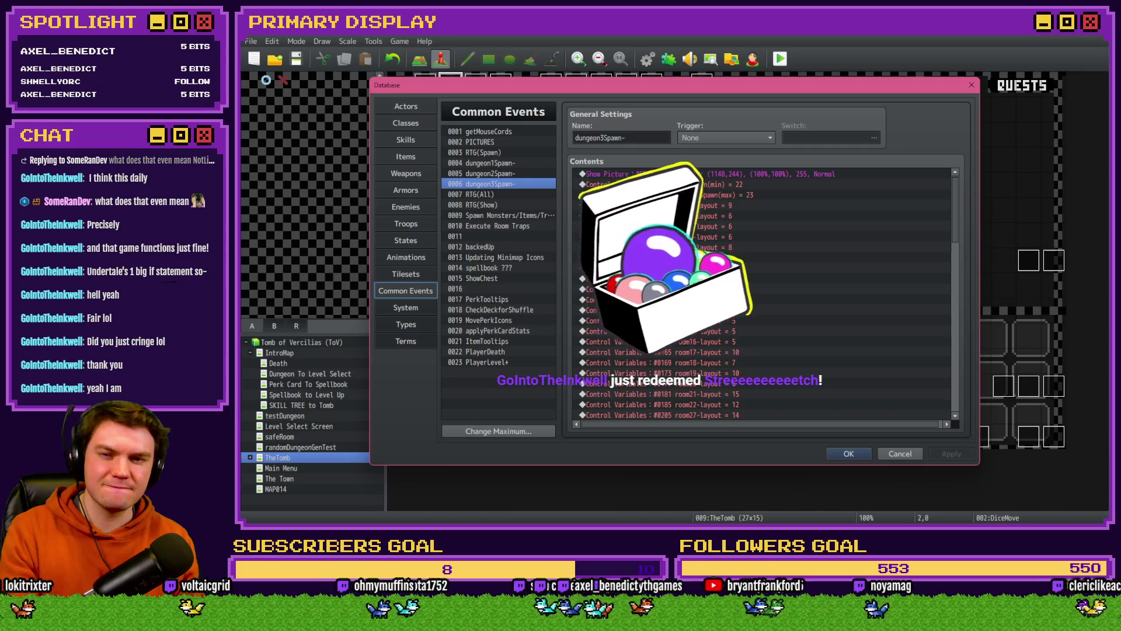
Step: Reopen DiceMove, paste a Flash Screen above the skipConsumption jump, and select the consumedItem If block
key("Escape")
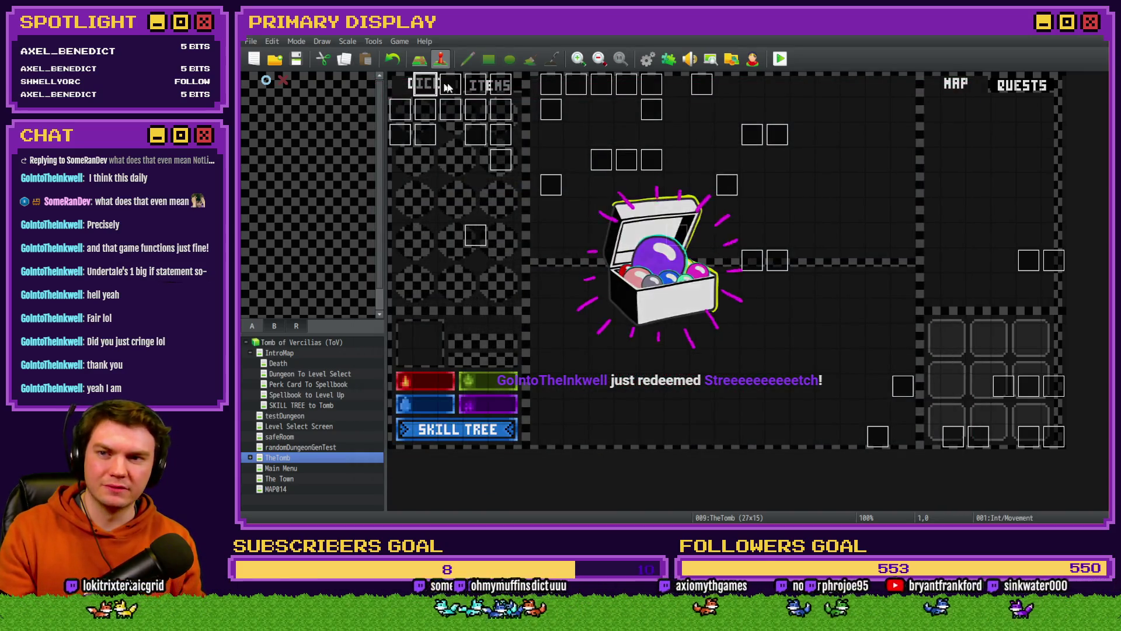
double_click(451, 84)
scroll(704, 297, "down", 3)
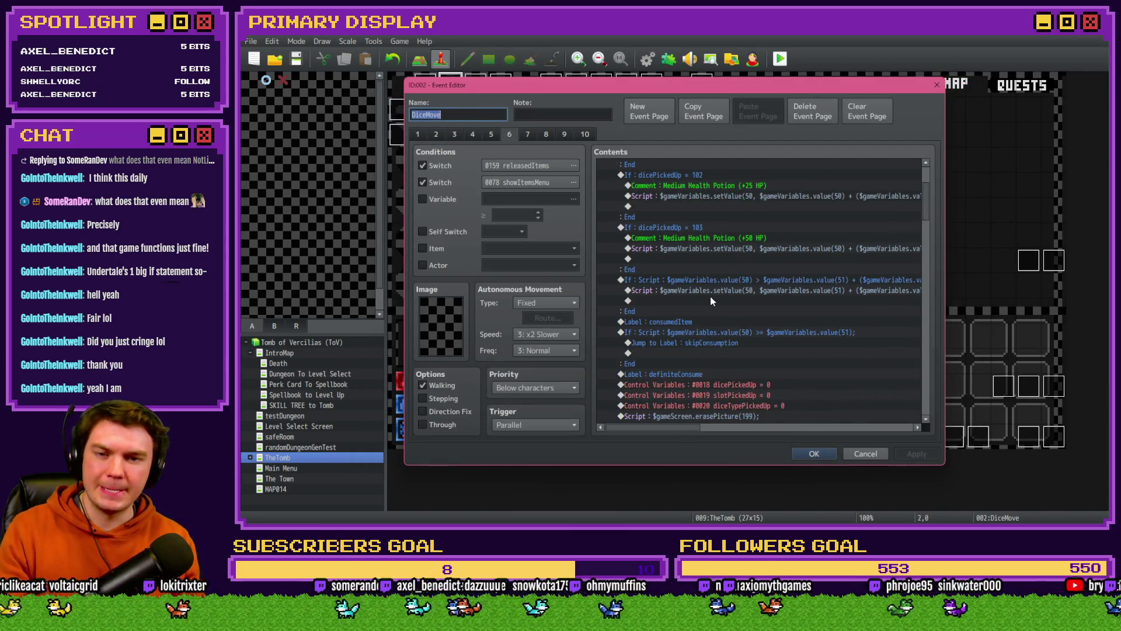
left_click(719, 342)
key("ctrl+v")
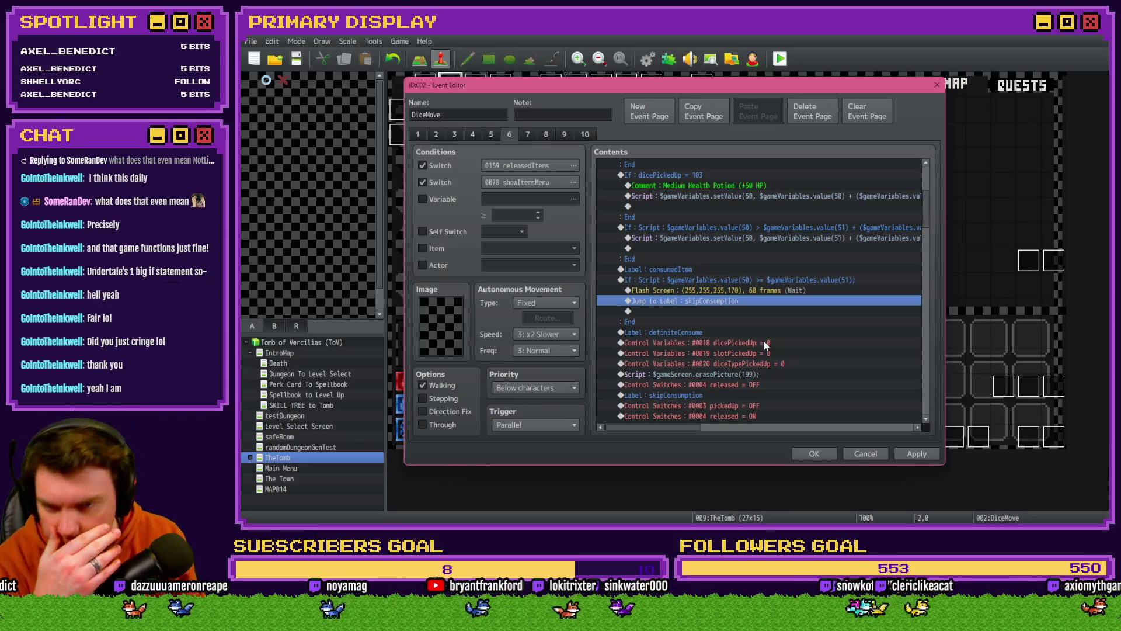
left_click(738, 279)
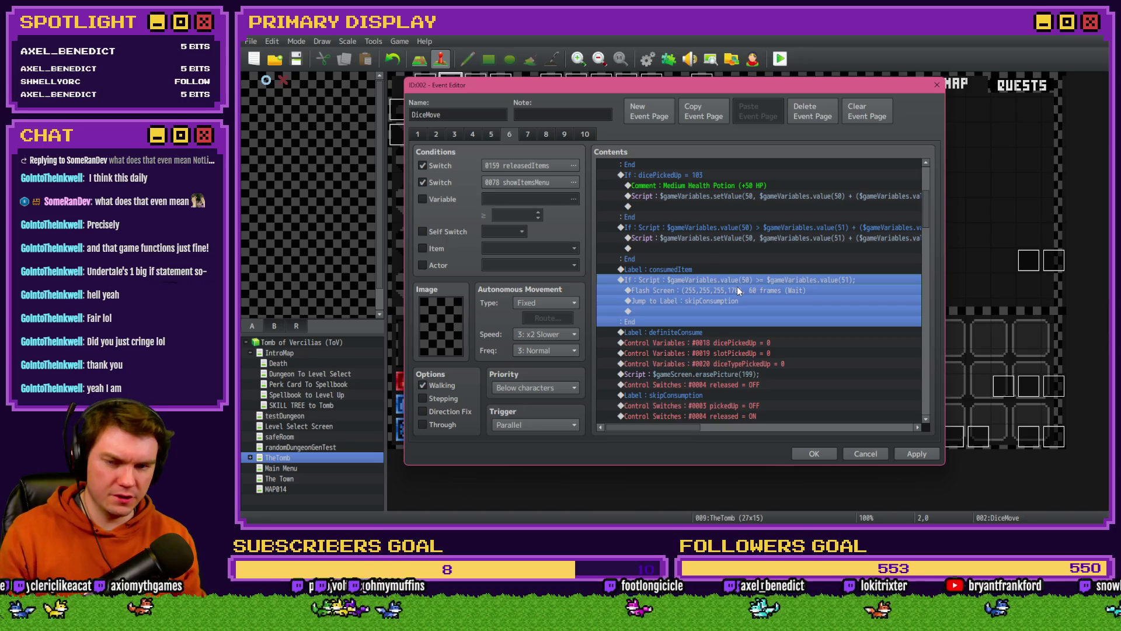
Step: Start a Control Variables command, browse to playerHP/playerHPMax in 0041–0060, then cancel it
key("Insert")
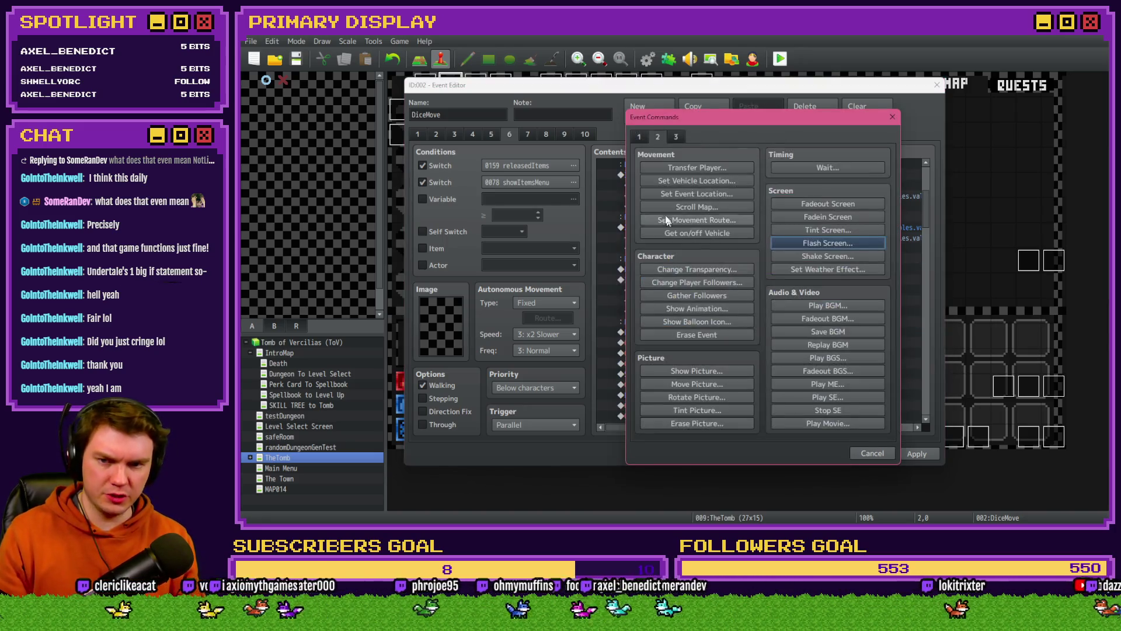
left_click(639, 138)
left_click(720, 267)
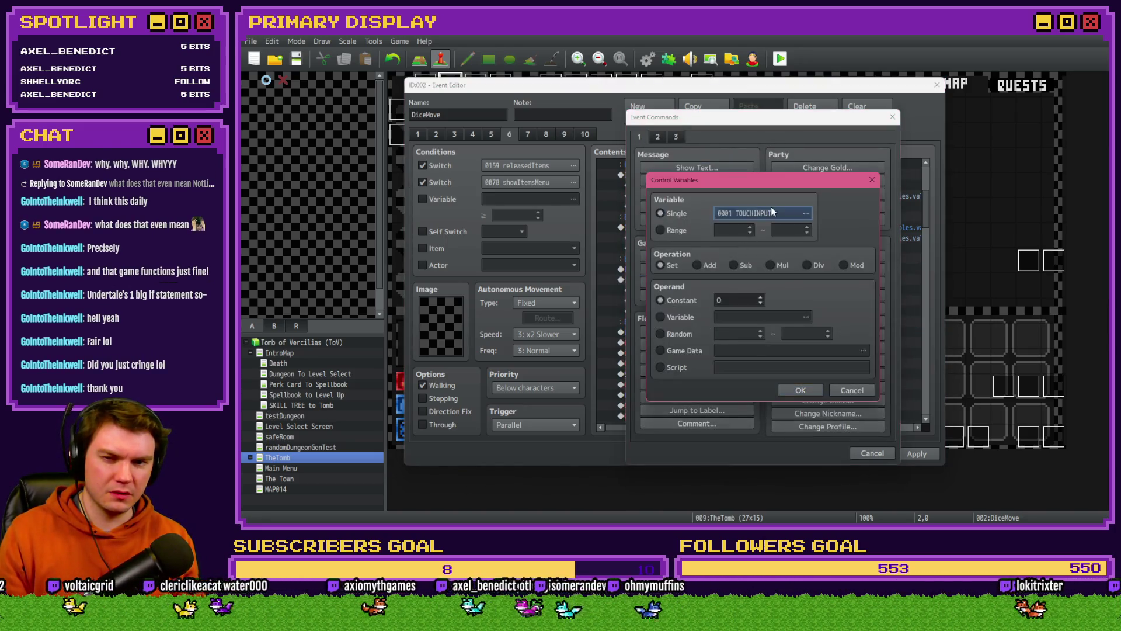
left_click(805, 214)
left_click(695, 206)
scroll(703, 295, "up", 5)
scroll(702, 306, "up", 2)
left_click(695, 237)
key("Up")
key("Up")
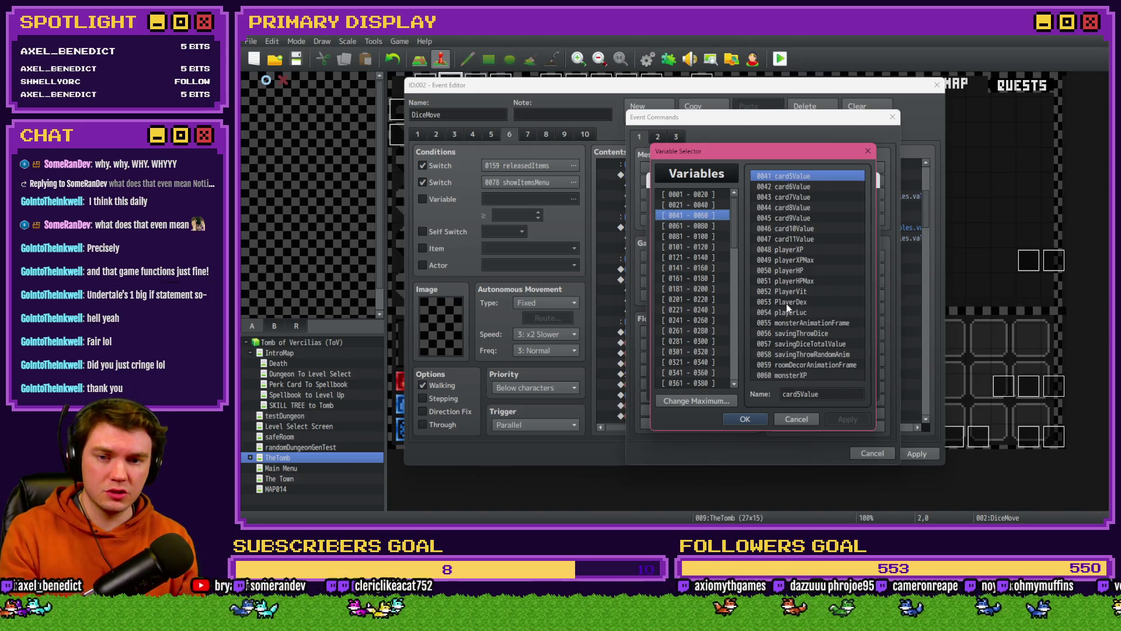
left_click(783, 271)
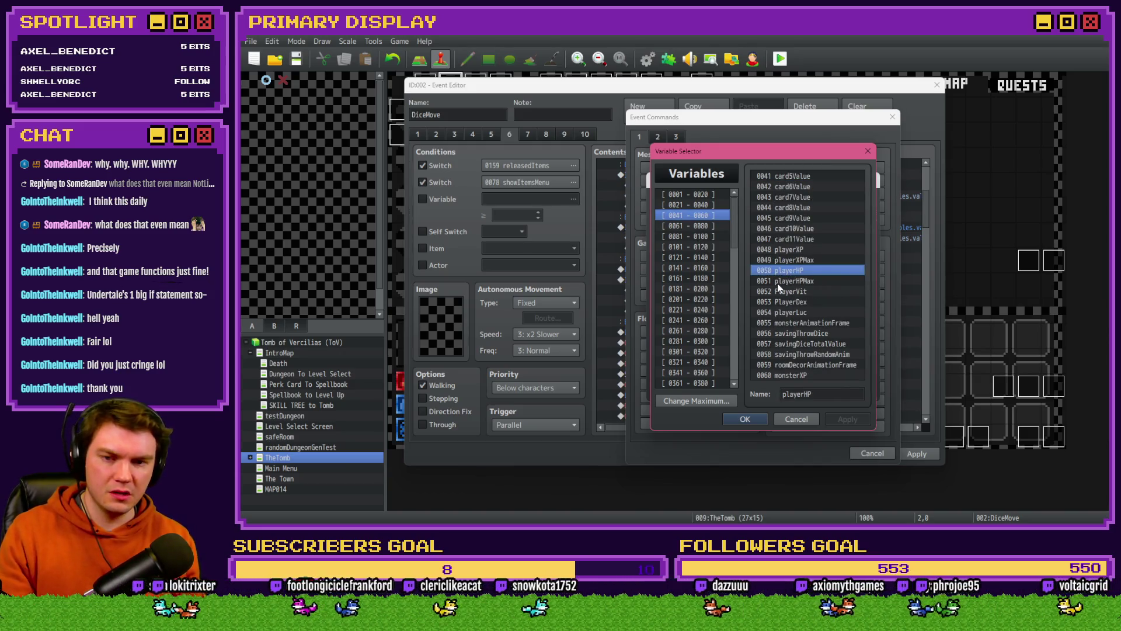
left_click(777, 282)
key("Escape")
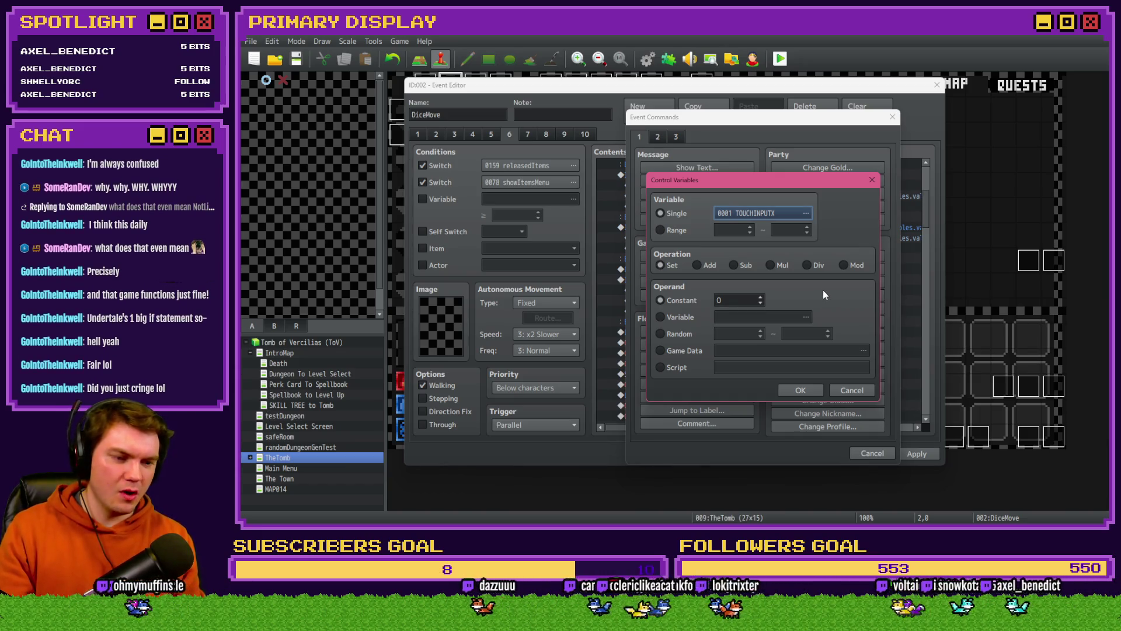
key("Escape")
key("Escape")
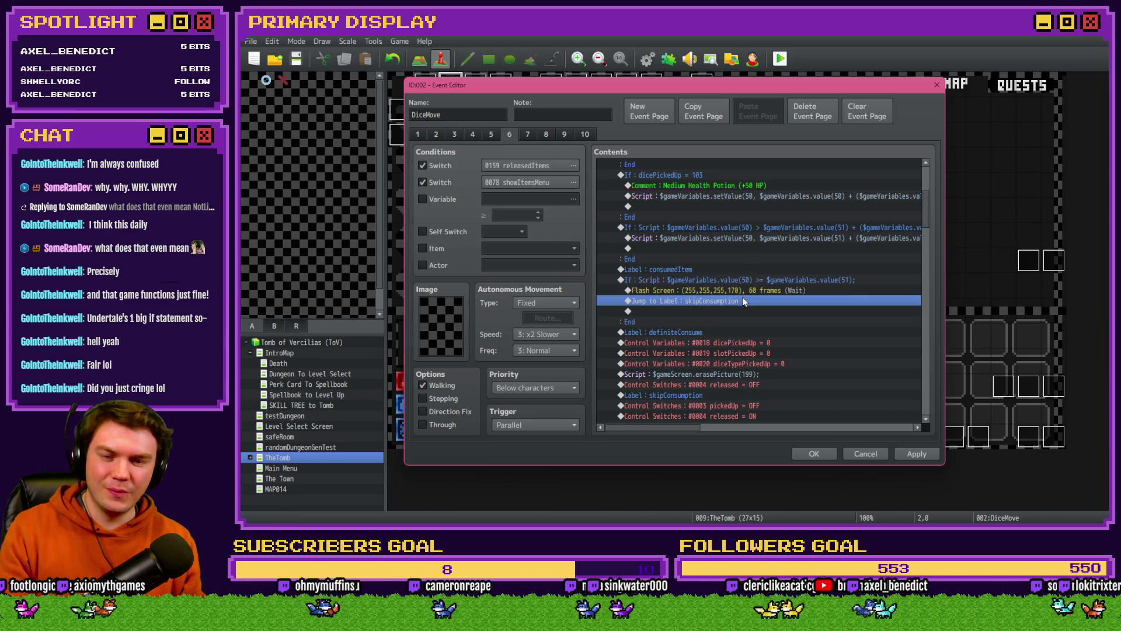
Step: Review the HP-comparison script condition unchanged, close the event editor and start a playtest
double_click(749, 283)
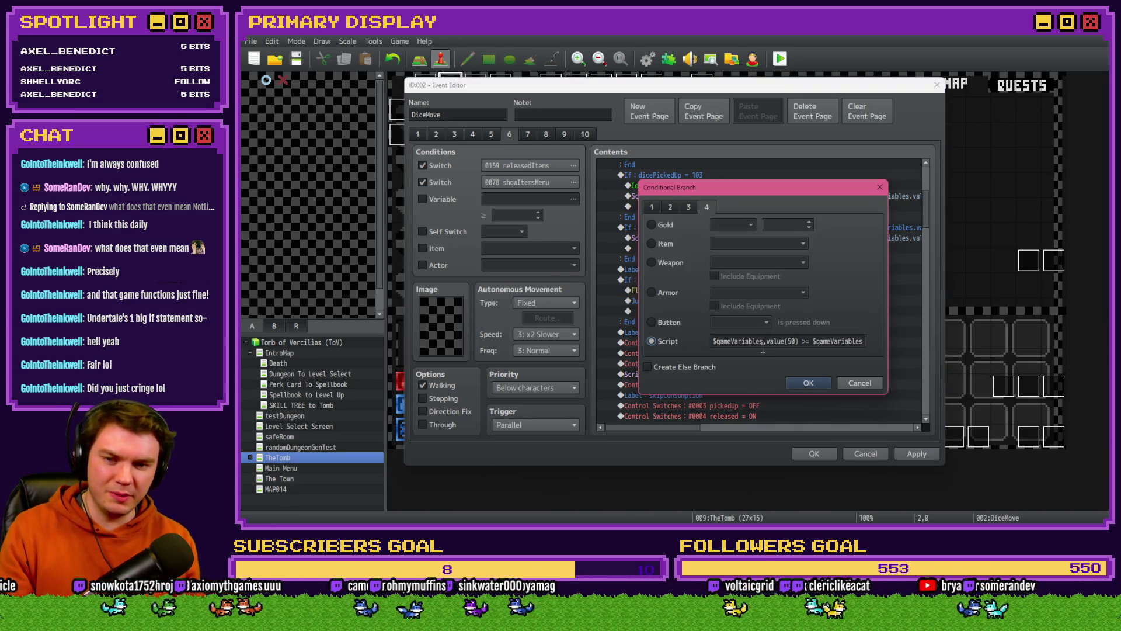
left_click(808, 383)
left_click(814, 454)
left_click(780, 59)
left_click_drag(1014, 196, 509, 78)
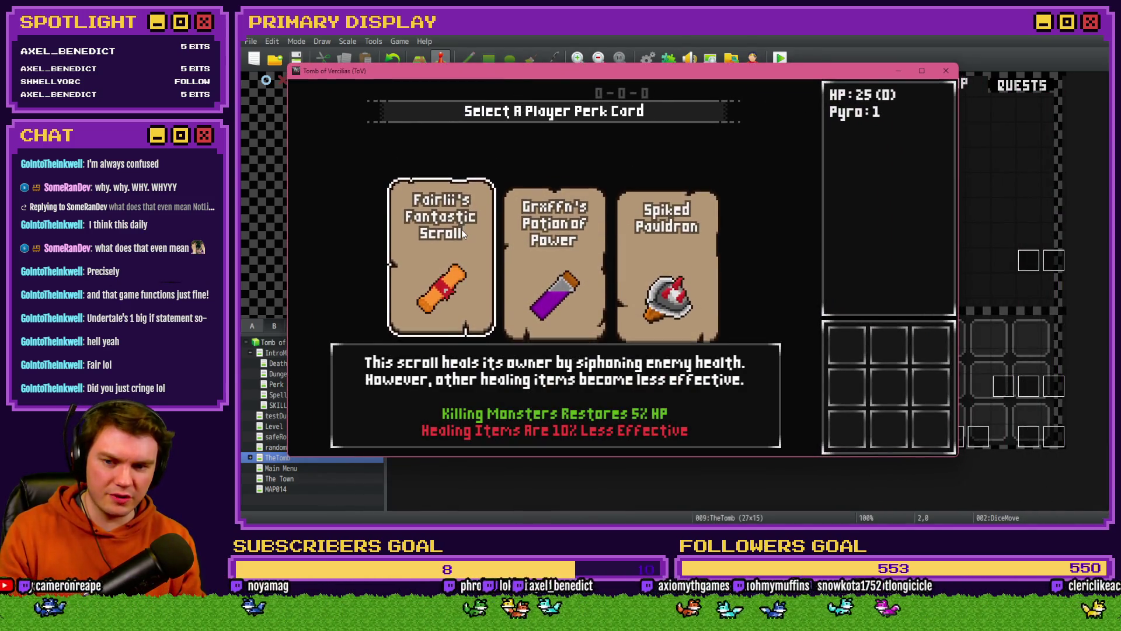
Step: Take the Spiked Pauldron perk, drag a potion out of the items inventory, and close the test game
left_click(712, 272)
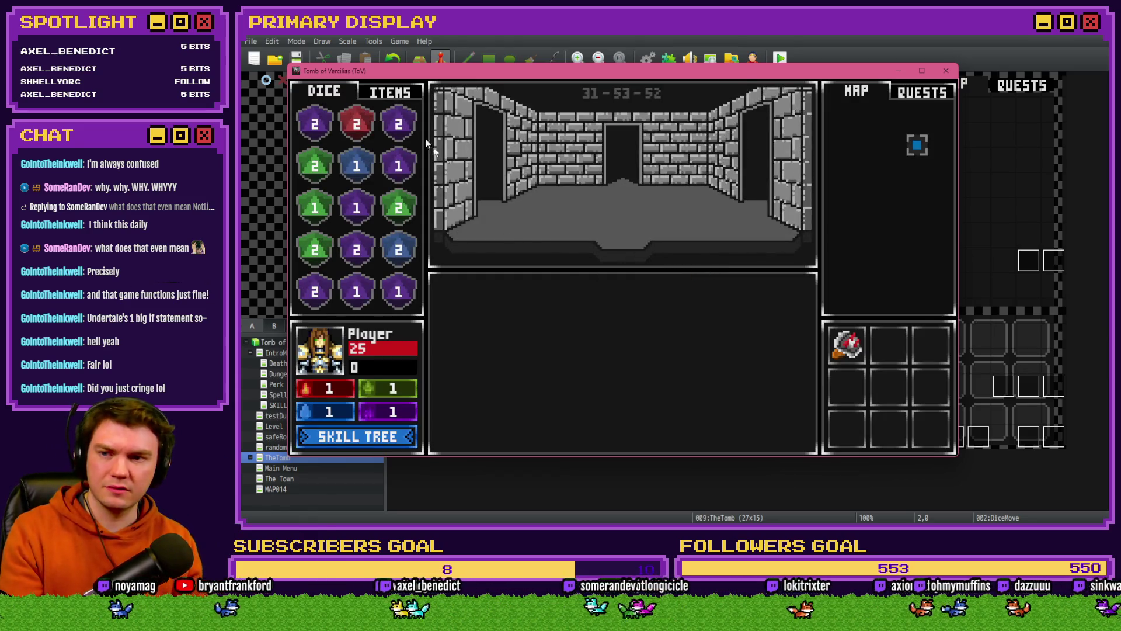
left_click(400, 100)
mouse_move(315, 166)
left_mouse_down()
mouse_move(361, 353)
mouse_move(332, 365)
left_mouse_up()
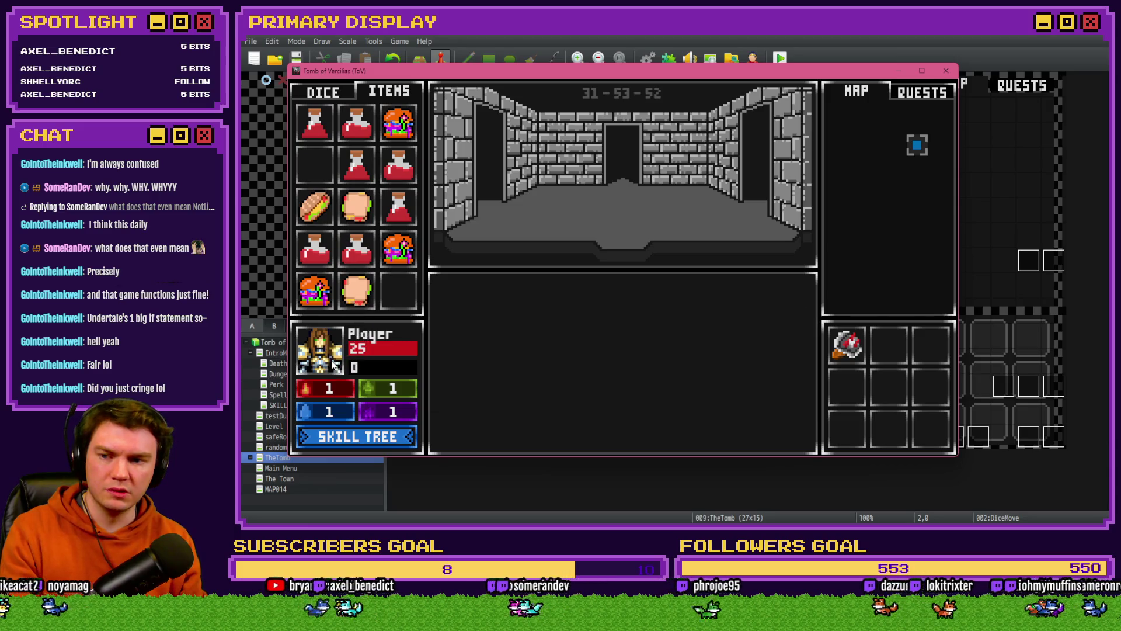
left_click(946, 71)
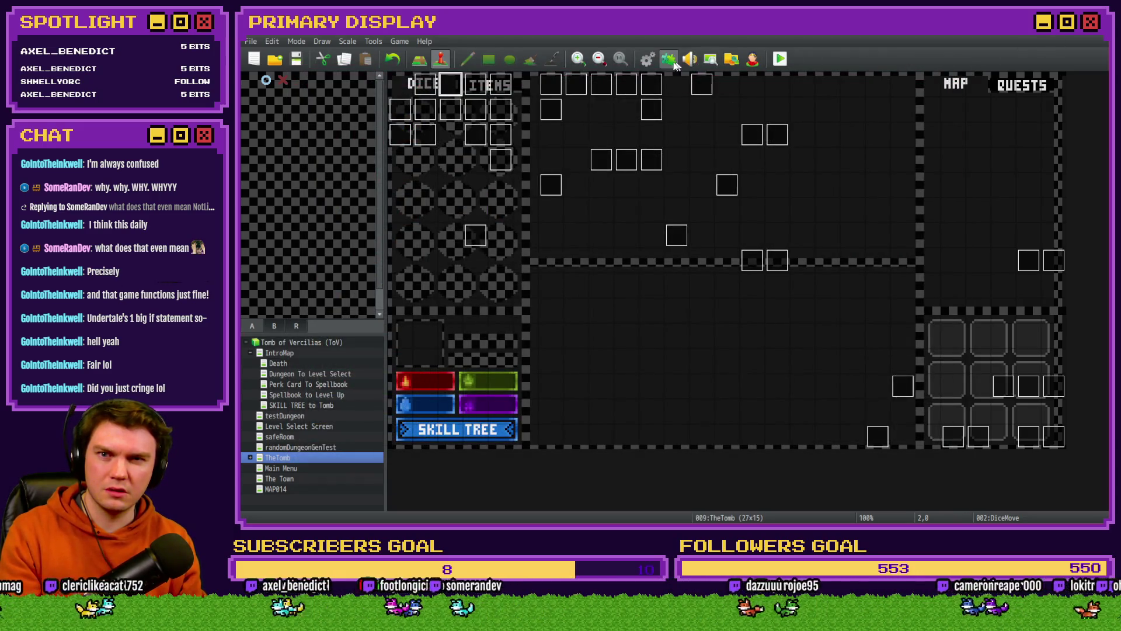
Step: Open the DiceMove event on page 6
left_click(646, 58)
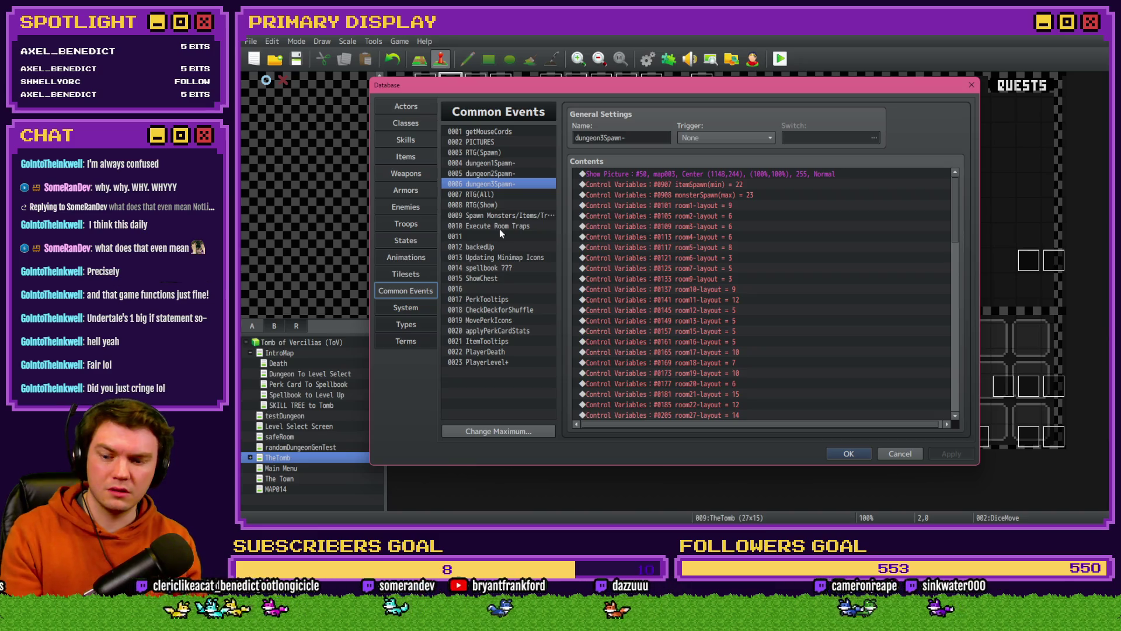
key("Escape")
double_click(444, 82)
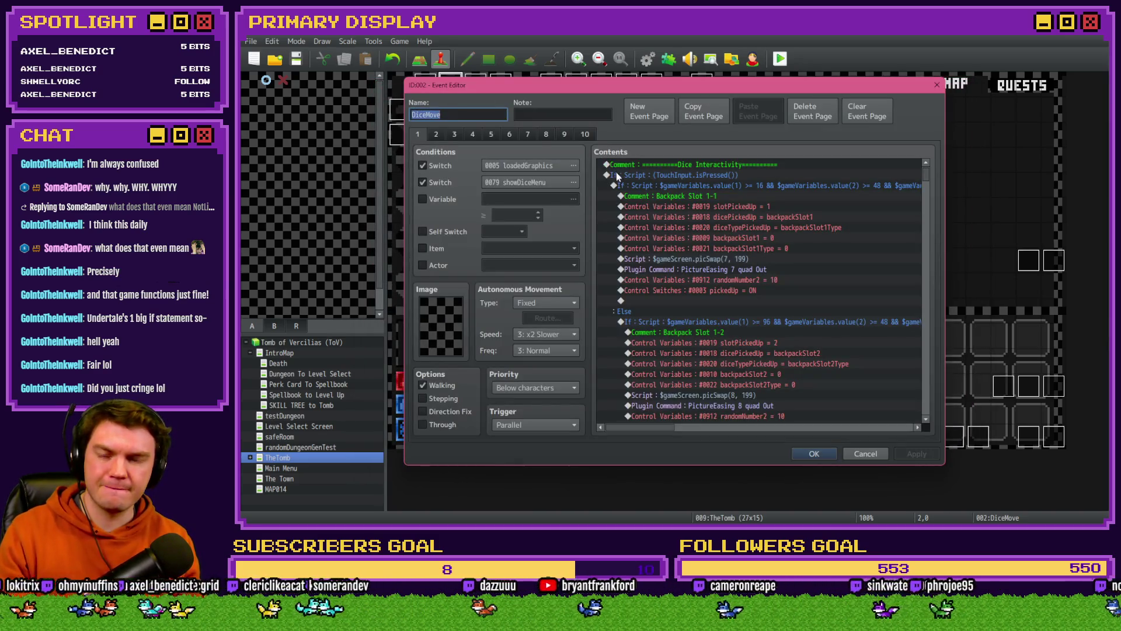
left_click(513, 133)
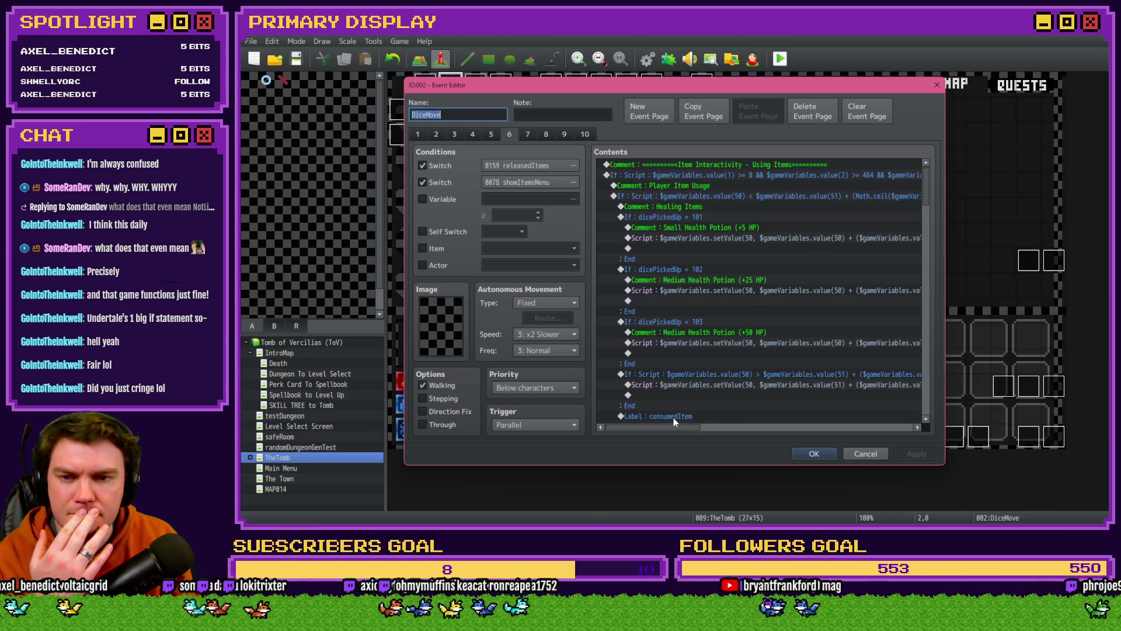
mouse_move(653, 431)
left_mouse_down()
mouse_move(825, 433)
mouse_move(648, 438)
left_mouse_up()
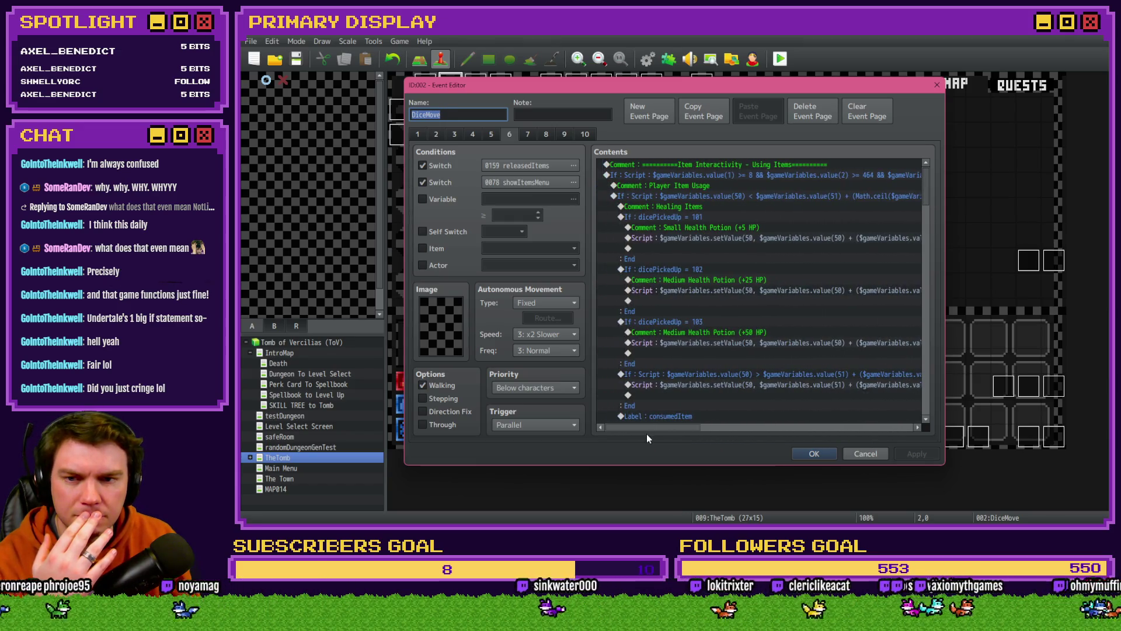
Step: Inspect the item-use and player HP script conditions and the dicePickedUp blocks
left_click(665, 196)
scroll(685, 282, "down", 6)
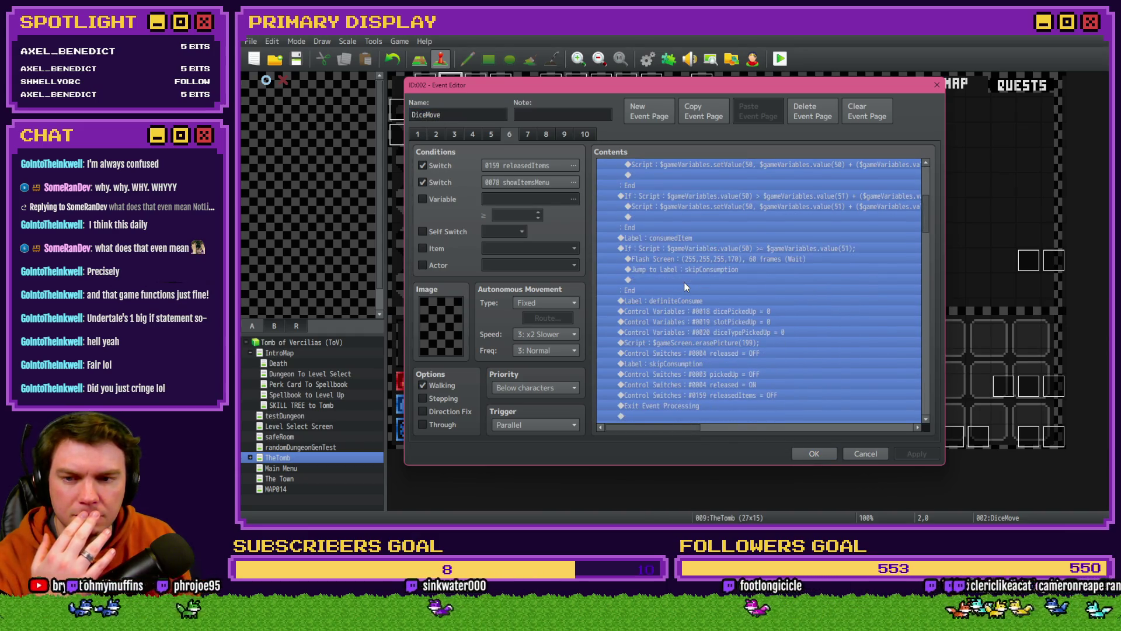
scroll(684, 282, "up", 4)
double_click(685, 285)
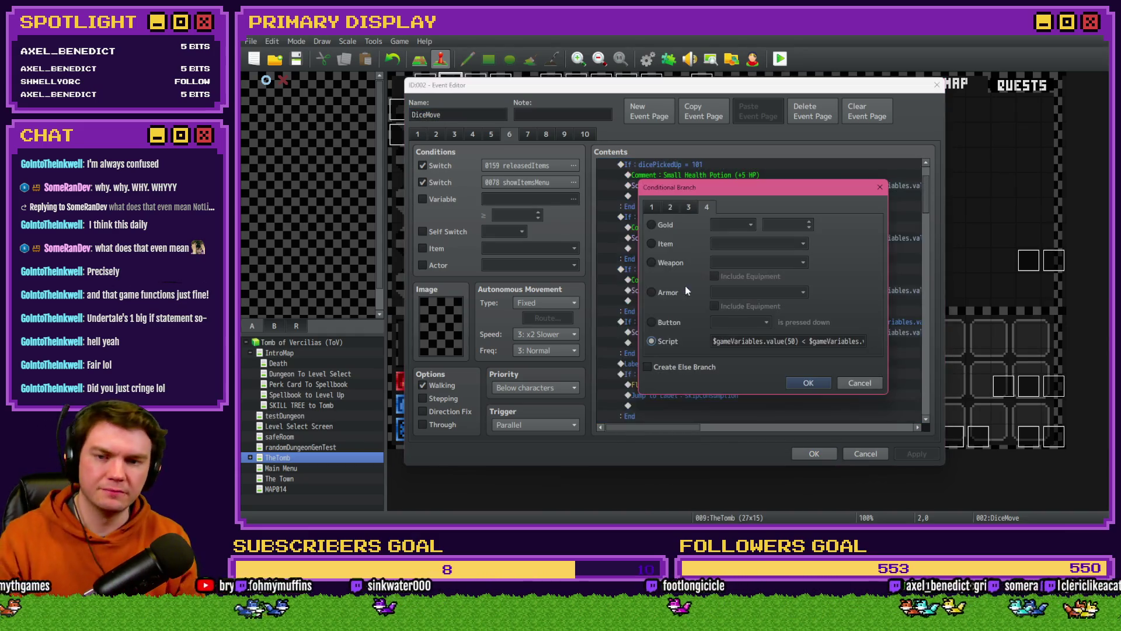
key("Escape")
scroll(700, 216, "up", 2)
left_click(699, 216)
key("Down")
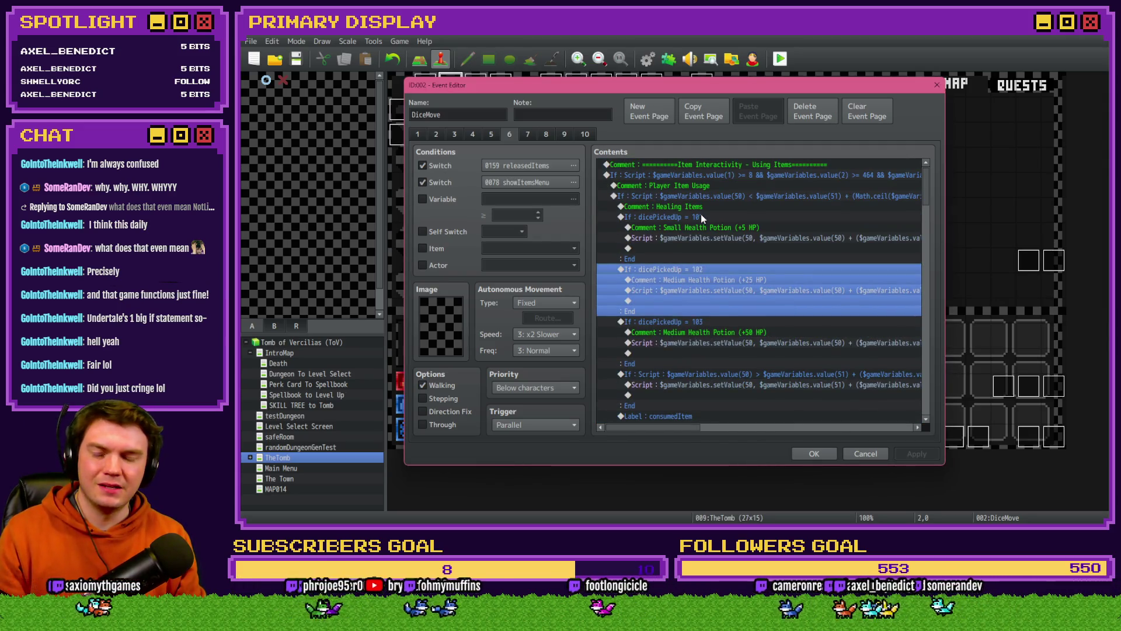
left_click(706, 177)
left_click(706, 185)
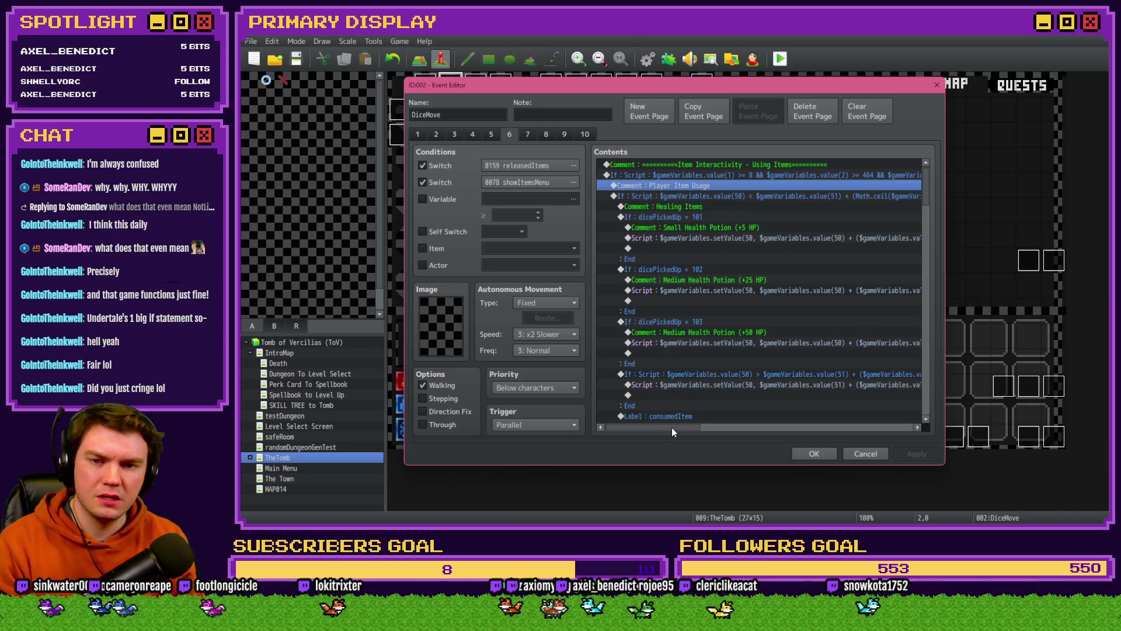
left_click(667, 196)
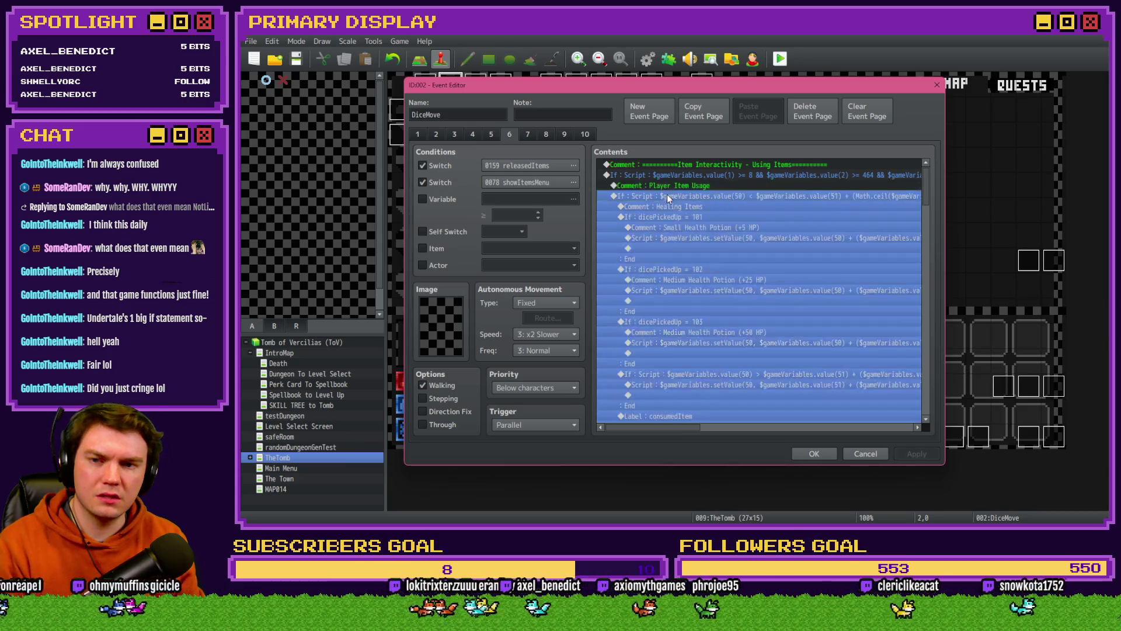
Step: Scroll down through the rest of page 6's item-use commands
scroll(681, 317, "down", 3)
scroll(681, 318, "down", 8)
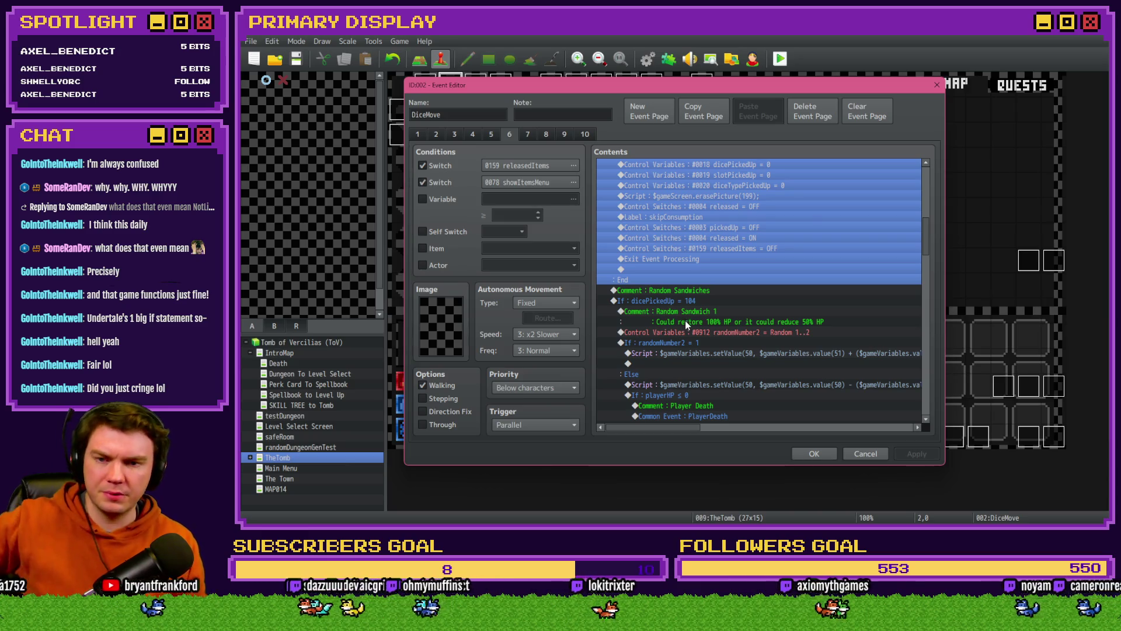
scroll(687, 325, "down", 8)
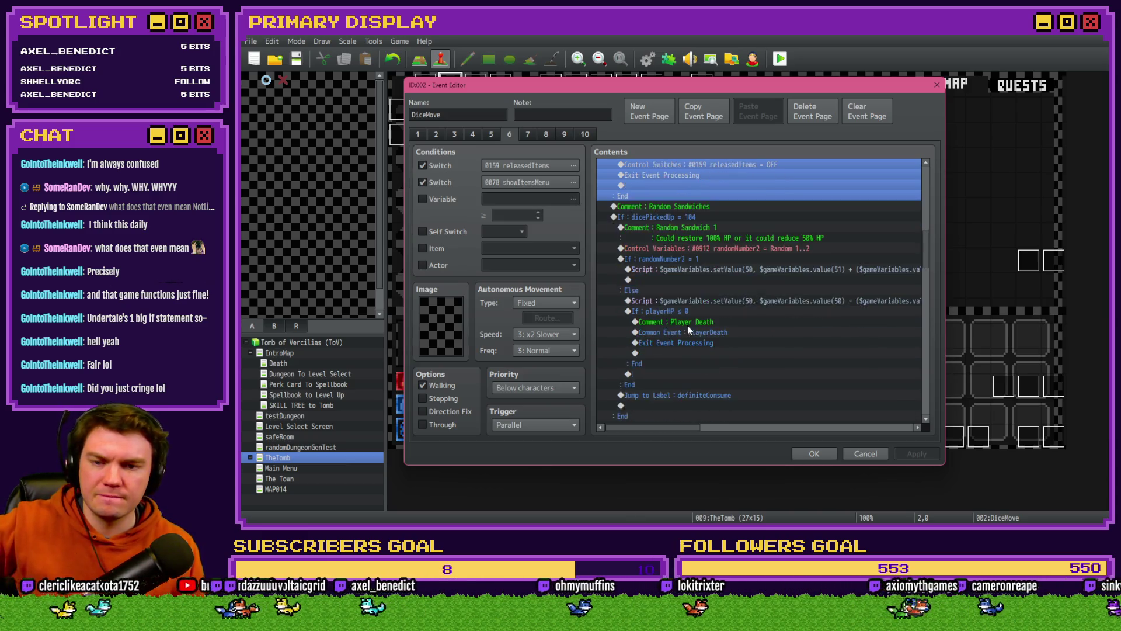
scroll(688, 328, "down", 7)
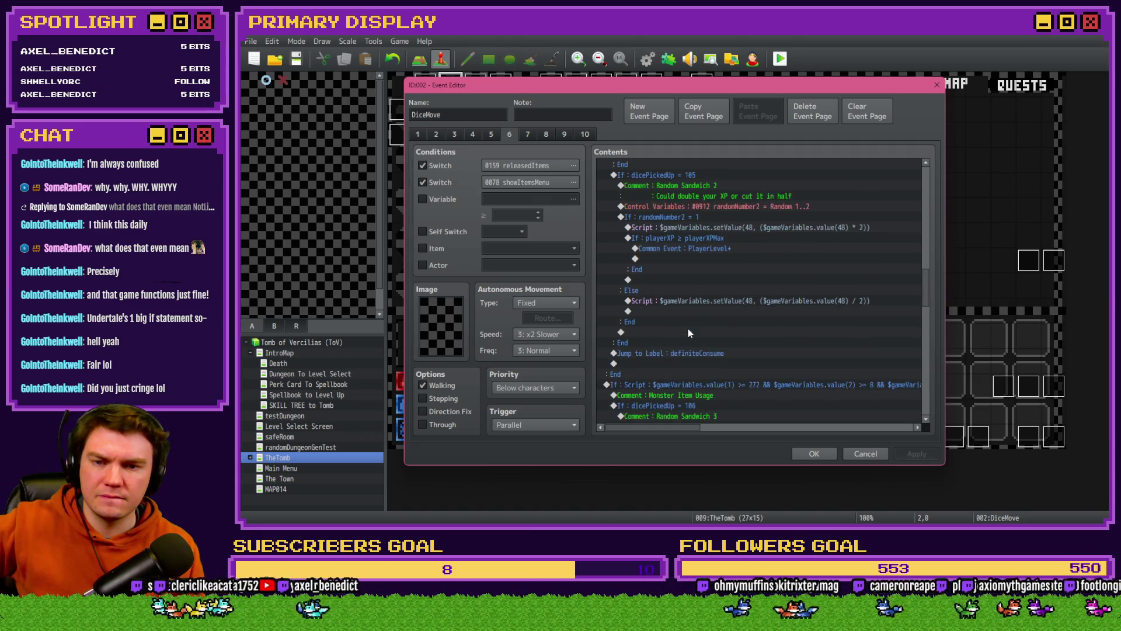
scroll(688, 329, "down", 8)
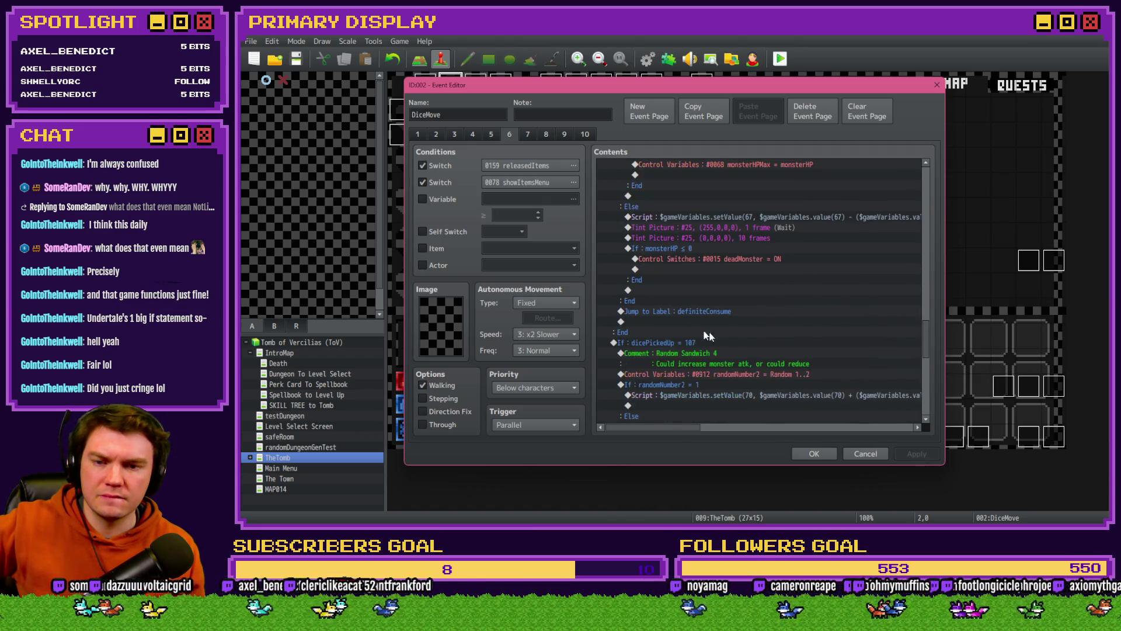
scroll(758, 343, "down", 4)
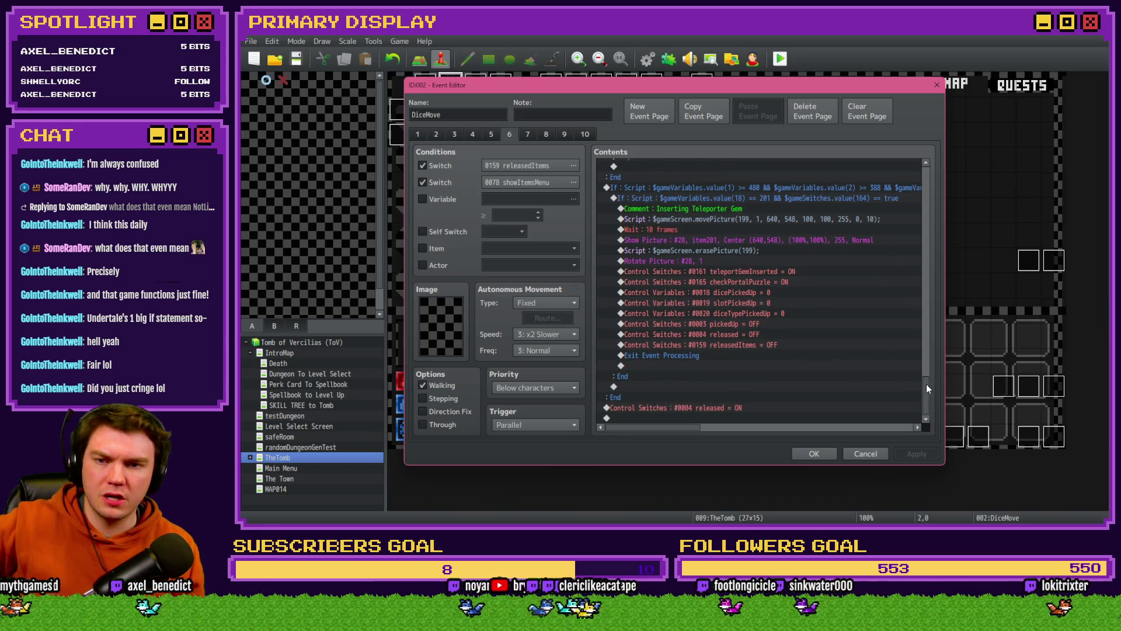
left_click_drag(926, 384, 928, 171)
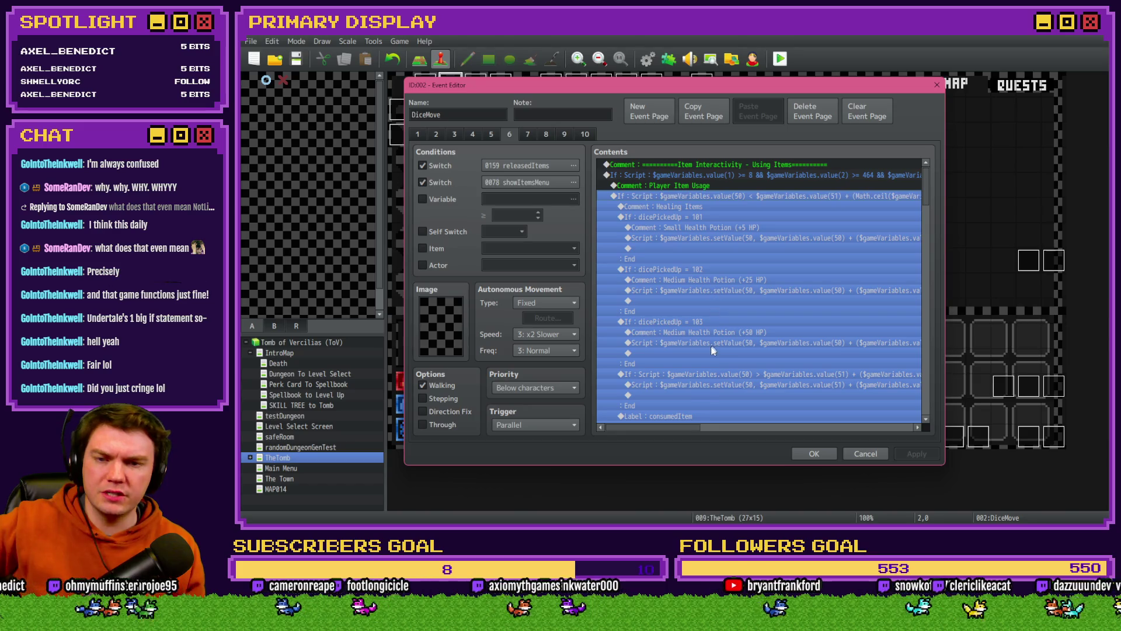
mouse_move(679, 429)
left_mouse_down()
mouse_move(821, 436)
mouse_move(677, 436)
left_mouse_up()
Step: Place the Flash Screen (255,255,255,170), 60 frames, above Comment: Healing Items, confirm, and playtest
left_click(680, 201)
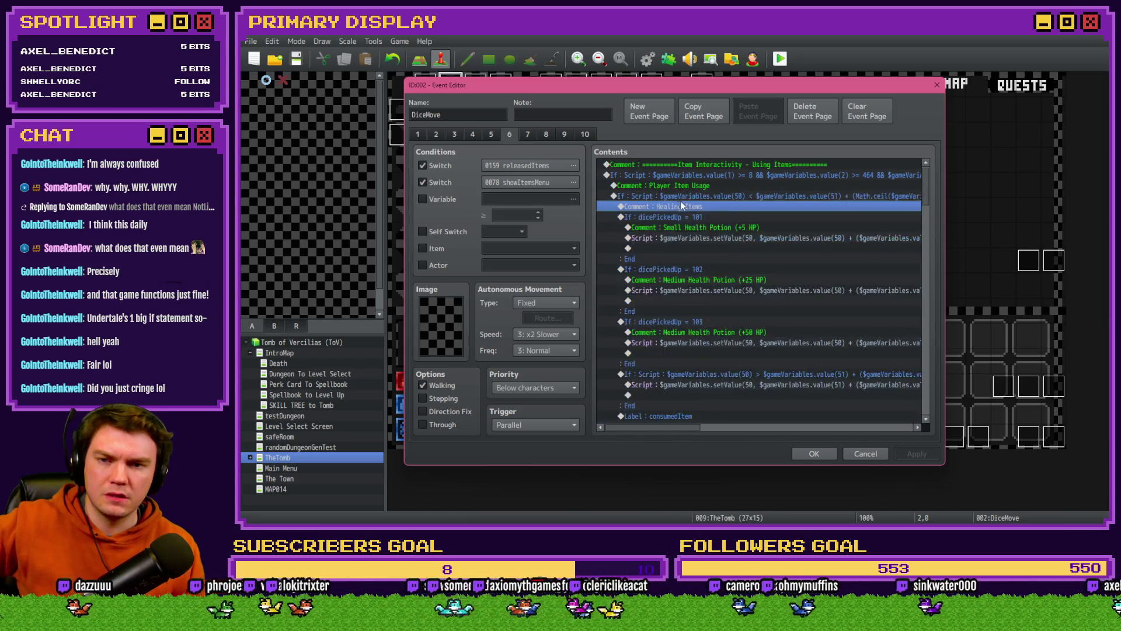
scroll(695, 251, "down", 6)
left_click(727, 261)
scroll(700, 319, "up", 5)
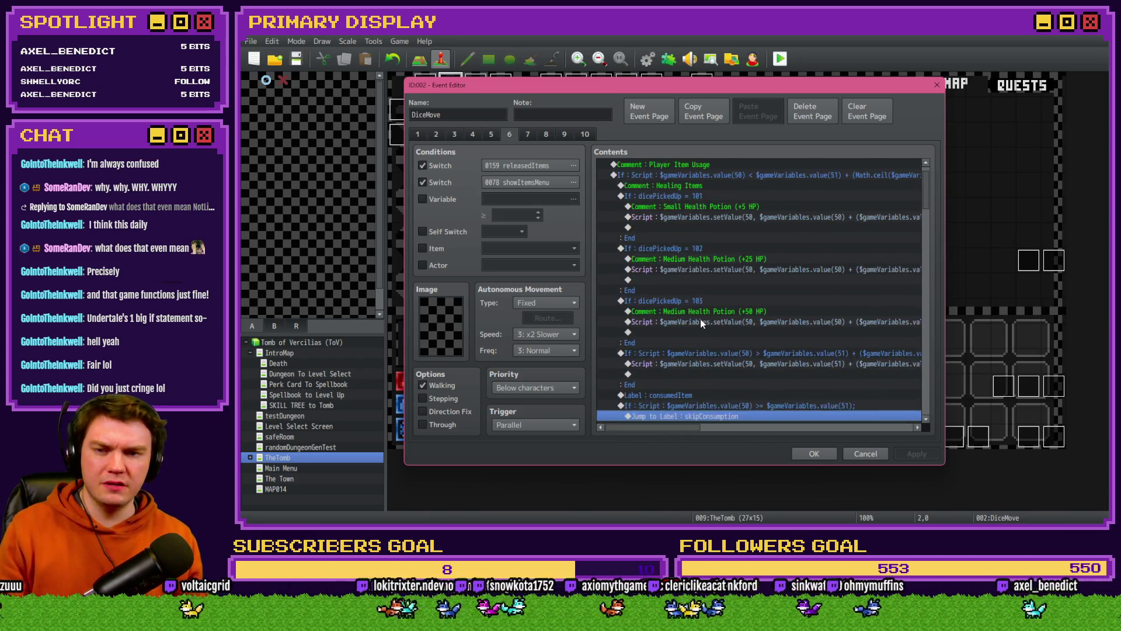
left_click(708, 185)
scroll(707, 199, "up", 1)
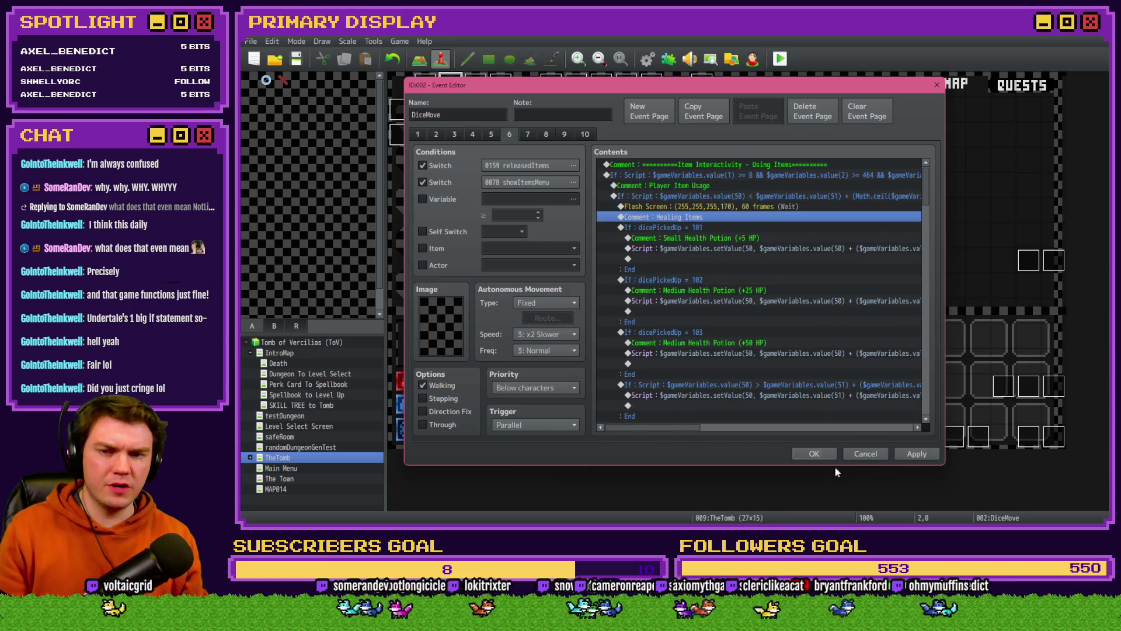
left_click(818, 453)
left_click(781, 58)
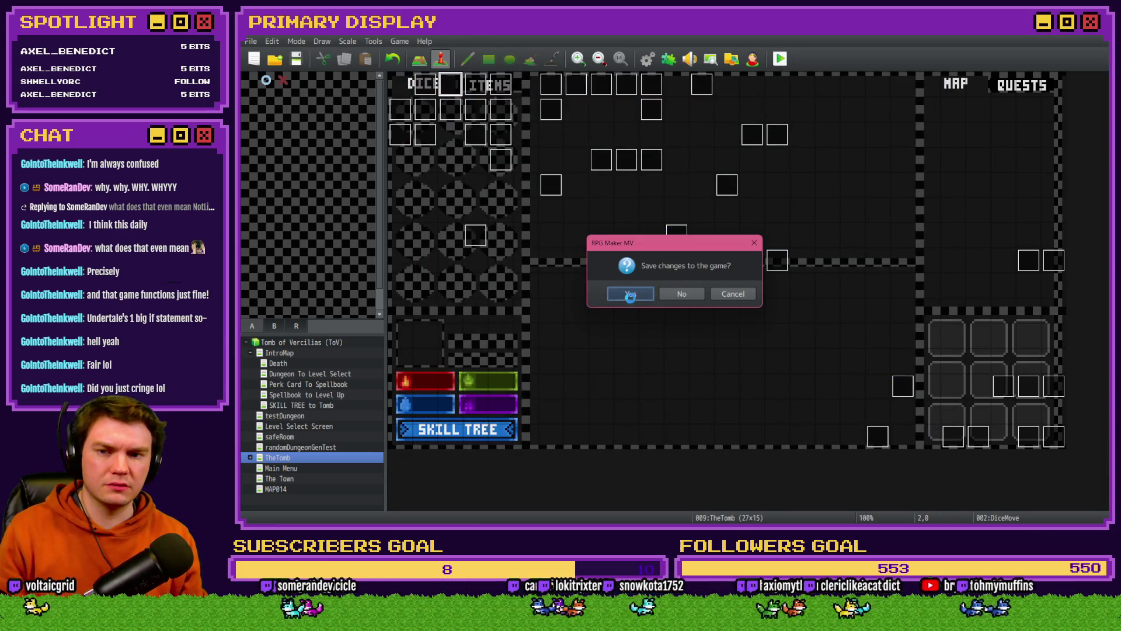
Step: Save the changes, move the game window into view, and take the hat perk
left_click(630, 294)
left_click_drag(1108, 221, 591, 103)
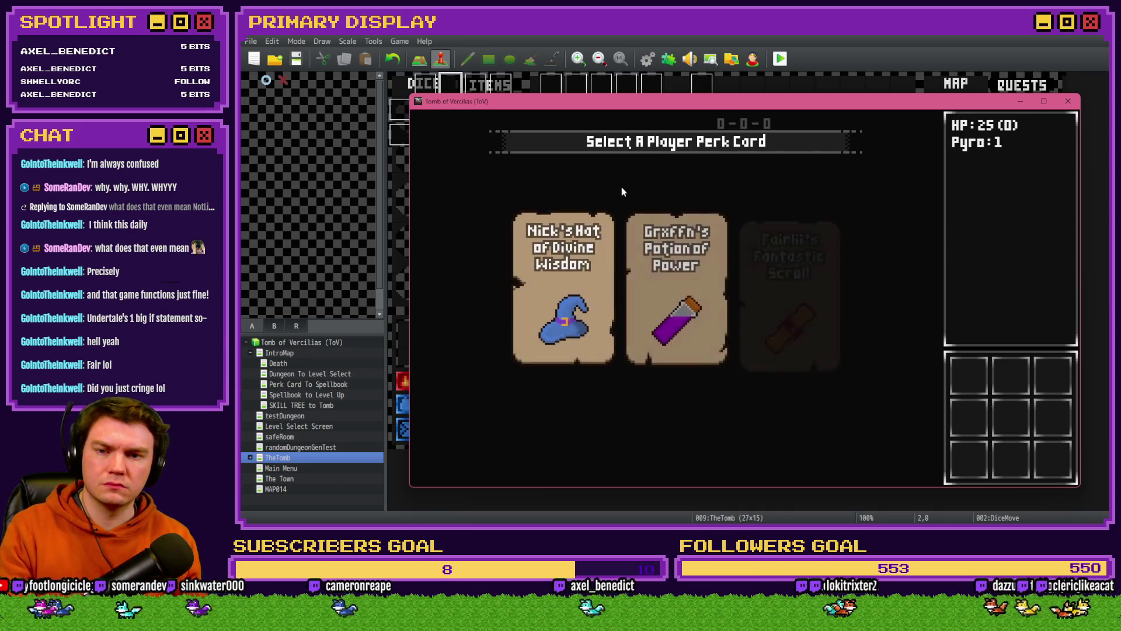
left_click(584, 249)
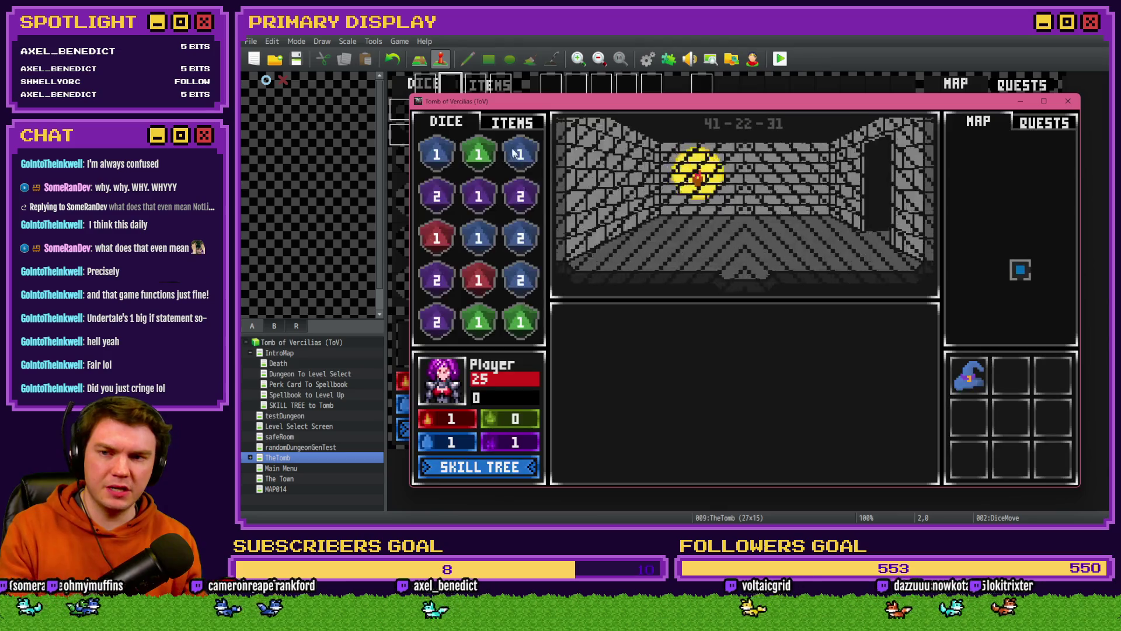
Step: Use a Large Potion of Healing from the items, end the playtest, and open the Database
left_click(509, 122)
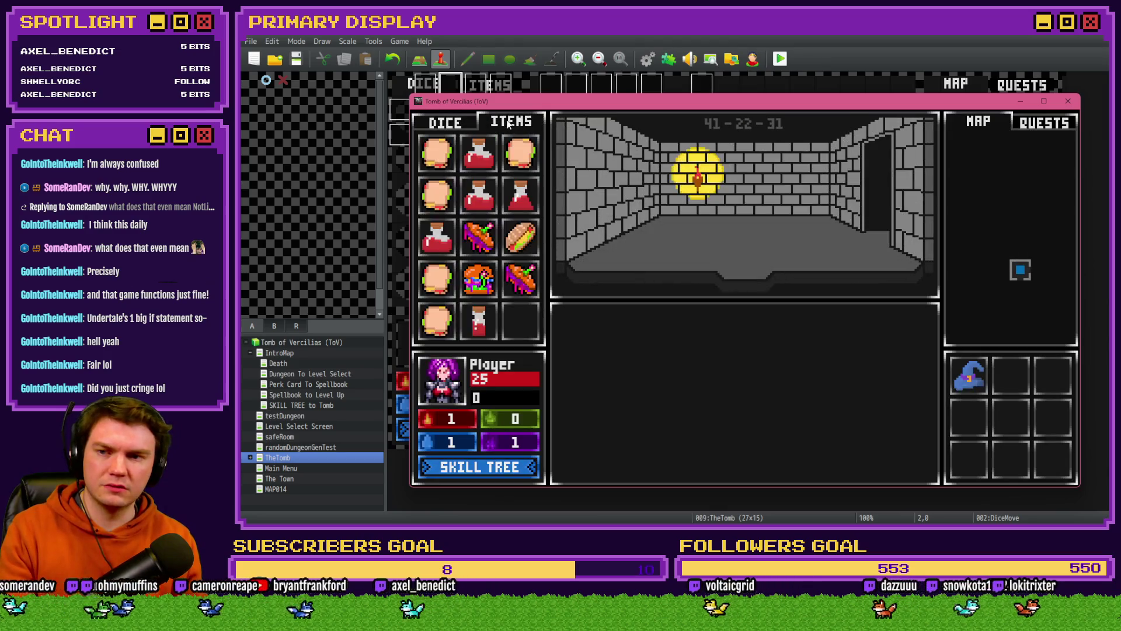
left_click(478, 194)
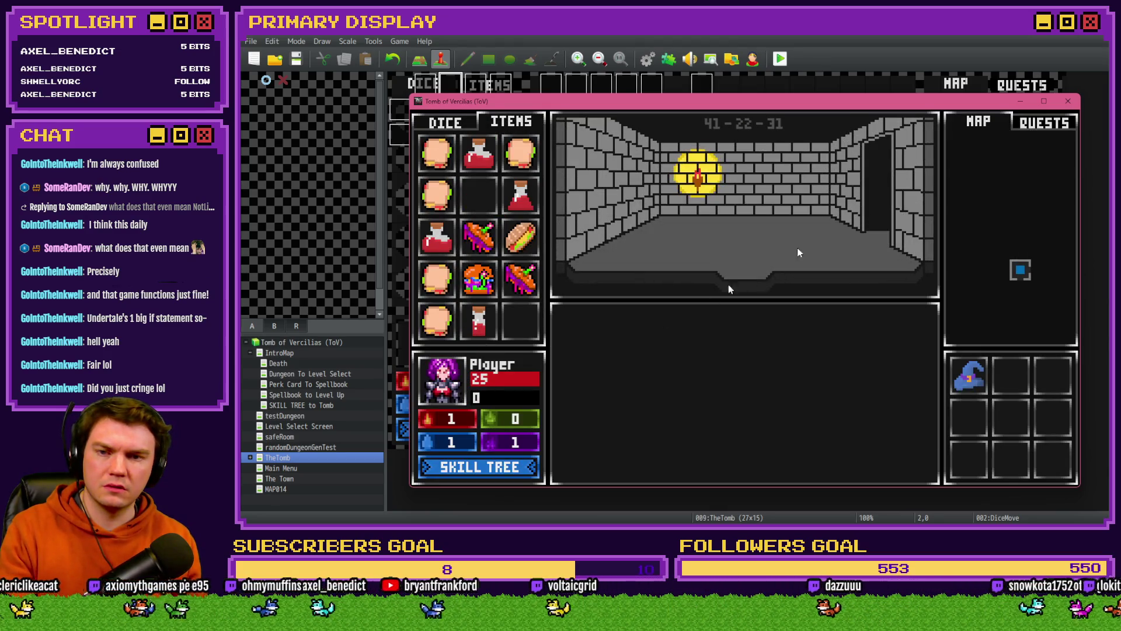
left_click(1068, 101)
left_click(647, 58)
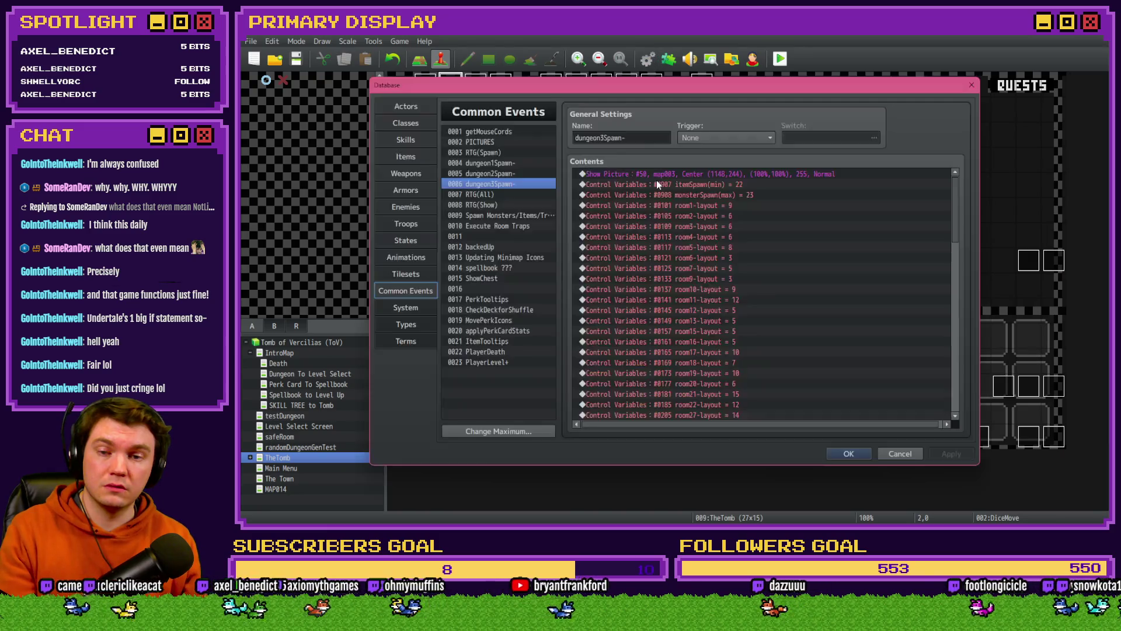
Step: Reopen DiceMove on its item-usage page and delete the Flash Screen command
key("Escape")
double_click(447, 87)
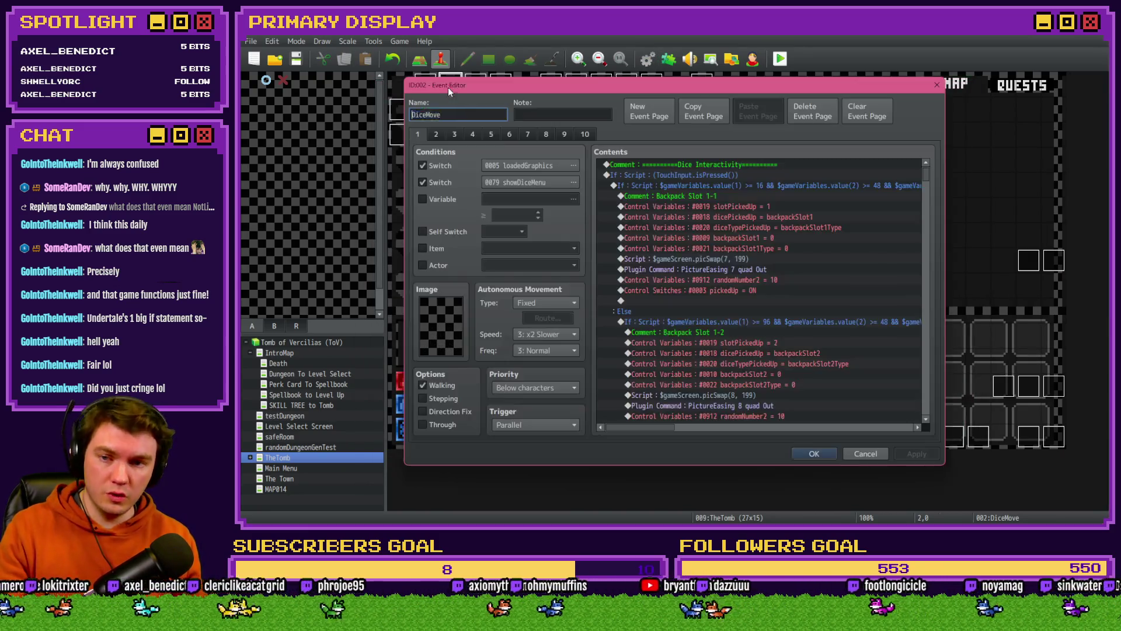
left_click(509, 134)
left_click(721, 208)
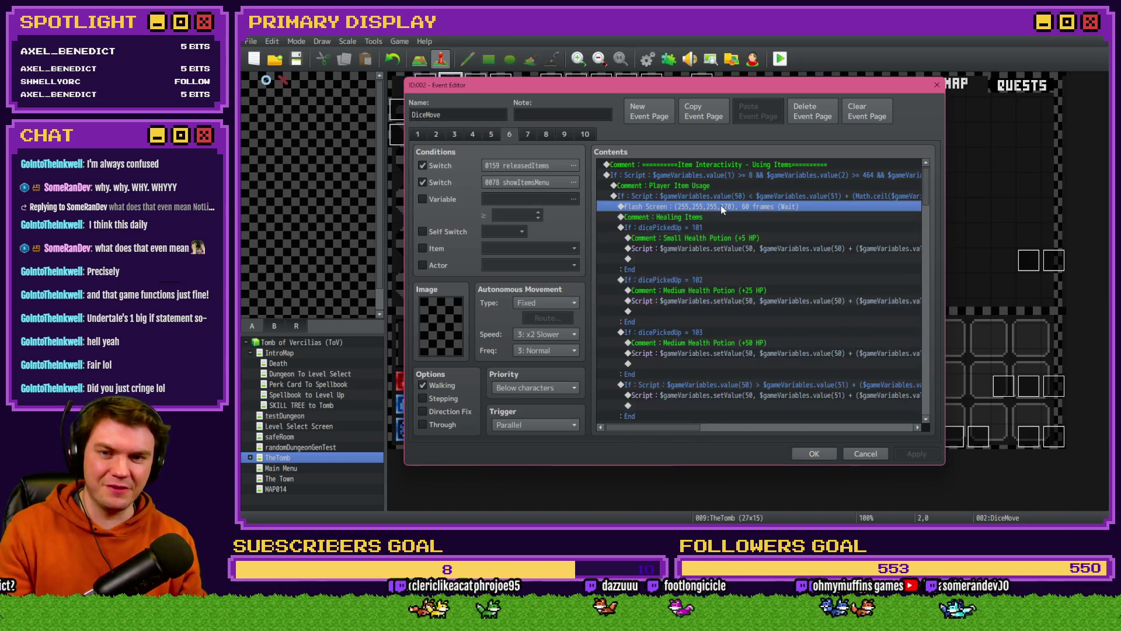
key("Delete")
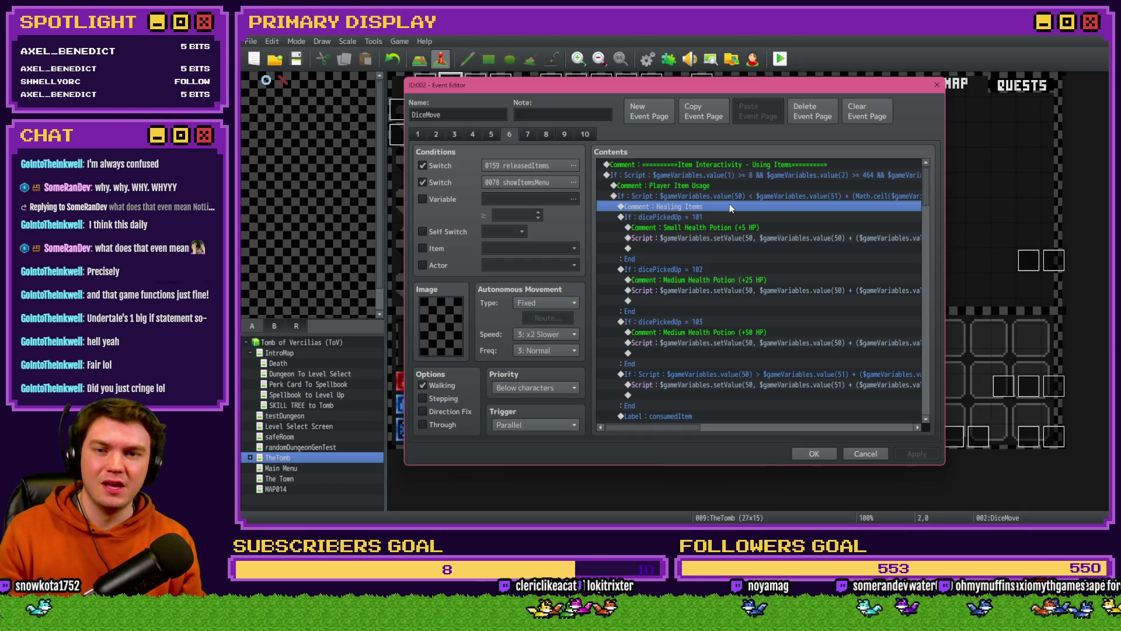
Step: Reselect the item-usage script condition block and open it for editing
left_click(735, 196)
left_click(735, 207)
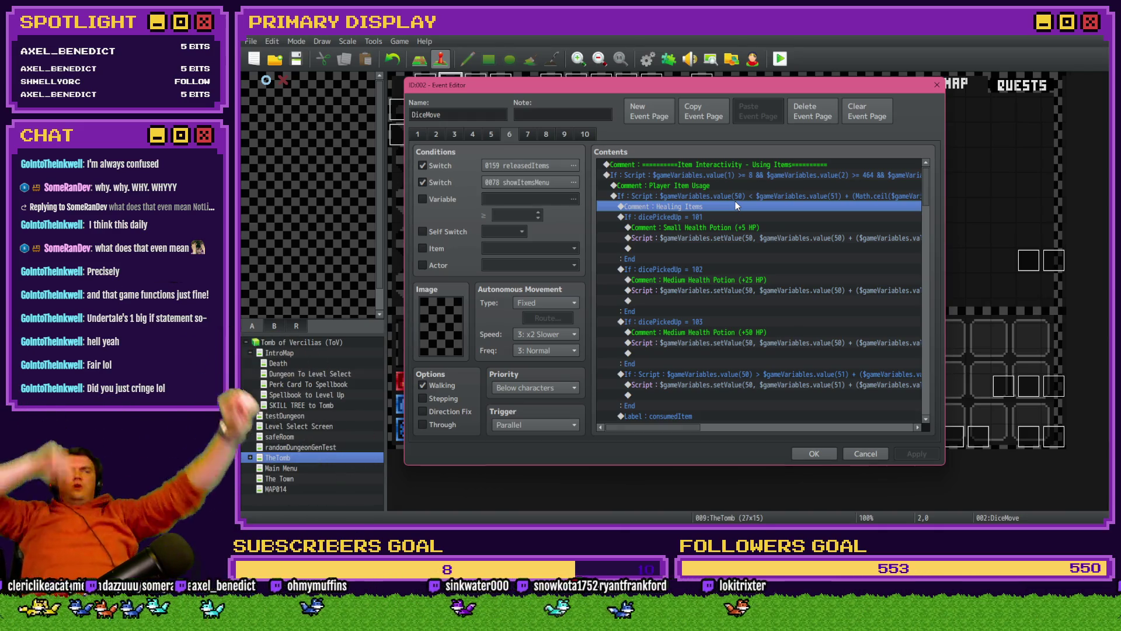
left_click(745, 190)
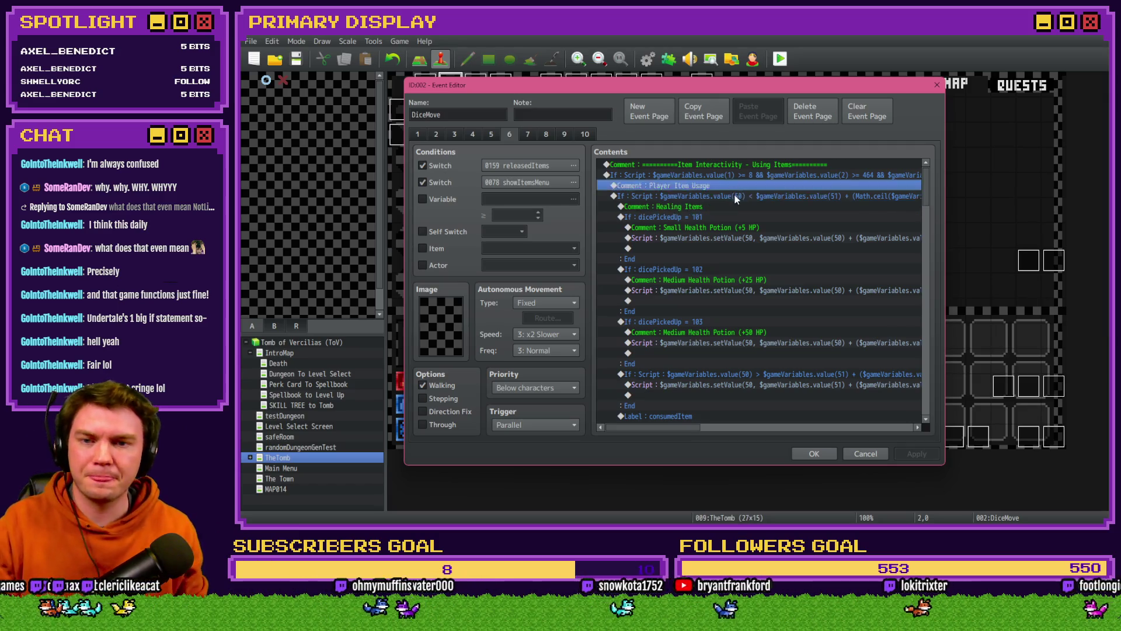
left_click(735, 196)
left_click(735, 187)
left_click(734, 194)
left_click(738, 190)
left_click(738, 194)
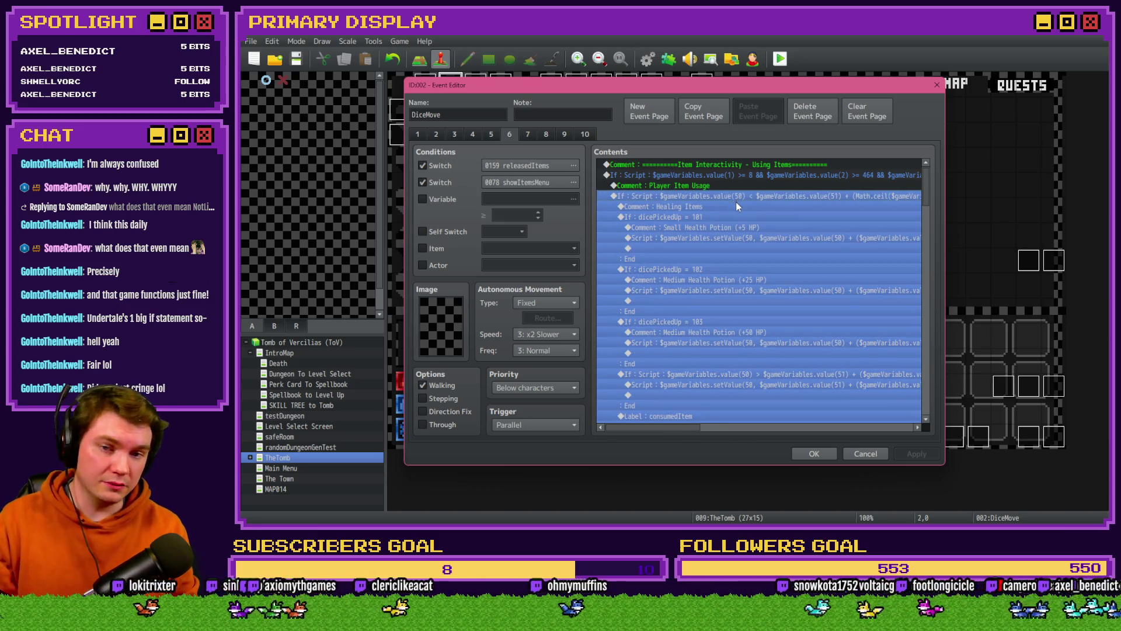
double_click(735, 200)
left_click(799, 338)
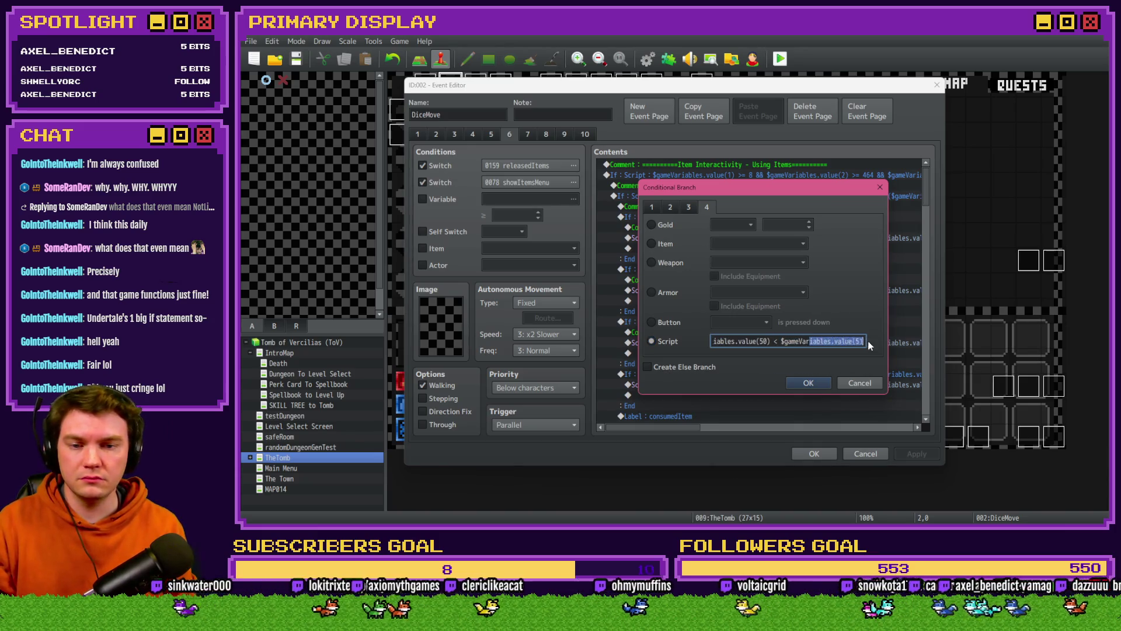
left_click(840, 342)
left_click_drag(841, 343, 873, 341)
left_click(851, 381)
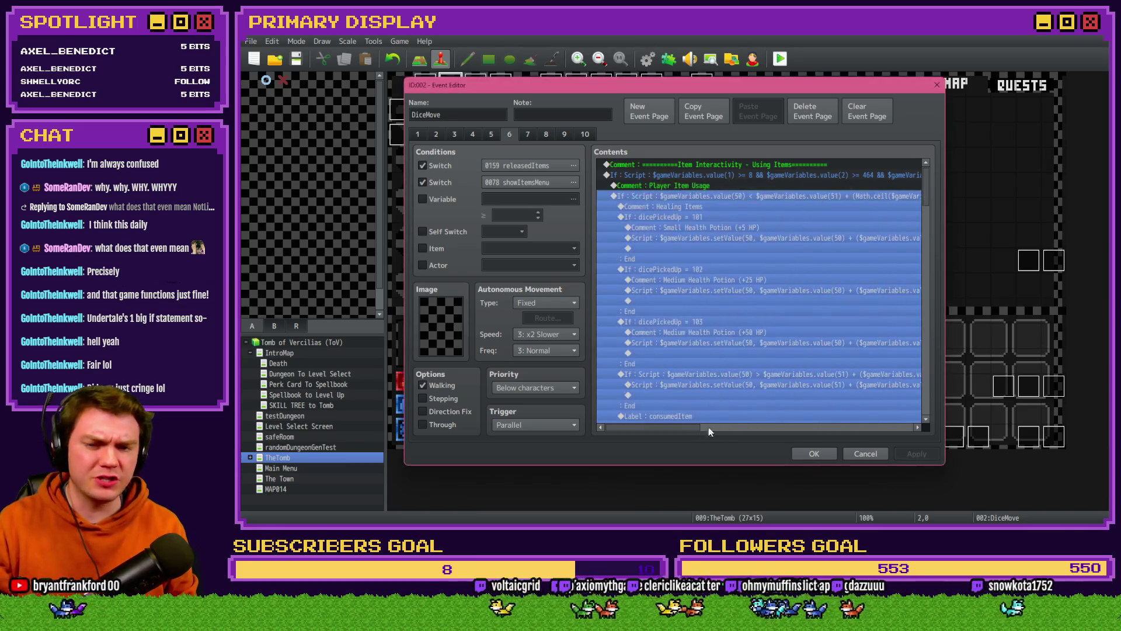
left_click(759, 208)
left_click_drag(693, 429, 813, 433)
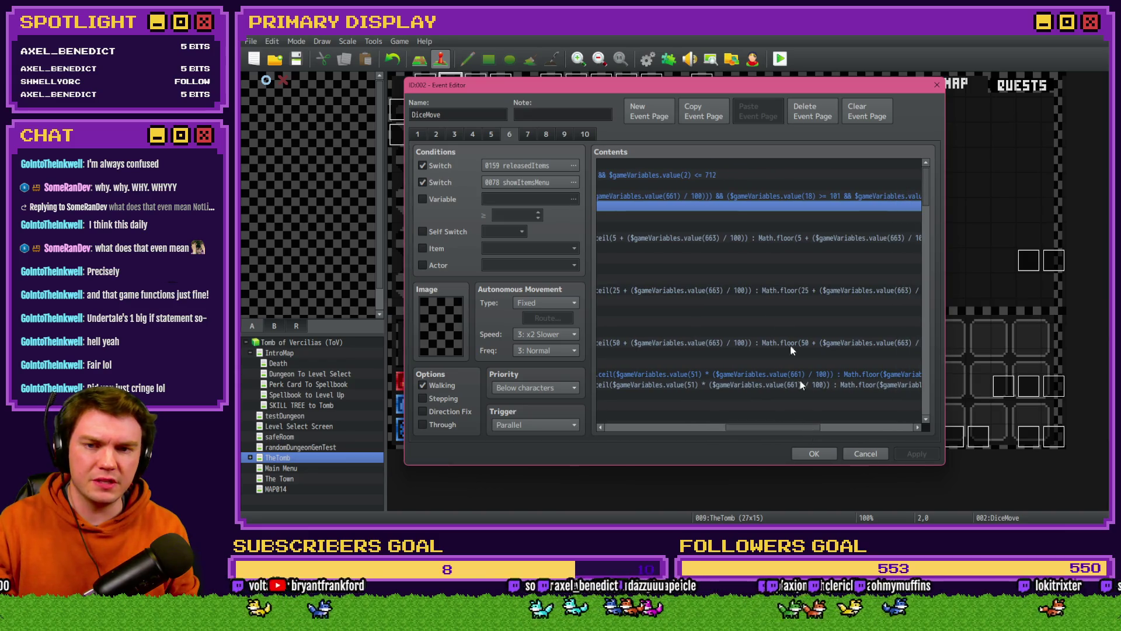
left_click_drag(782, 430, 805, 431)
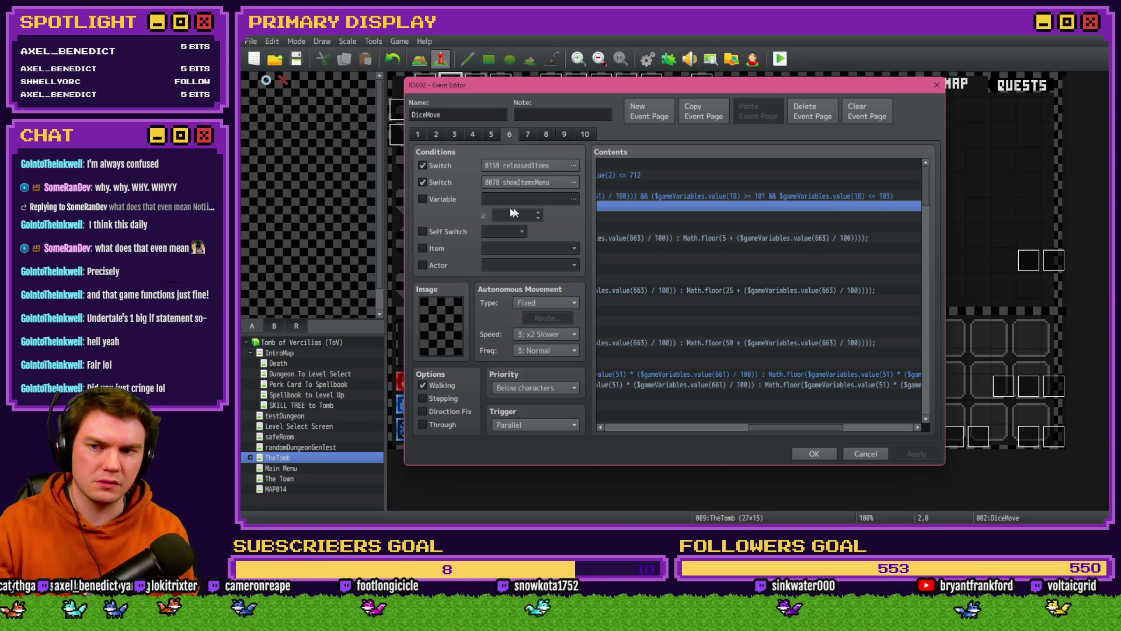
left_click(443, 199)
left_click(499, 199)
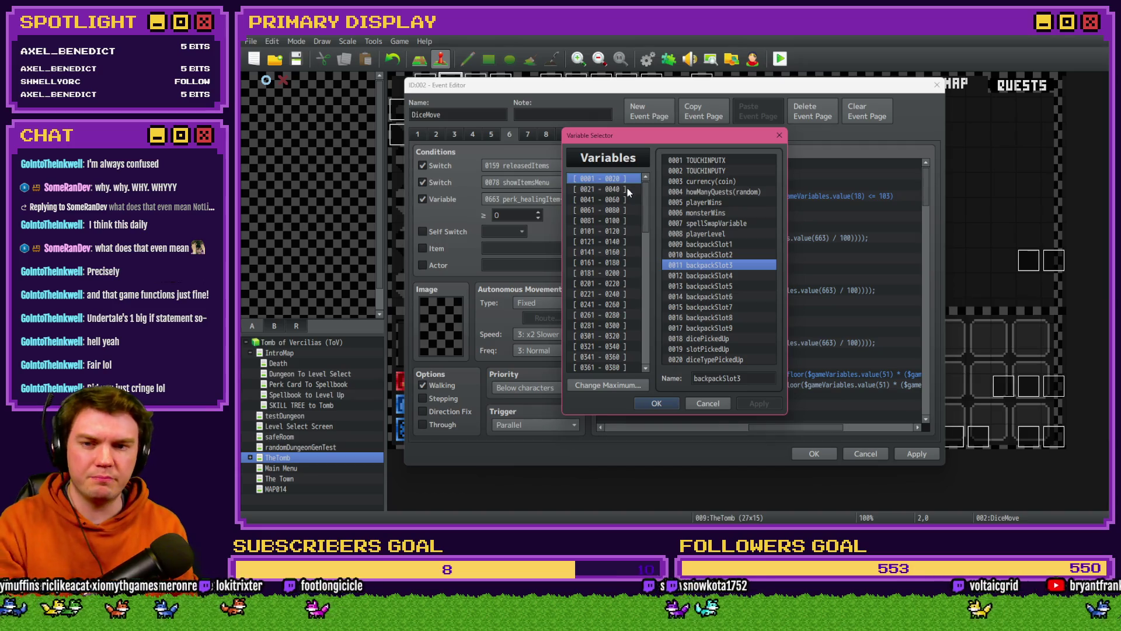
key("Escape")
left_click(422, 198)
left_click_drag(766, 430, 711, 427)
left_click_drag(758, 198, 780, 478)
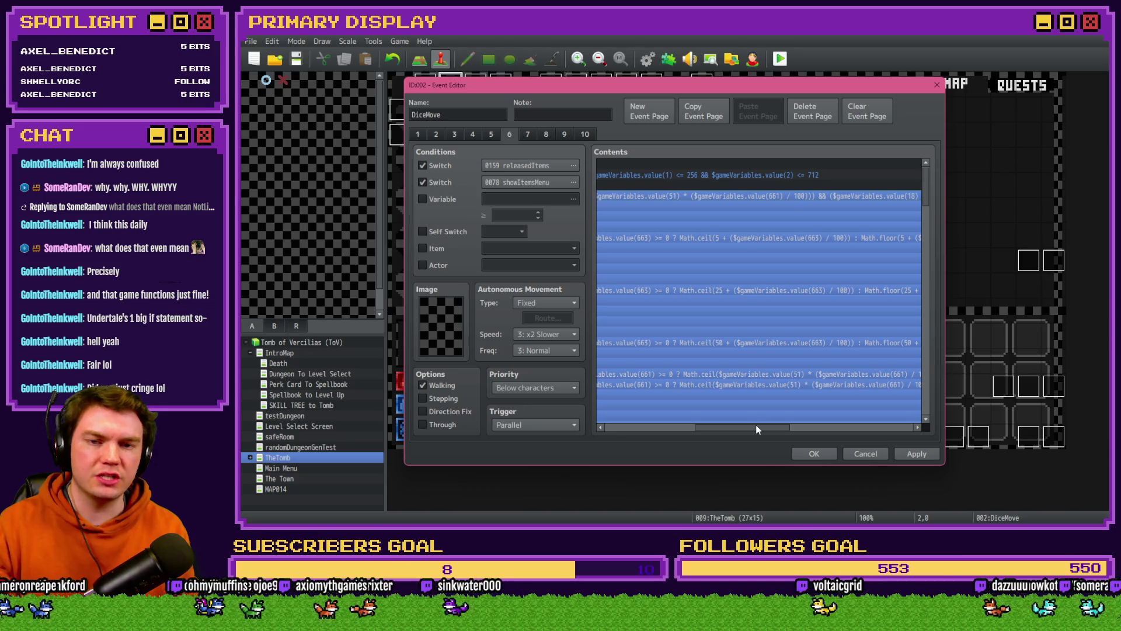
mouse_move(700, 427)
left_mouse_down()
mouse_move(680, 430)
mouse_move(772, 427)
left_mouse_up()
key("Return")
key("End")
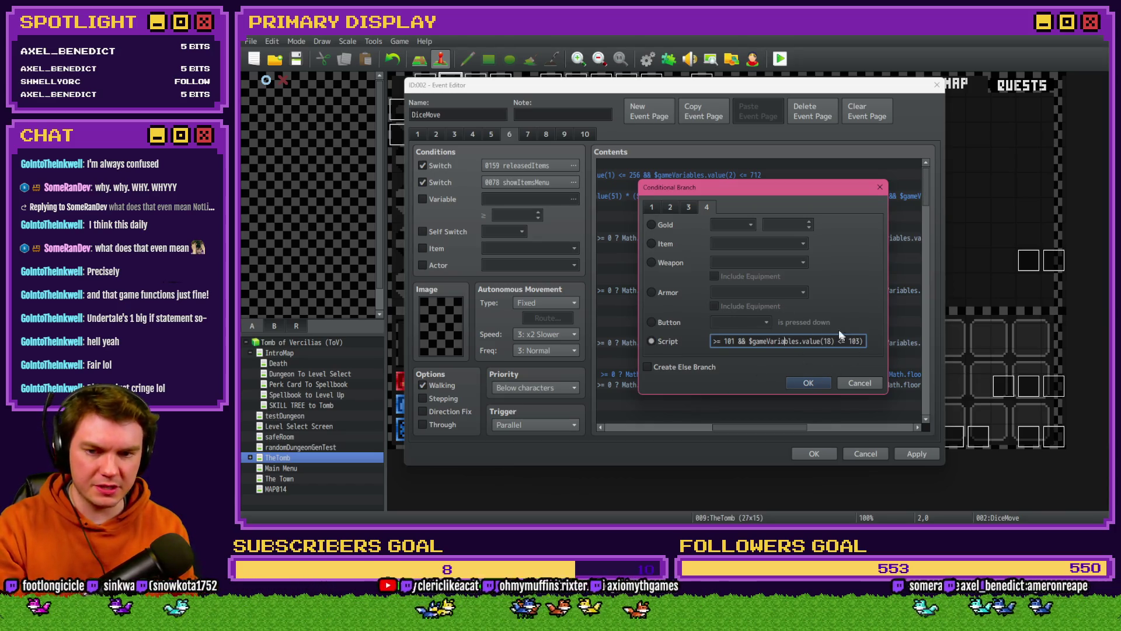
Step: Prepend '$gameVariables.value(50) < $gameVariables.value(51) &&' to the script condition and confirm
key("Left")
key("Left")
key("Left")
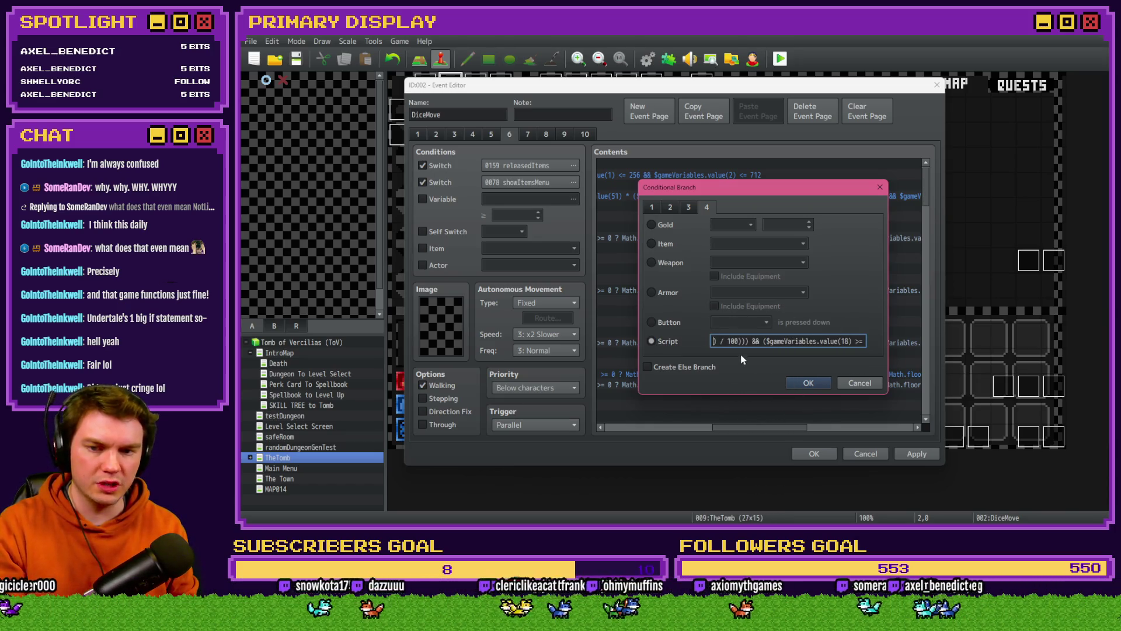
left_click(685, 345)
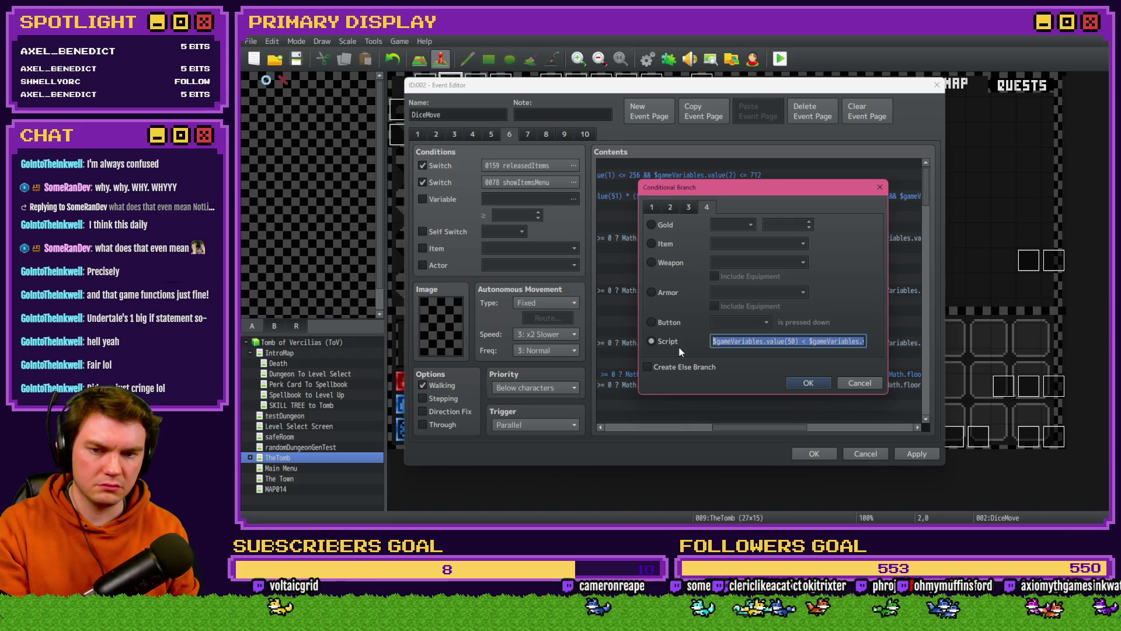
key("Left")
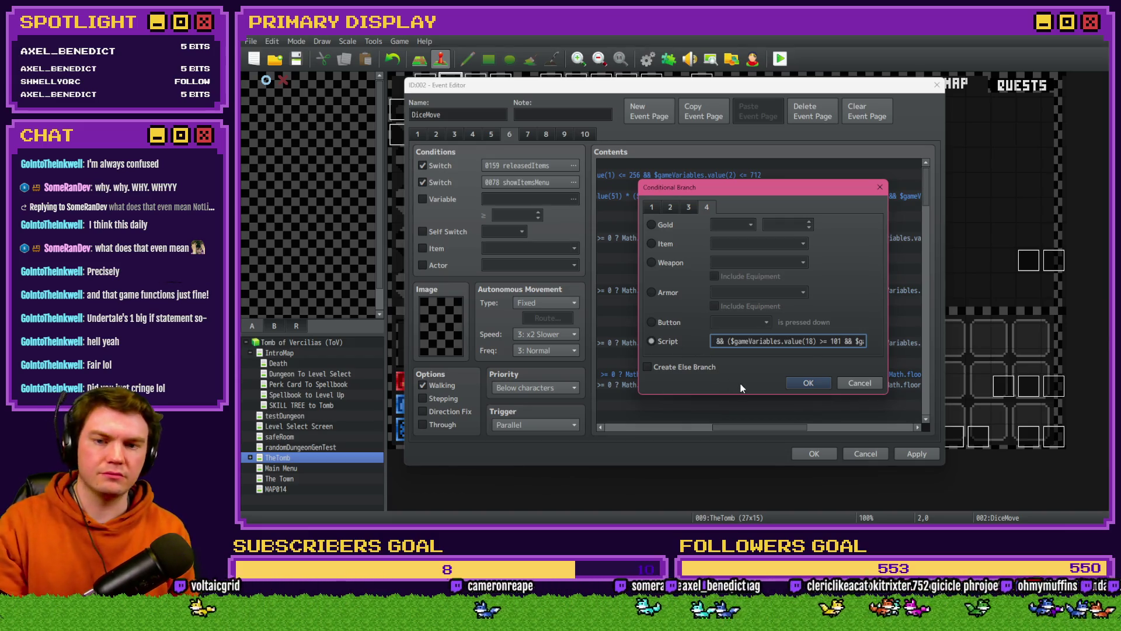
type("$gam")
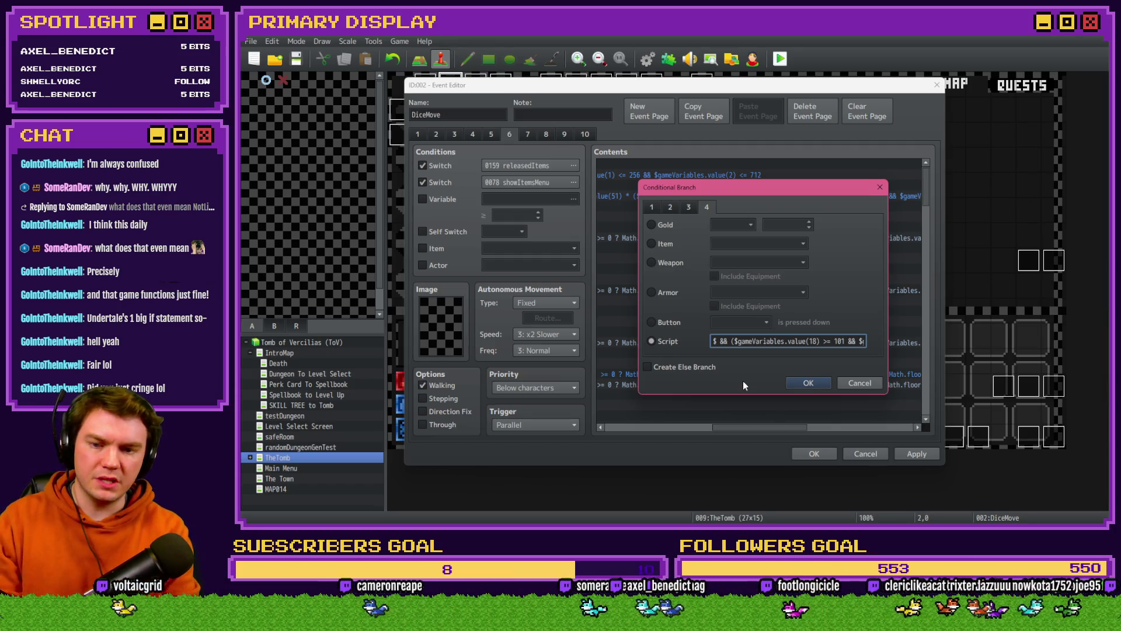
type("eVariables.valu")
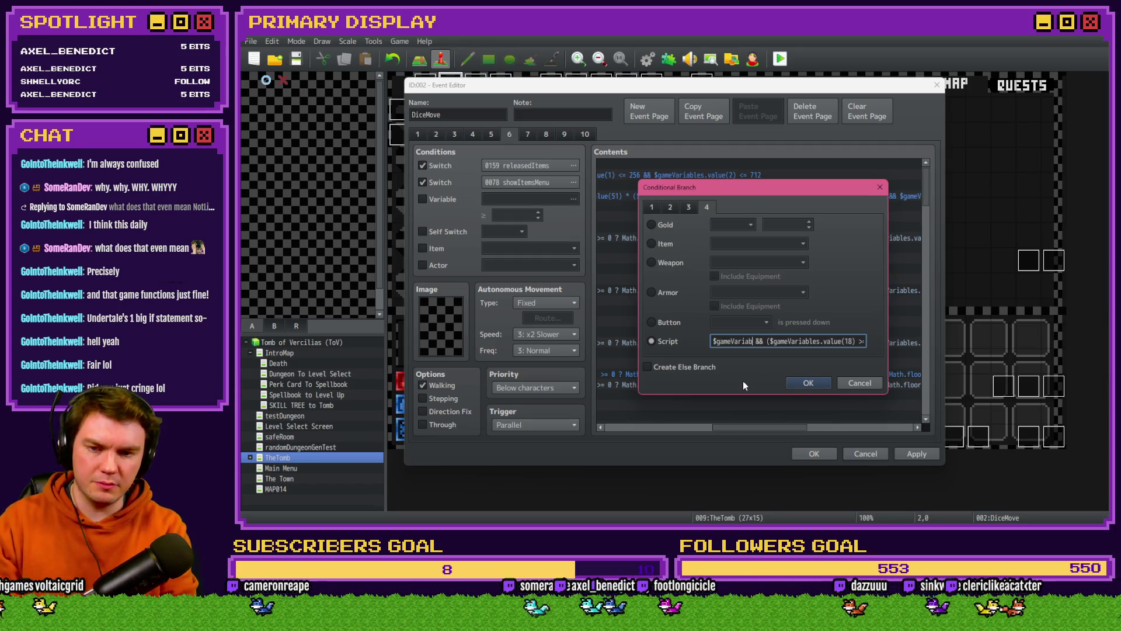
type("e(50)")
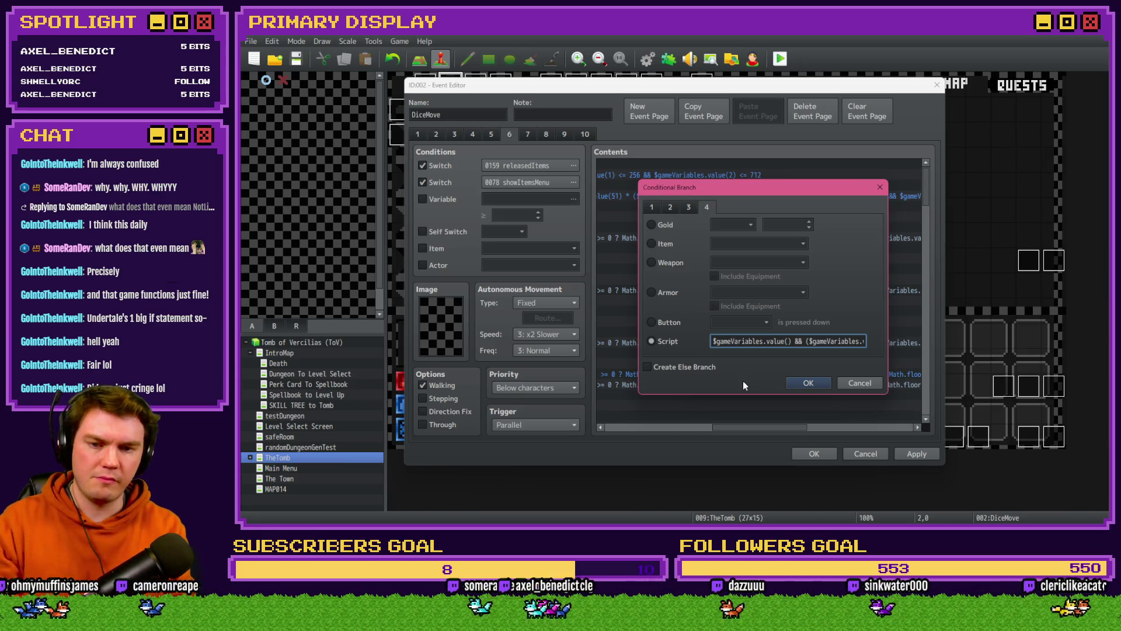
type(" <")
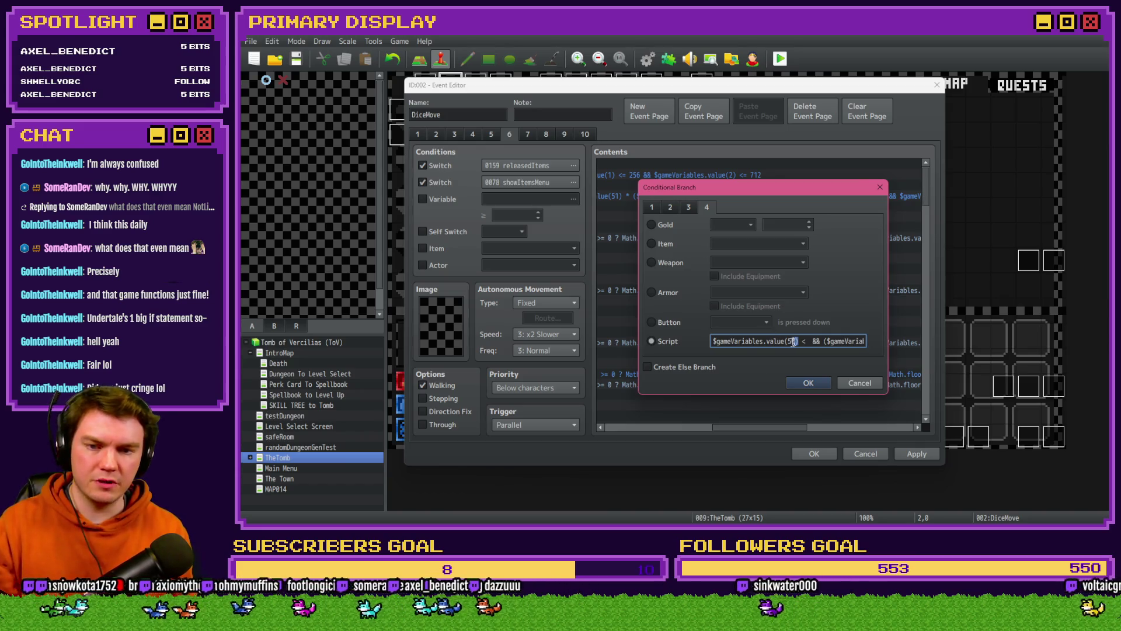
left_click_drag(796, 341, 690, 348)
key("ctrl+c")
left_click(813, 341)
key("ctrl+v")
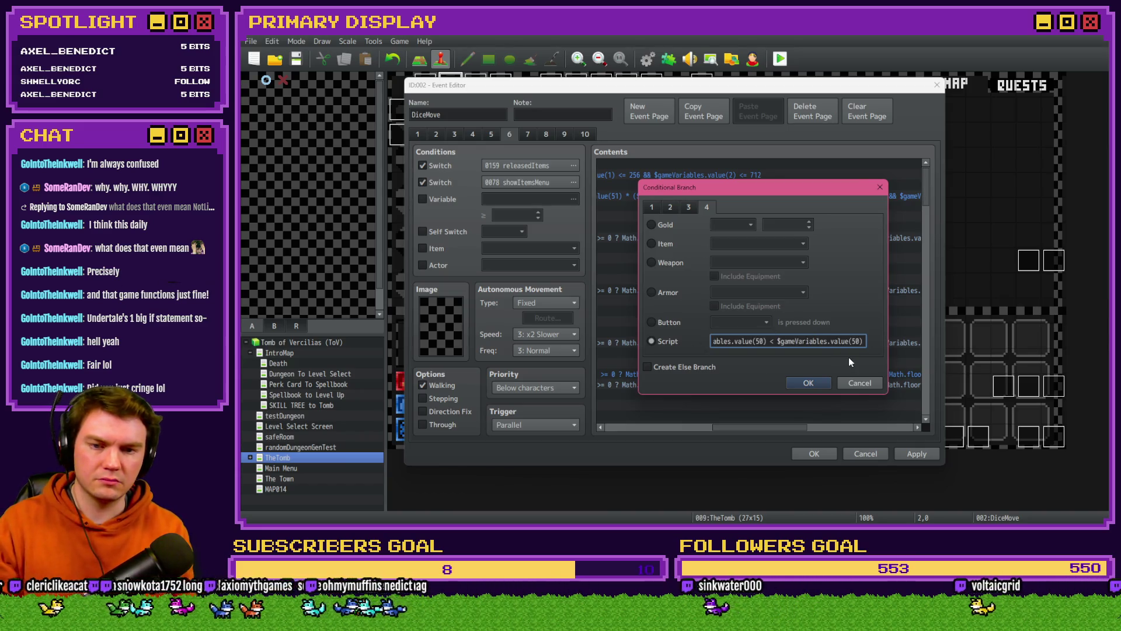
left_click(813, 380)
left_click_drag(734, 431, 629, 431)
Step: Save the project and start a playtest
left_click(814, 453)
left_click(780, 58)
left_click(625, 296)
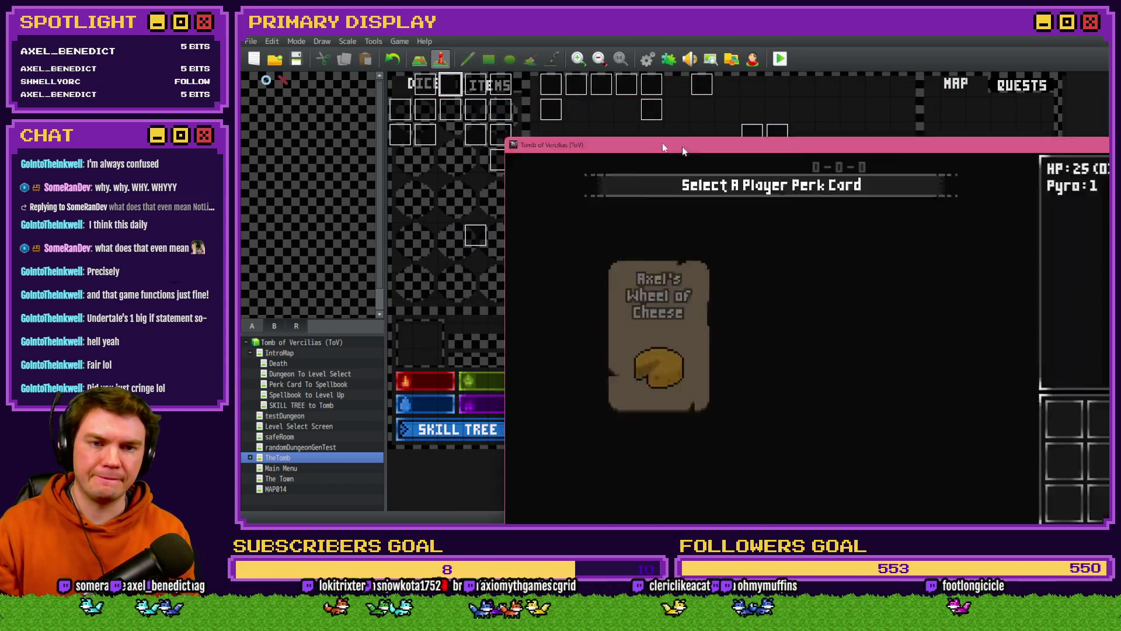
Step: Take a perk card, drag a potion onto the player portrait, and close the game
left_click(777, 269)
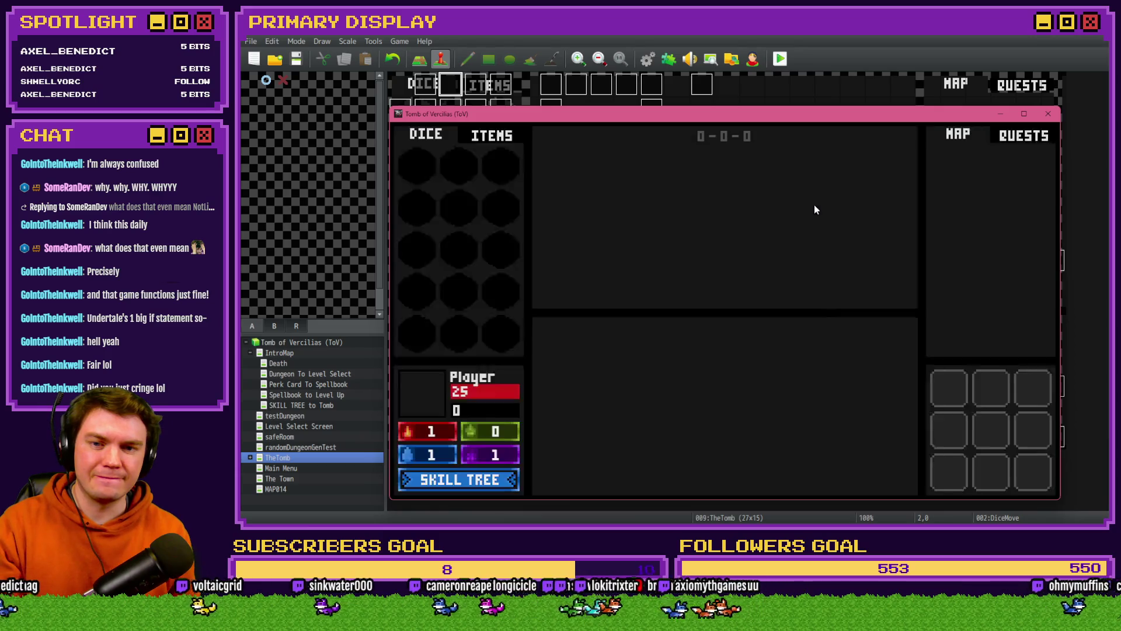
left_click(493, 137)
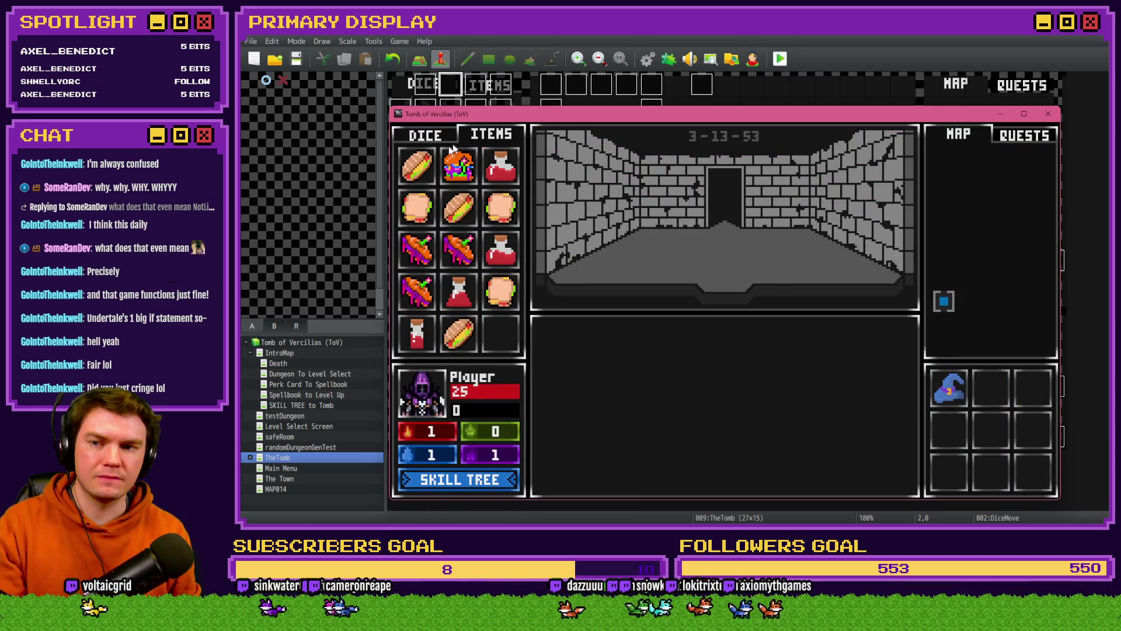
left_click_drag(493, 251, 443, 401)
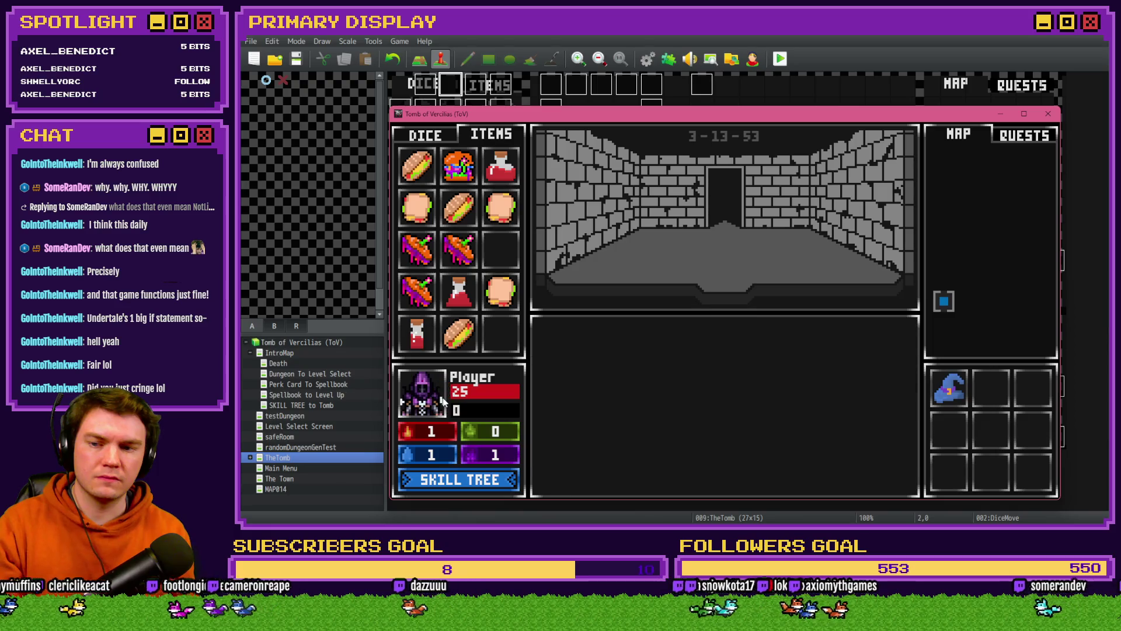
left_click(1055, 114)
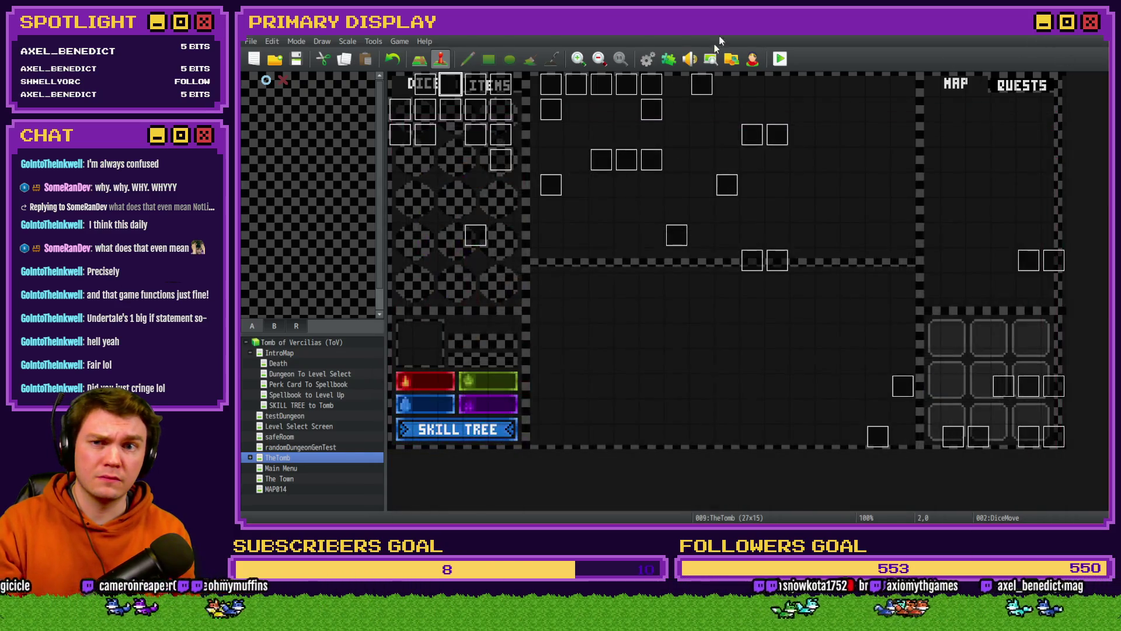
Step: Open the DiceMove event and scroll to the item-usage branch
left_click(648, 60)
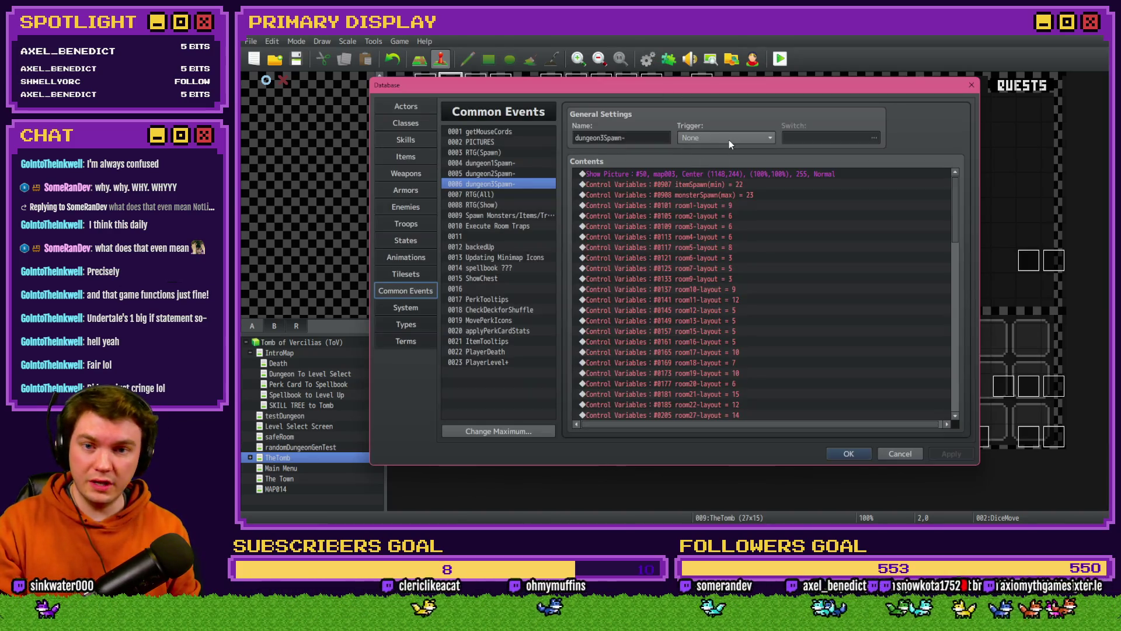
key("Escape")
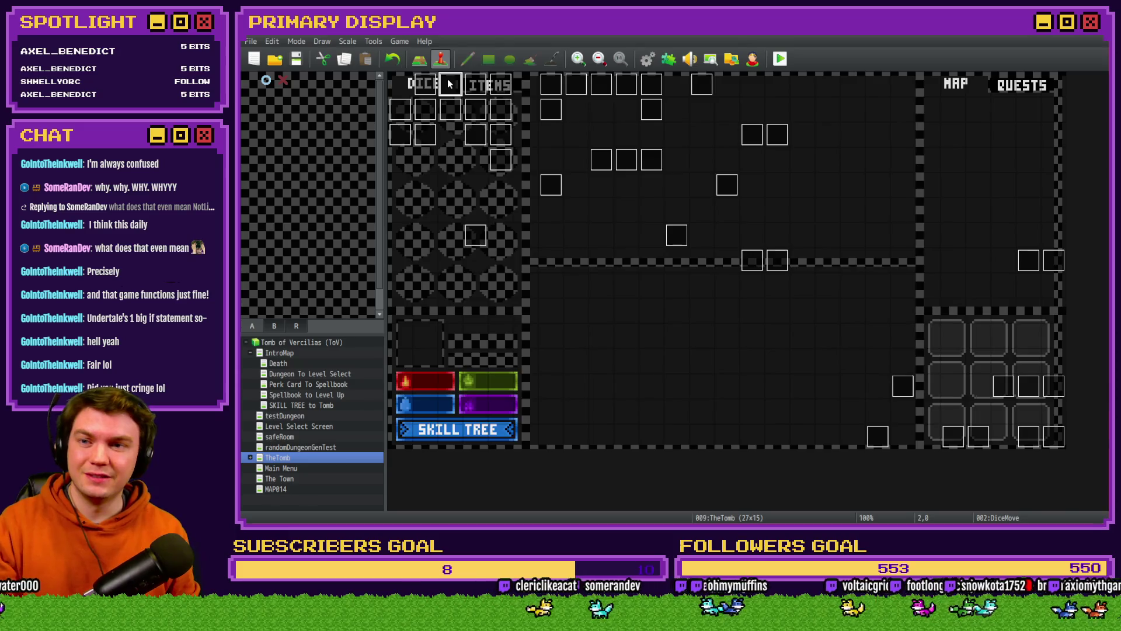
double_click(448, 79)
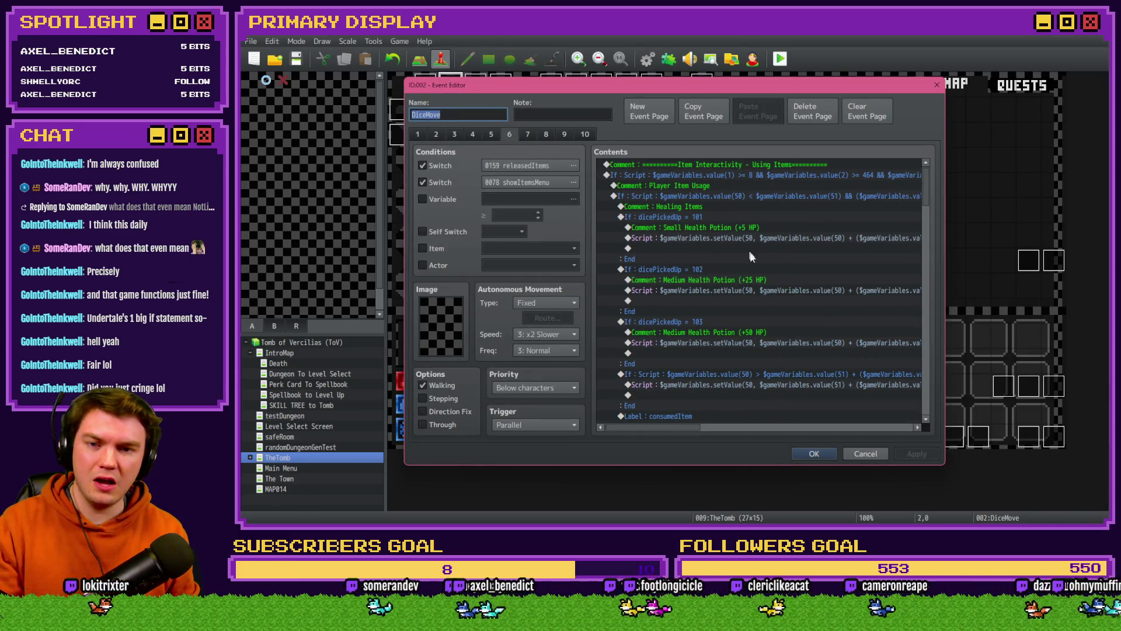
scroll(753, 257, "down", 6)
scroll(754, 259, "up", 5)
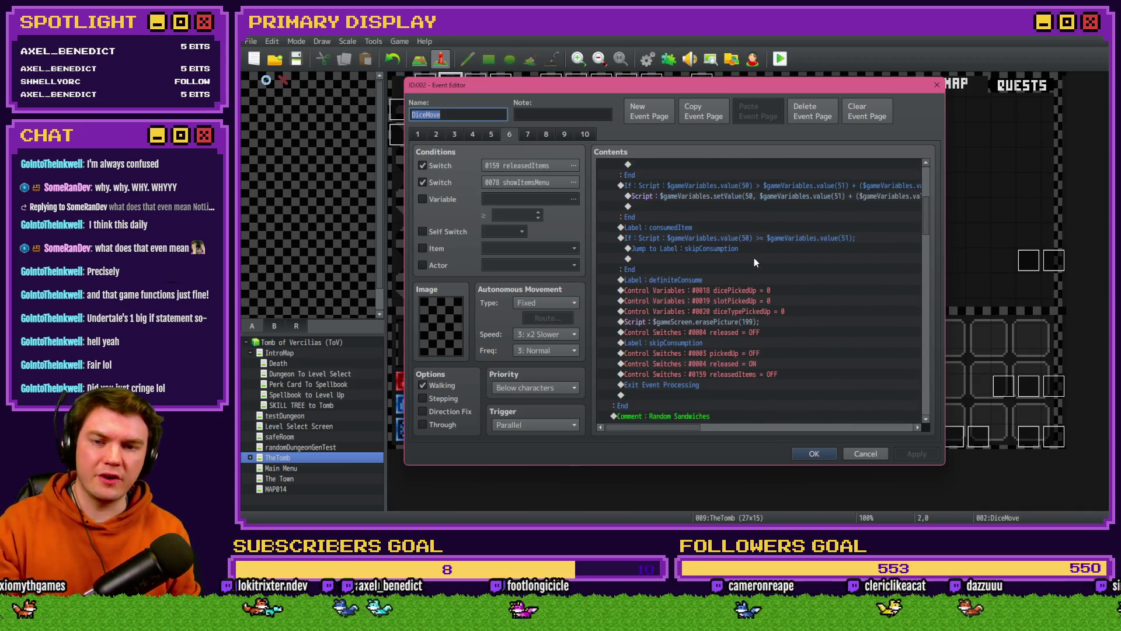
scroll(756, 268, "up", 1)
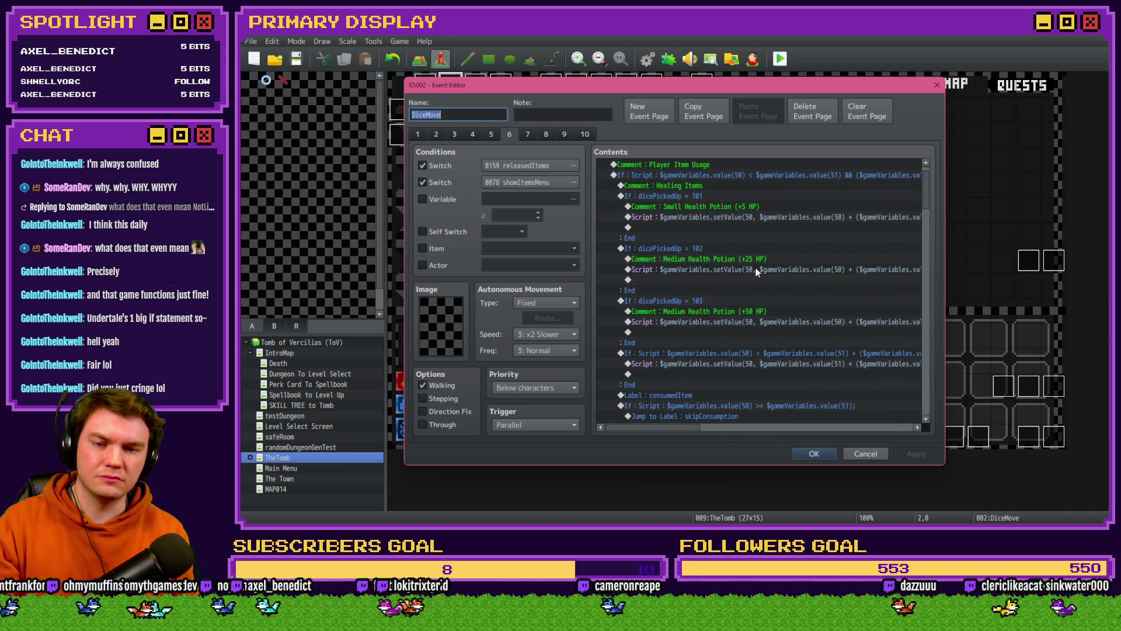
Step: Insert a white 60-frame Flash Screen above Comment: Healing Items and close the event editor
left_click(689, 196)
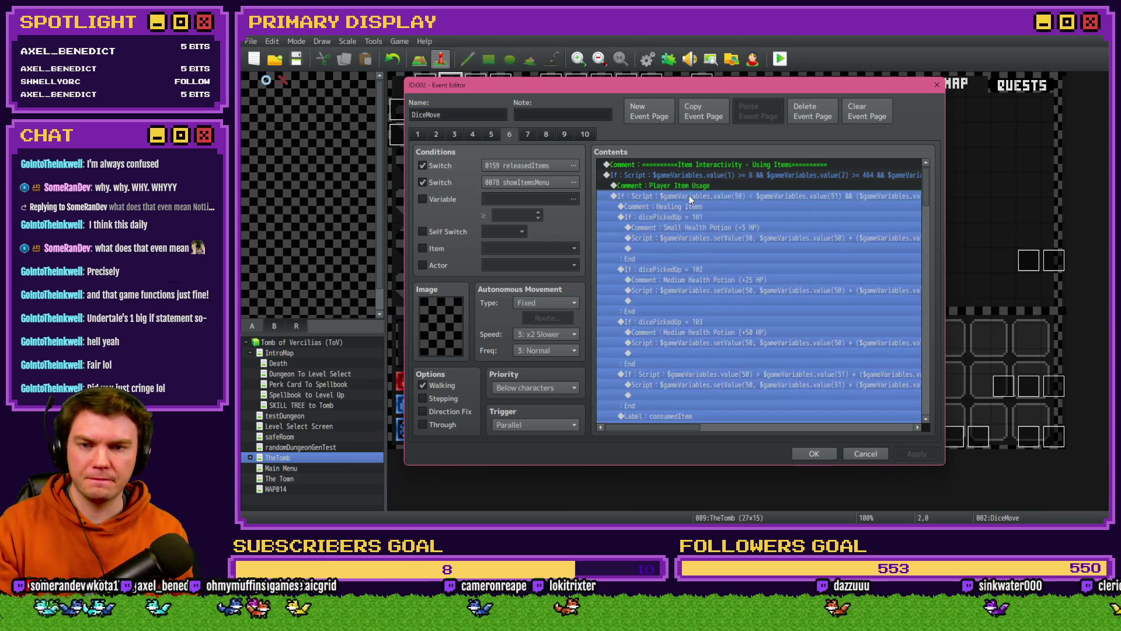
left_click(686, 206)
key("Insert")
left_click(657, 136)
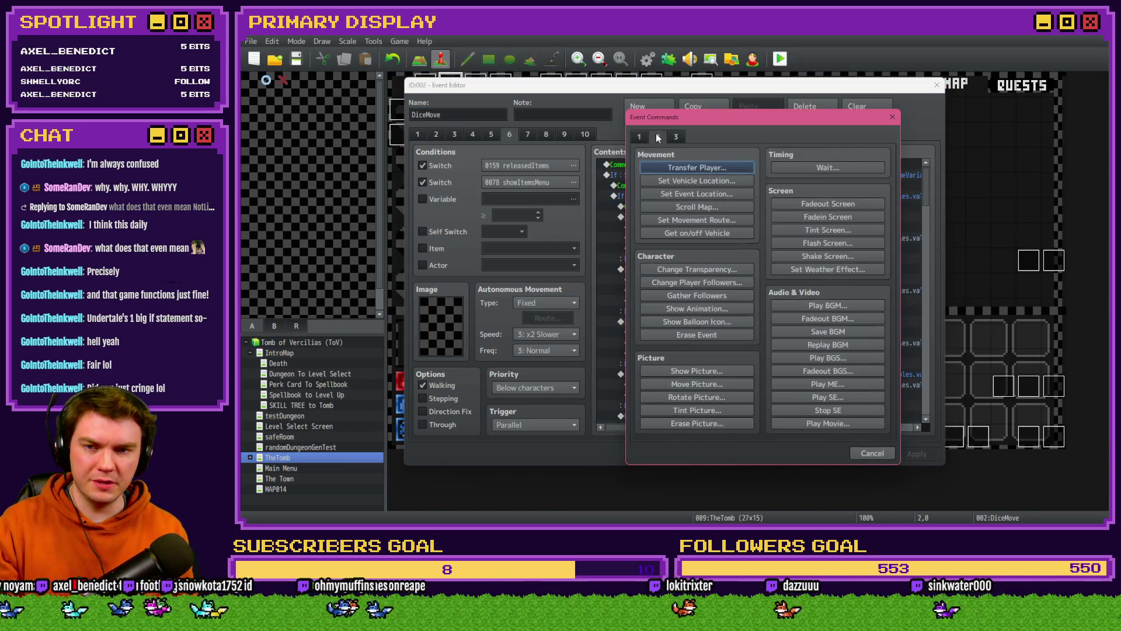
left_click(826, 229)
key("Escape")
left_click(826, 240)
left_click(820, 356)
left_click(832, 453)
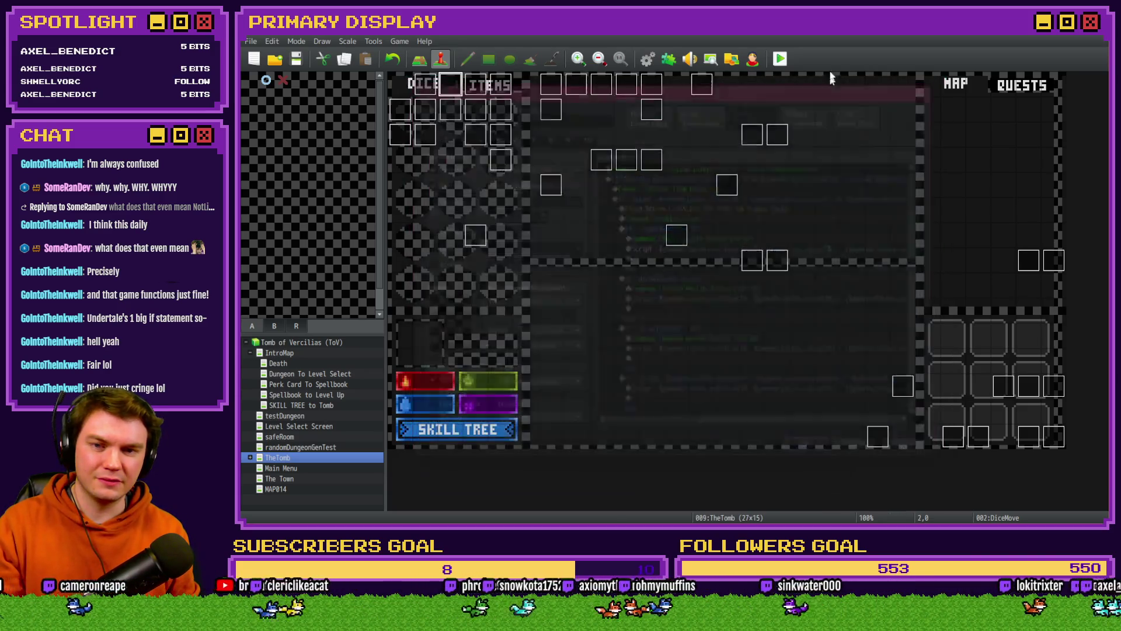
Step: Save and playtest, restart the game, take the hat perk, and show the items inventory
left_click(779, 63)
left_click(639, 292)
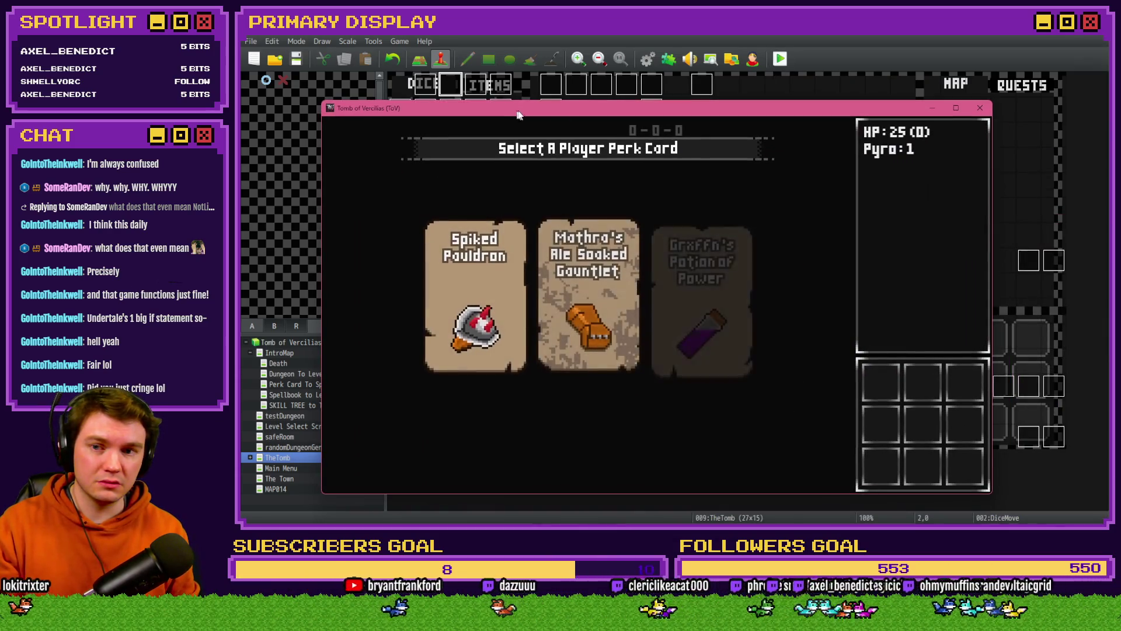
left_click(980, 107)
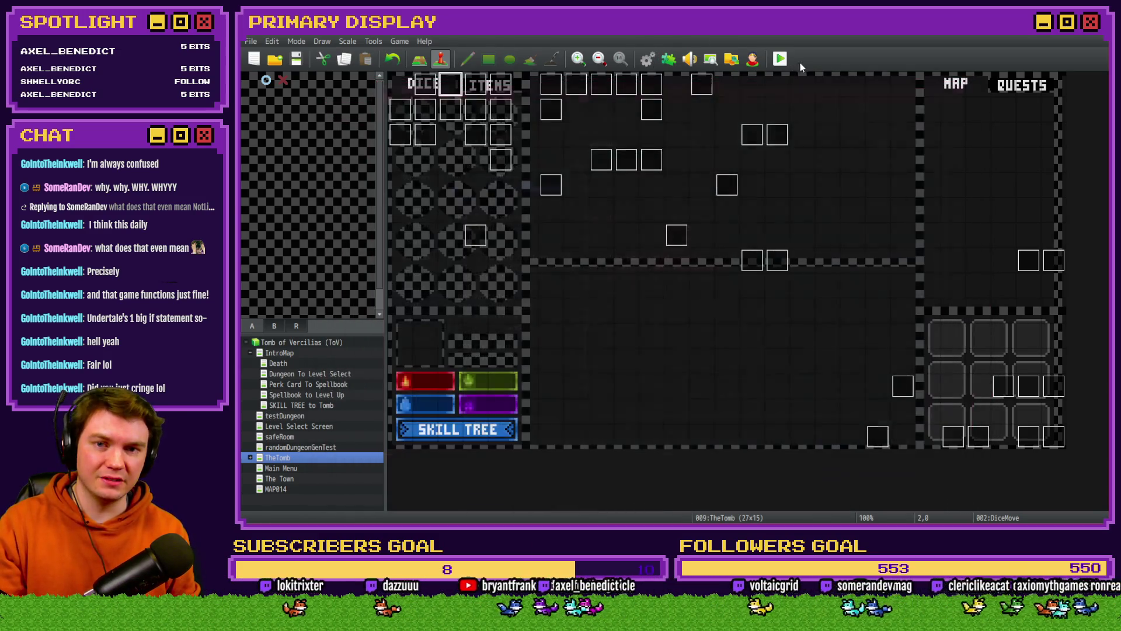
left_click(783, 59)
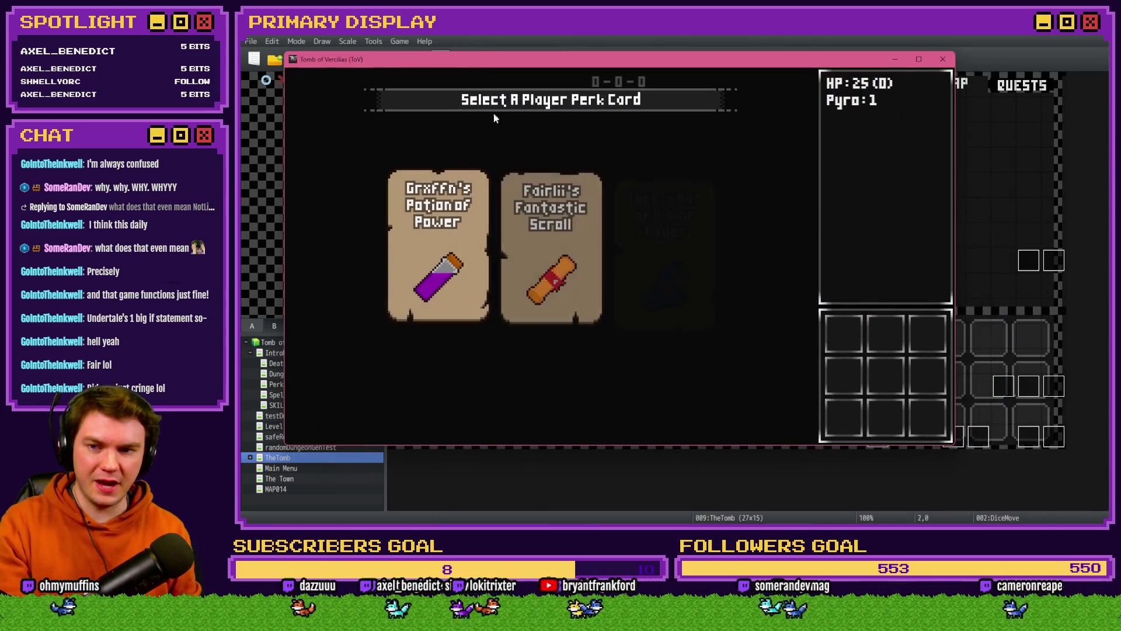
left_click(633, 234)
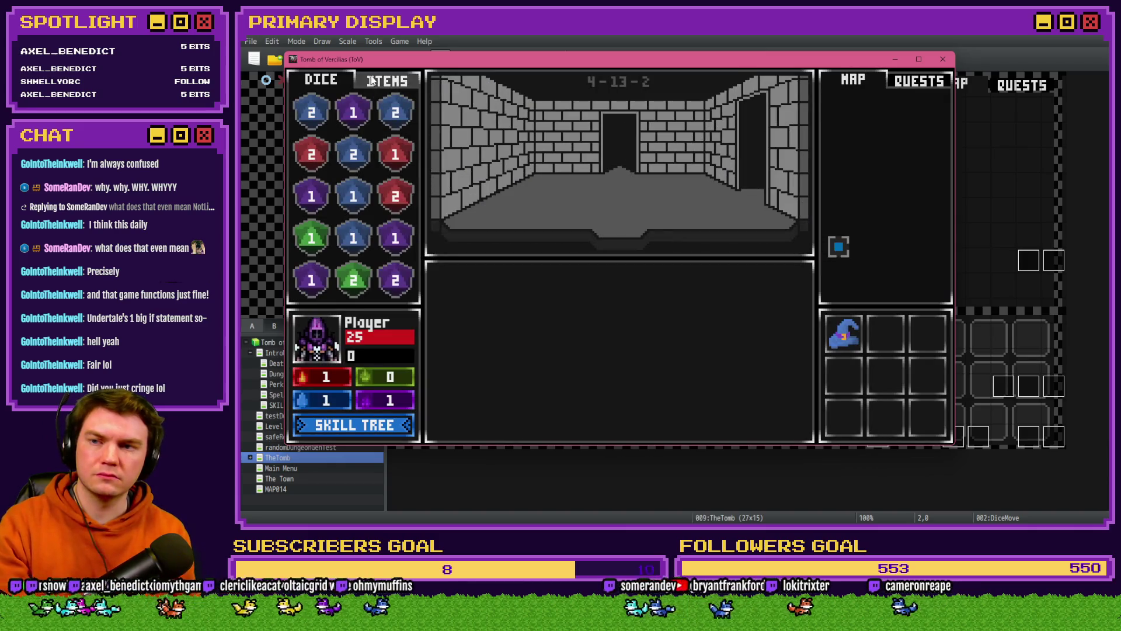
left_click(372, 79)
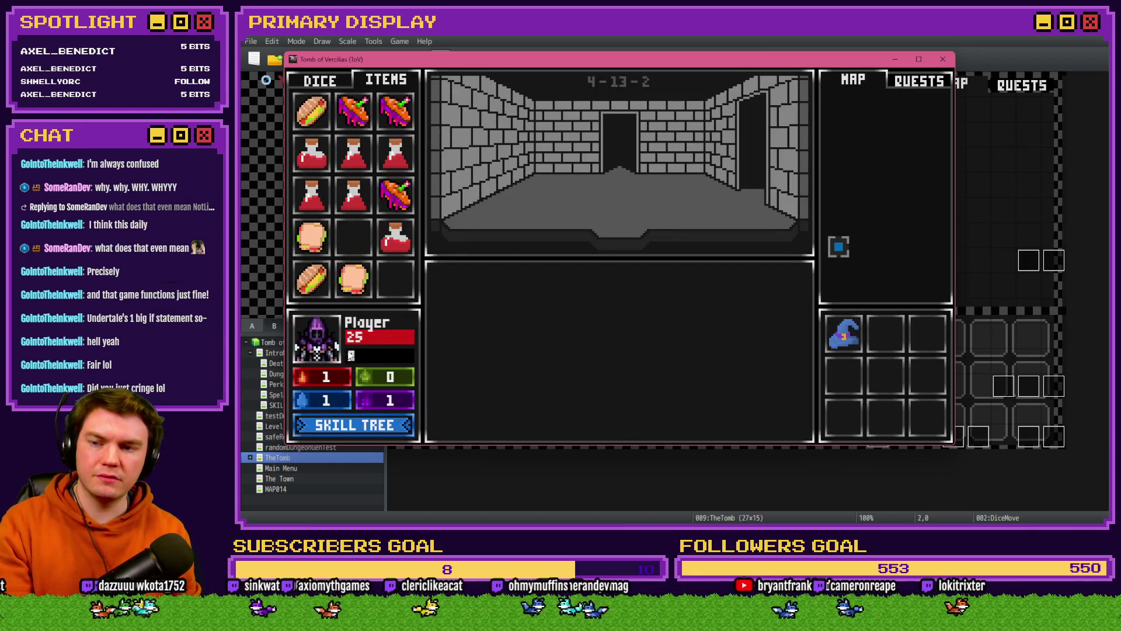
Step: Lower playerHP from 25 to 20 in the F9 debug window, heal with a potion, then close the game
key("F9")
key("Down")
key("Down")
key("Down")
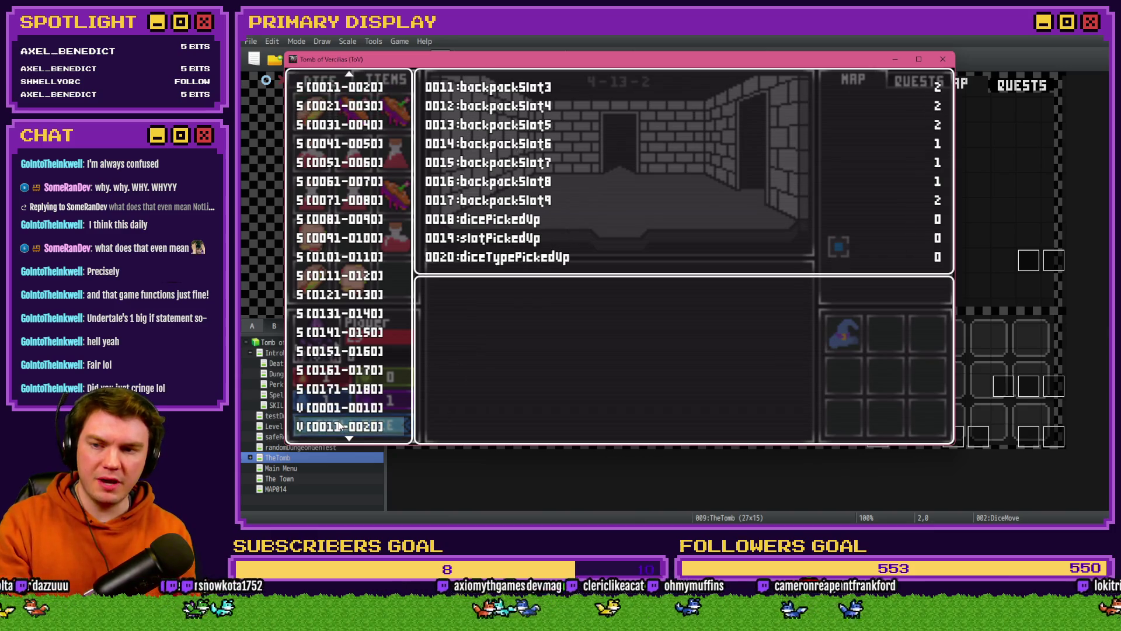
key("Down")
key("Up")
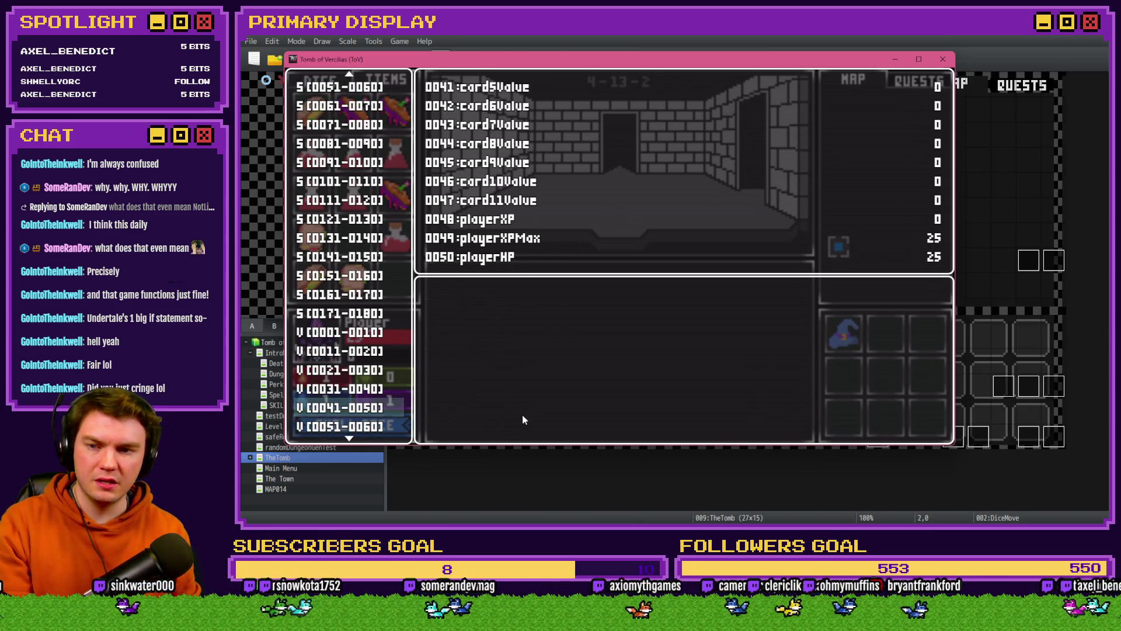
key("Return")
key("Up")
key("Left")
key("Left")
key("Left")
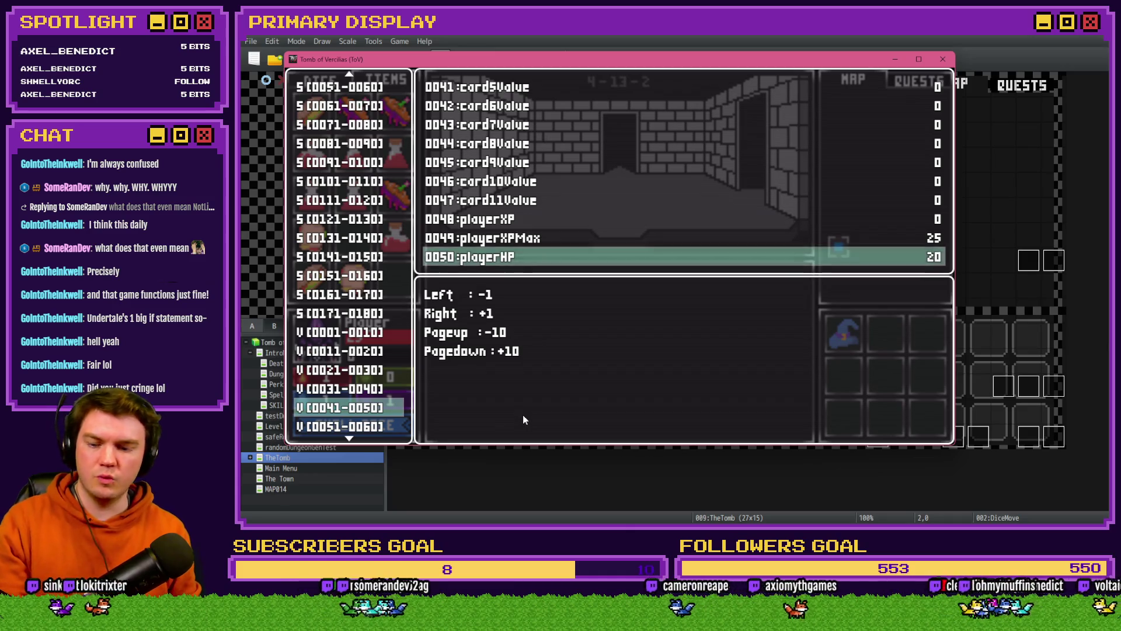
key("Escape")
left_click_drag(396, 236, 334, 349)
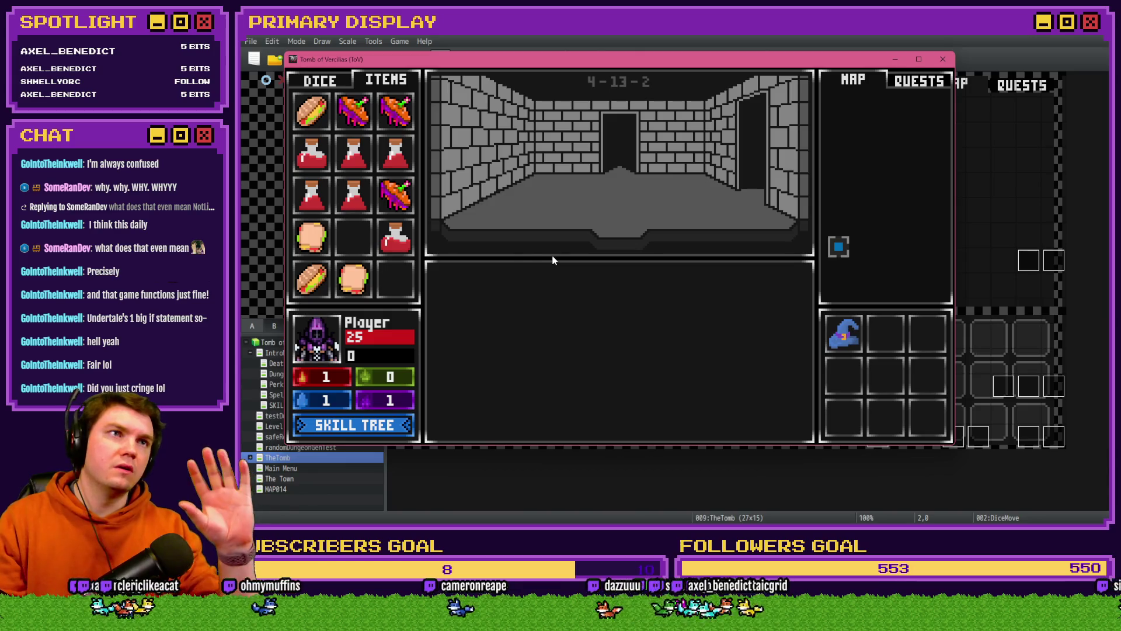
left_click(943, 59)
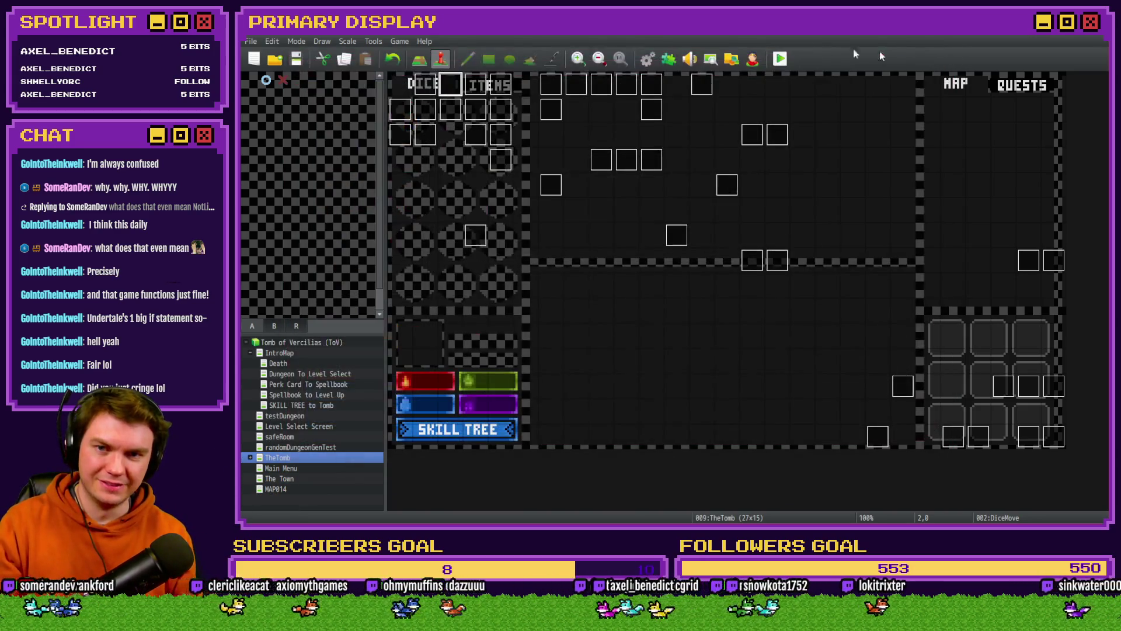
Step: Reopen DiceMove, delete the Flash Screen line, and open the If : Script condition
double_click(459, 90)
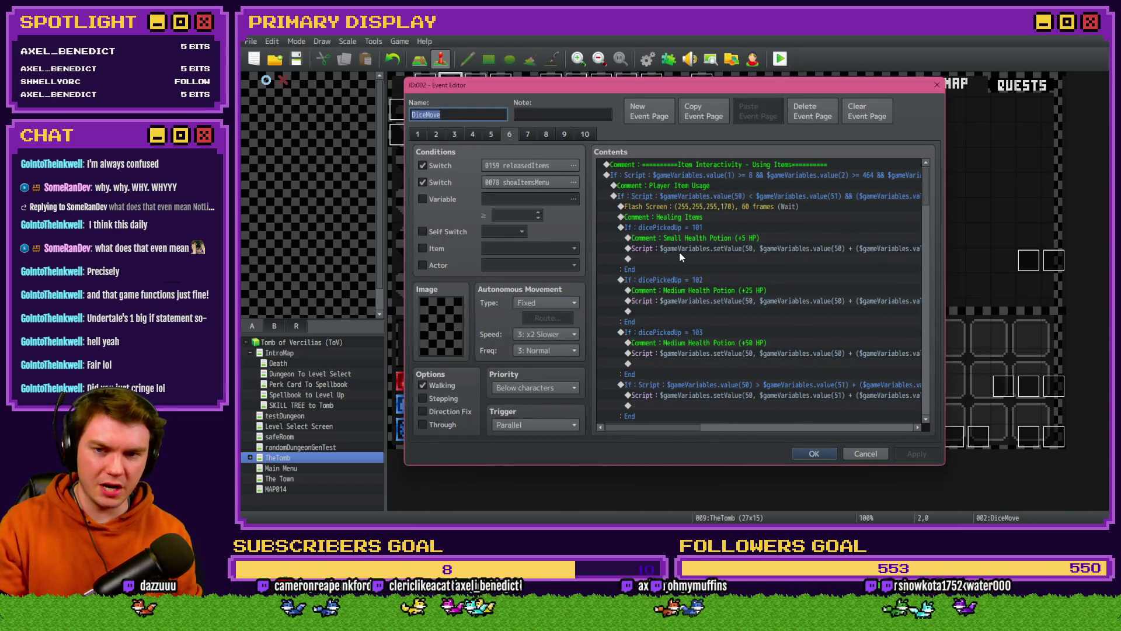
left_click(711, 209)
key("Delete")
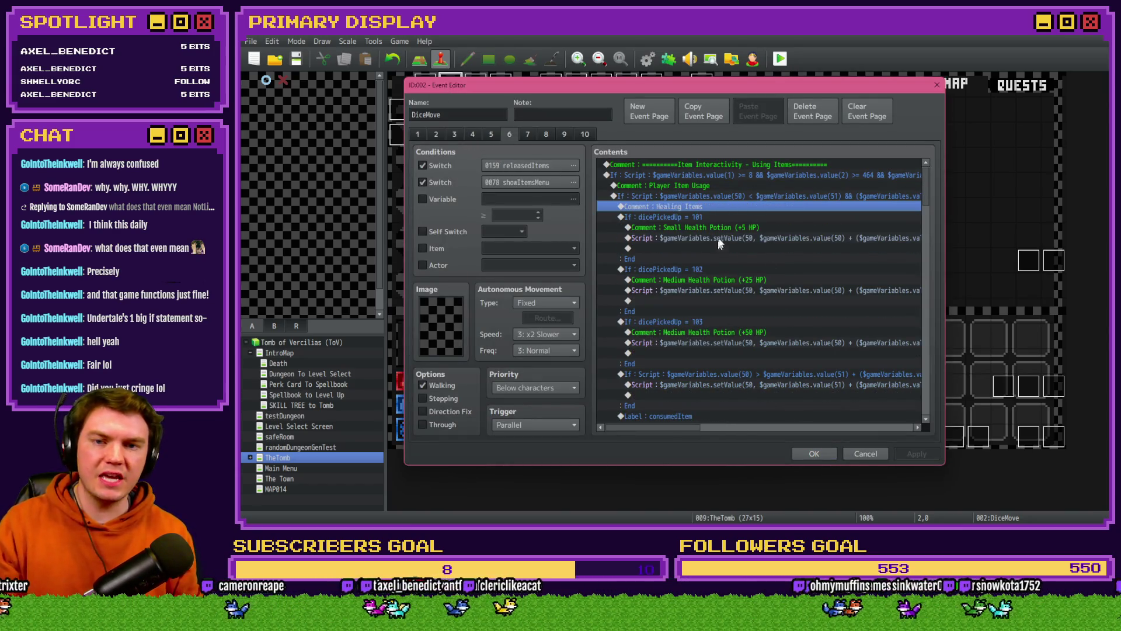
left_click(724, 196)
double_click(720, 197)
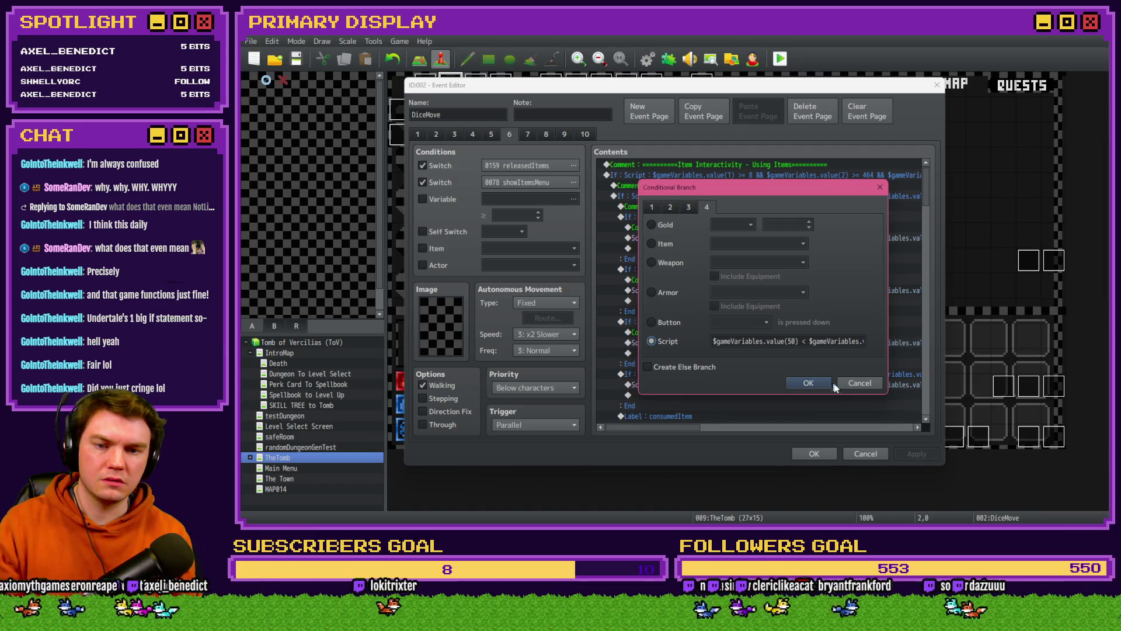
Step: Reopen the item-usage branch's script condition and select its value(18) range text
left_click(861, 383)
left_click(722, 216)
left_click(722, 208)
left_click(723, 198)
left_click(723, 206)
left_click(728, 197)
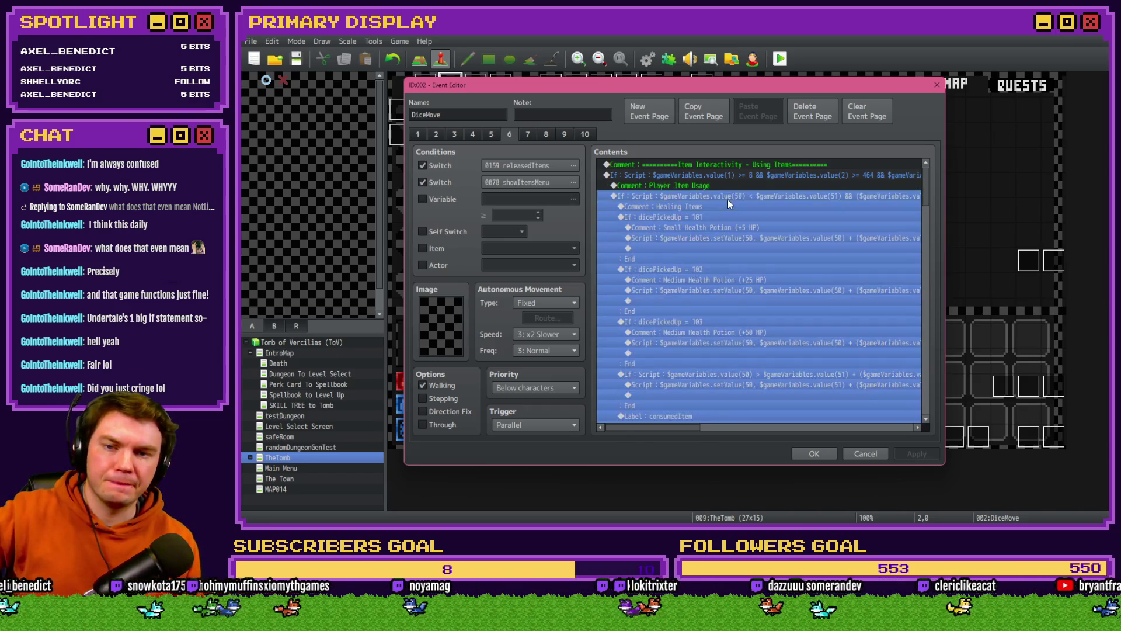
double_click(730, 198)
left_click_drag(834, 341, 881, 341)
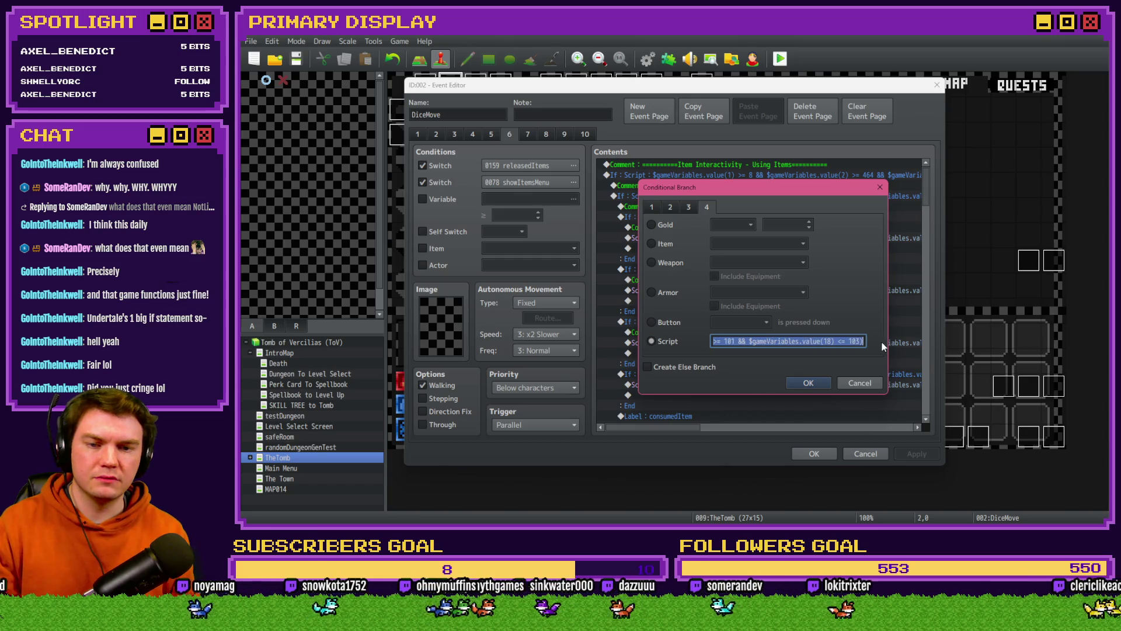
left_click(845, 344)
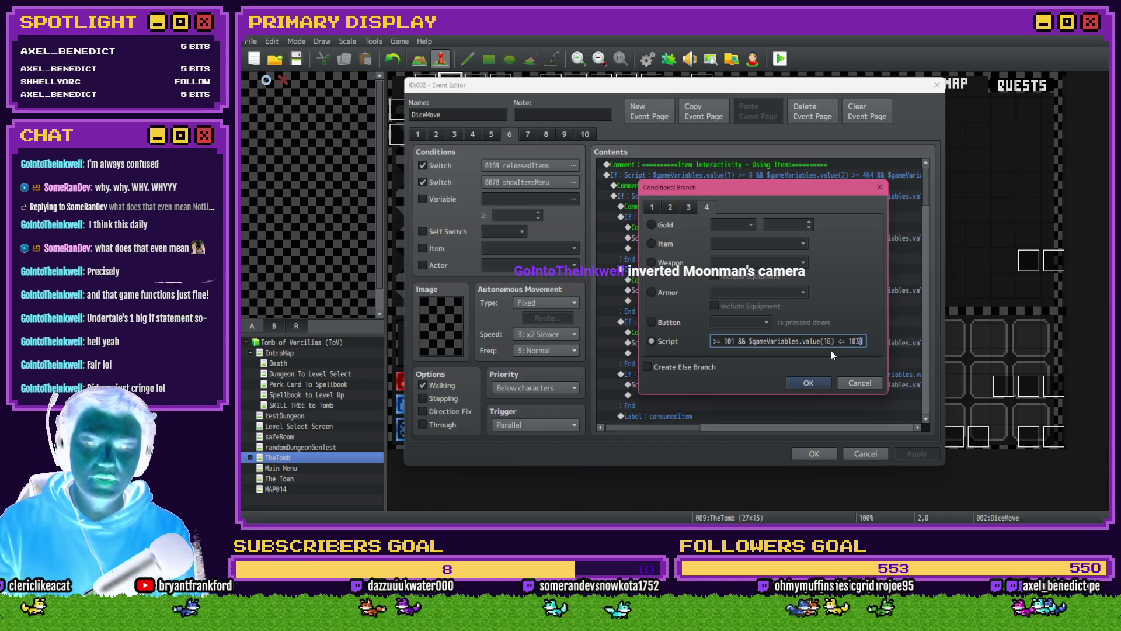
key("shift+Left")
key("shift+Left")
key("shift+Left")
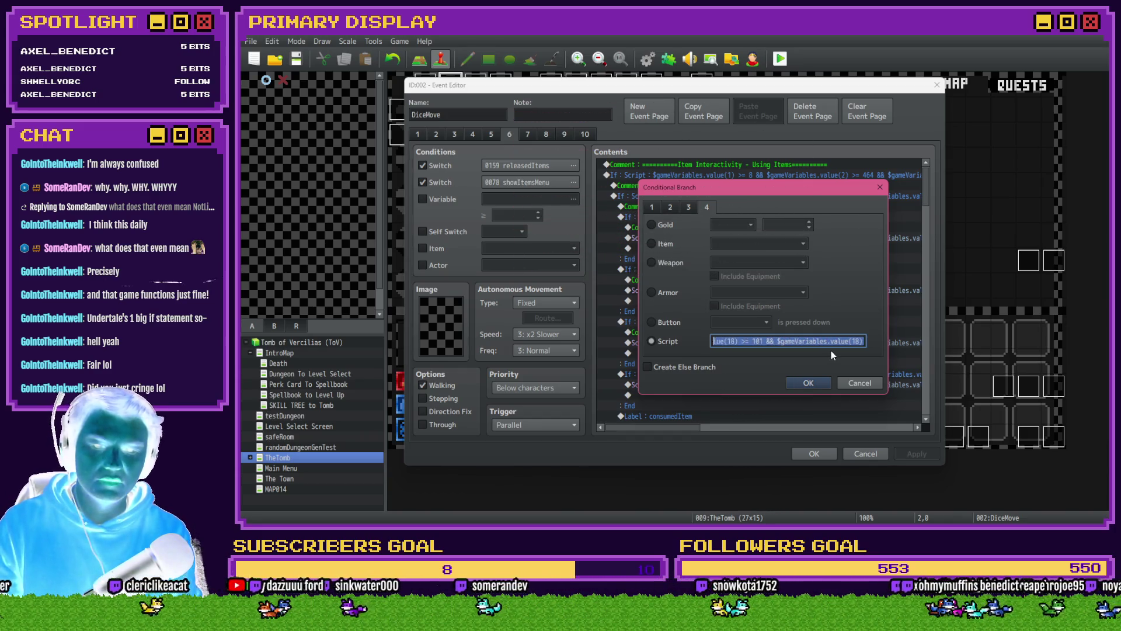
key("shift+Left")
key("shift+Left")
key("shift+Left")
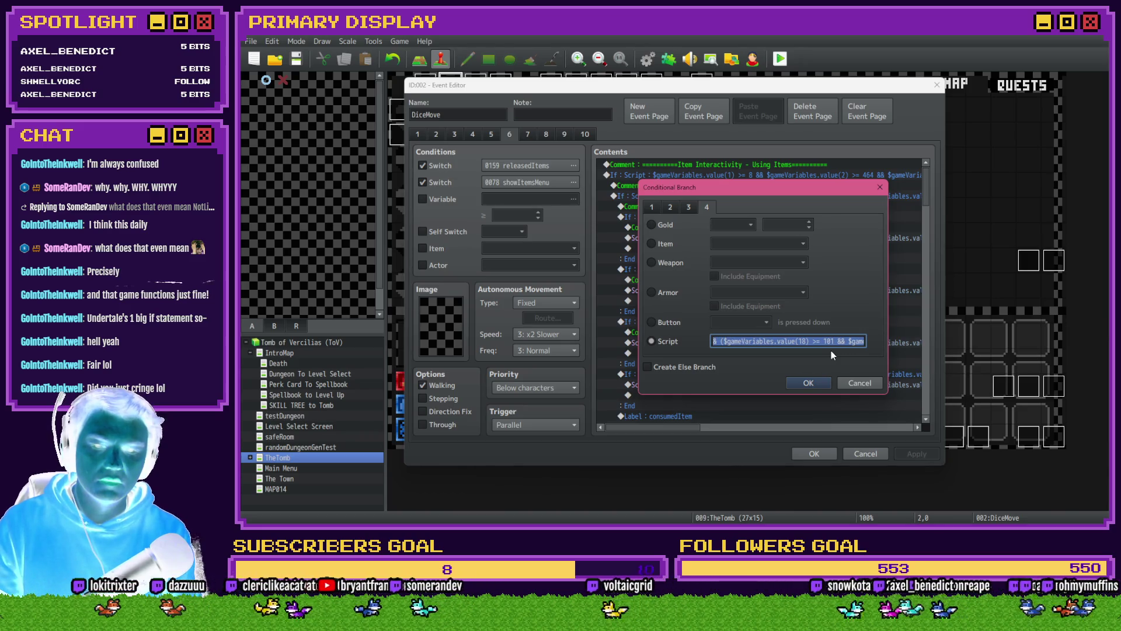
left_click(809, 383)
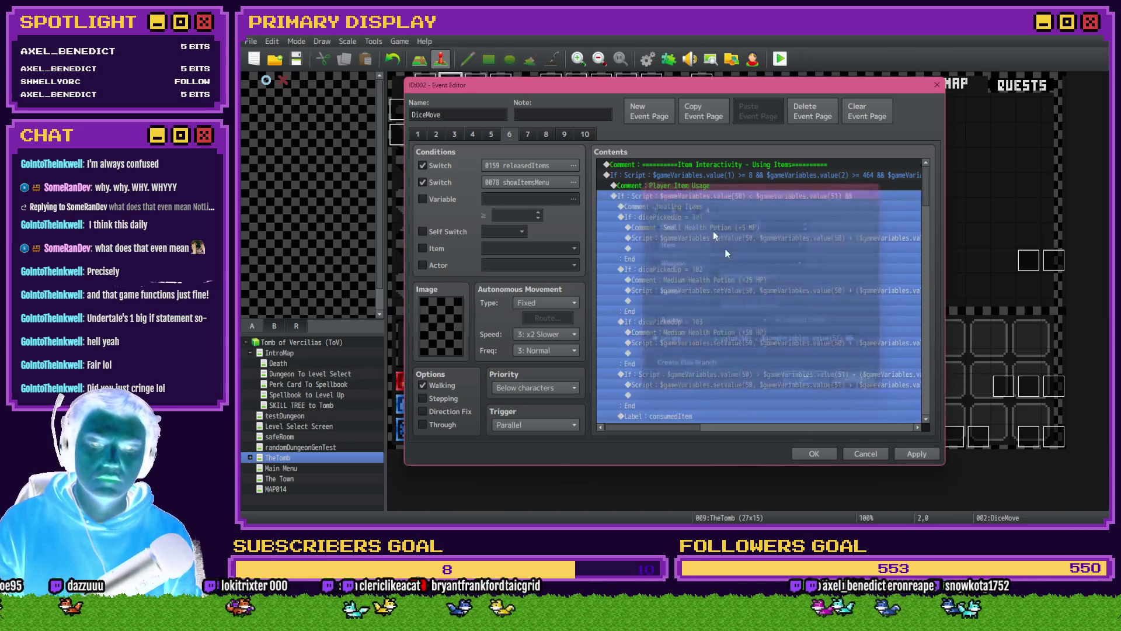
Step: Add a new script Conditional Branch reading value(18) >= 101 && value(18) <= 103
key("Insert")
left_click(639, 137)
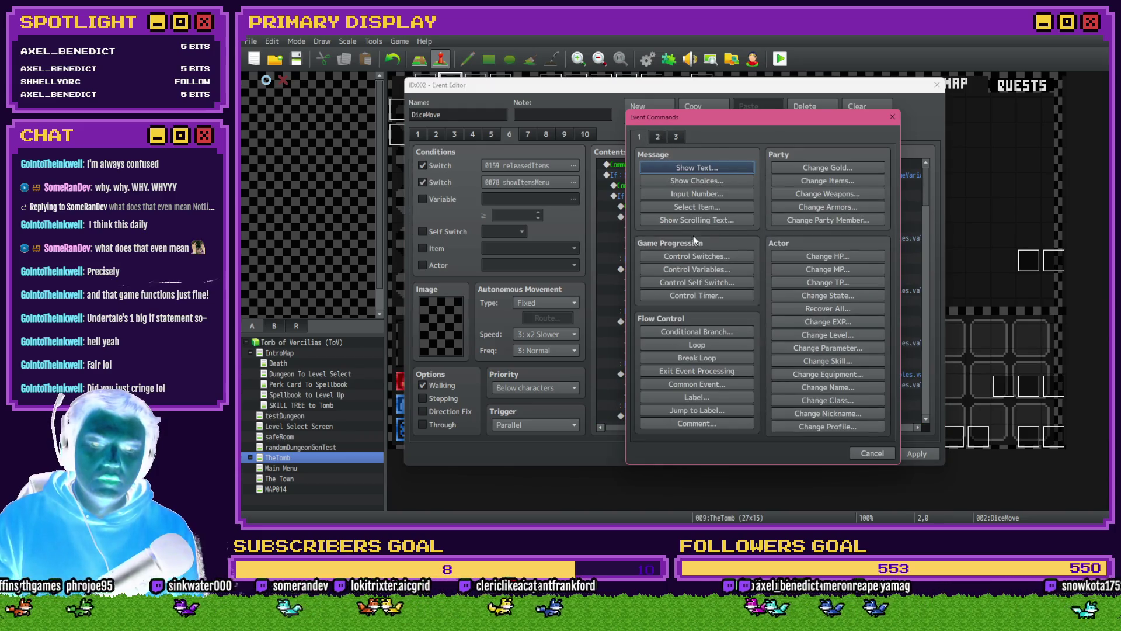
left_click(712, 332)
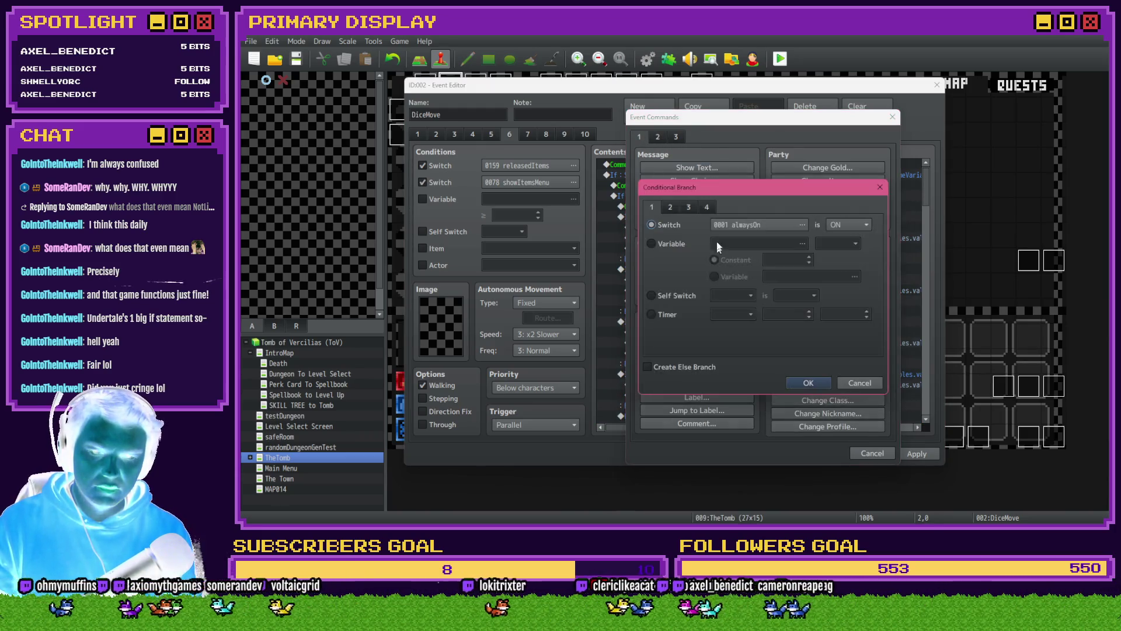
left_click(705, 205)
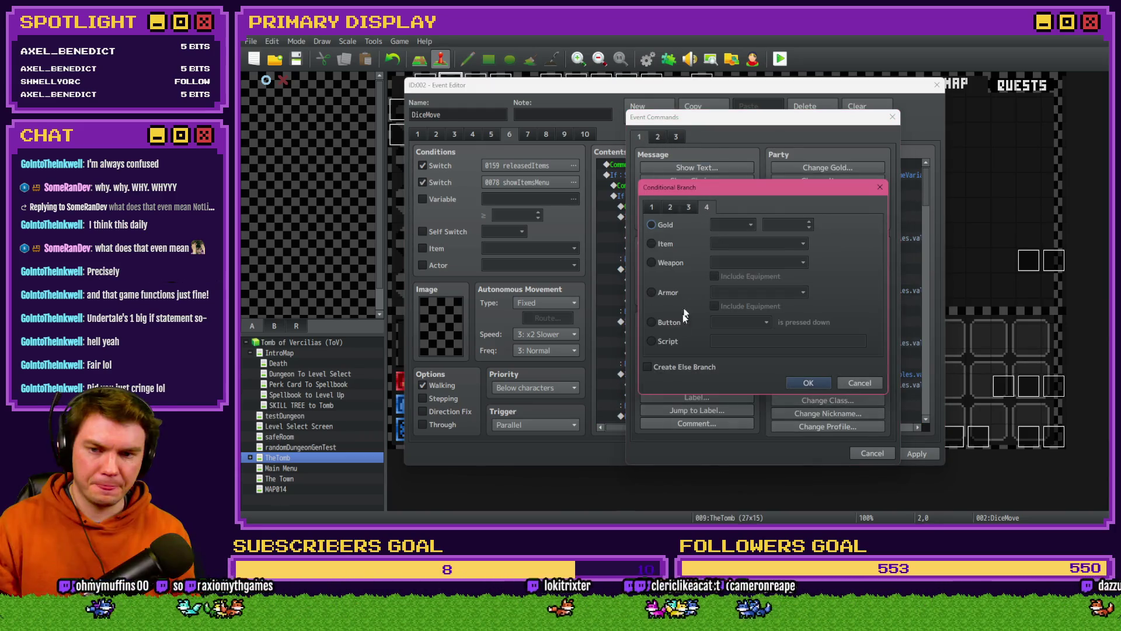
left_click(652, 341)
type("($gameVariables.value(18) >= 101 && $gameVariables.value(18) <= 103)")
left_click(717, 341)
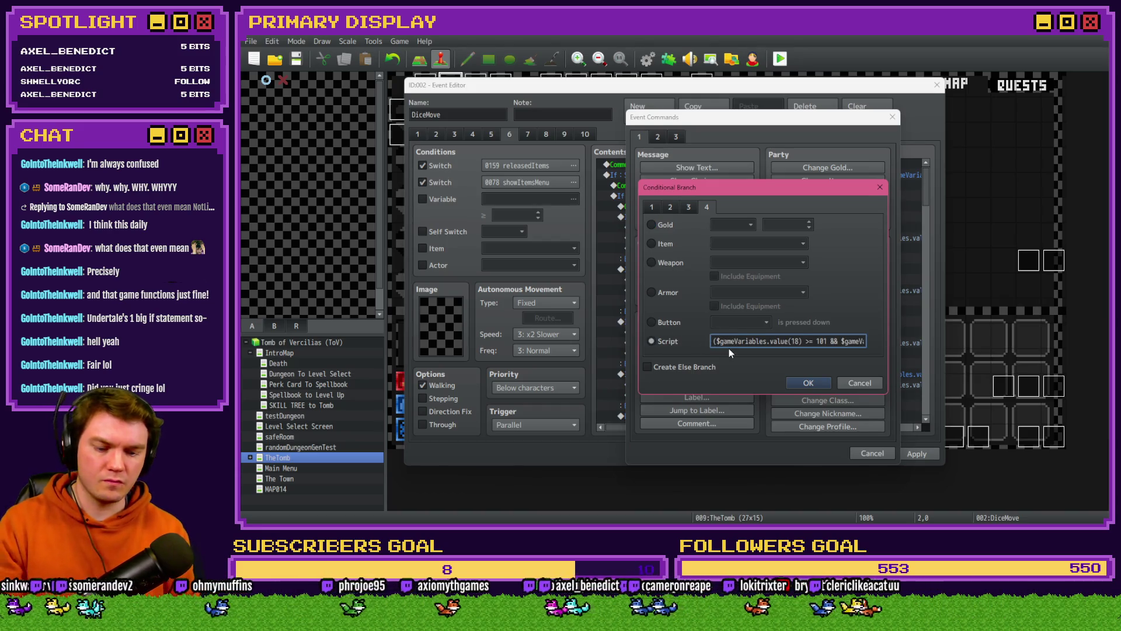
left_click_drag(836, 341, 879, 344)
left_click(850, 340)
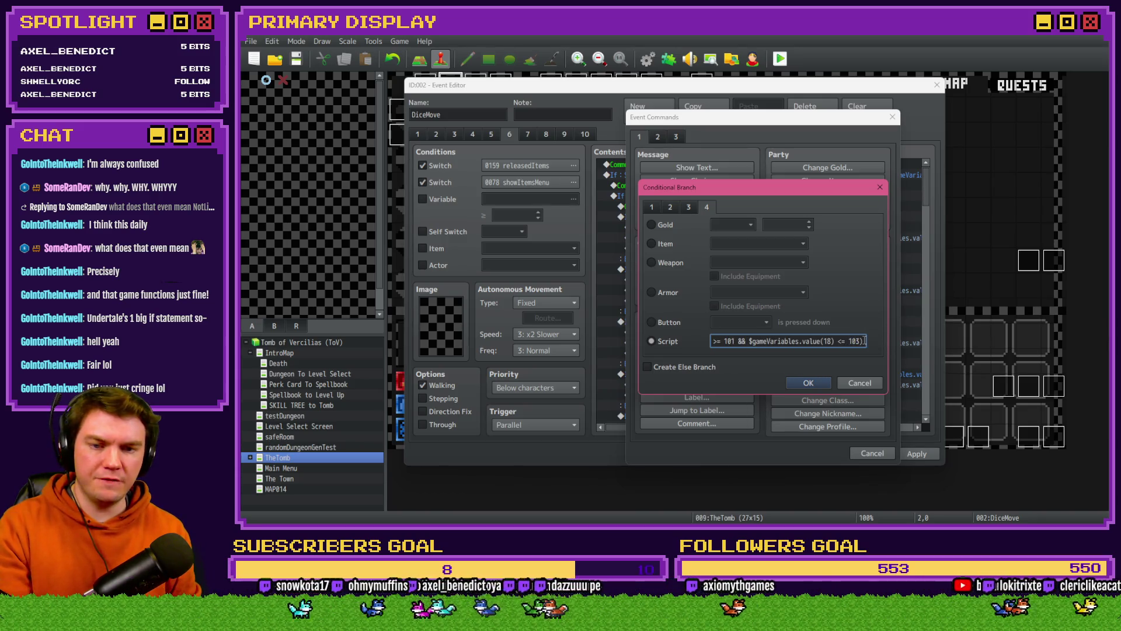
key("BackSpace")
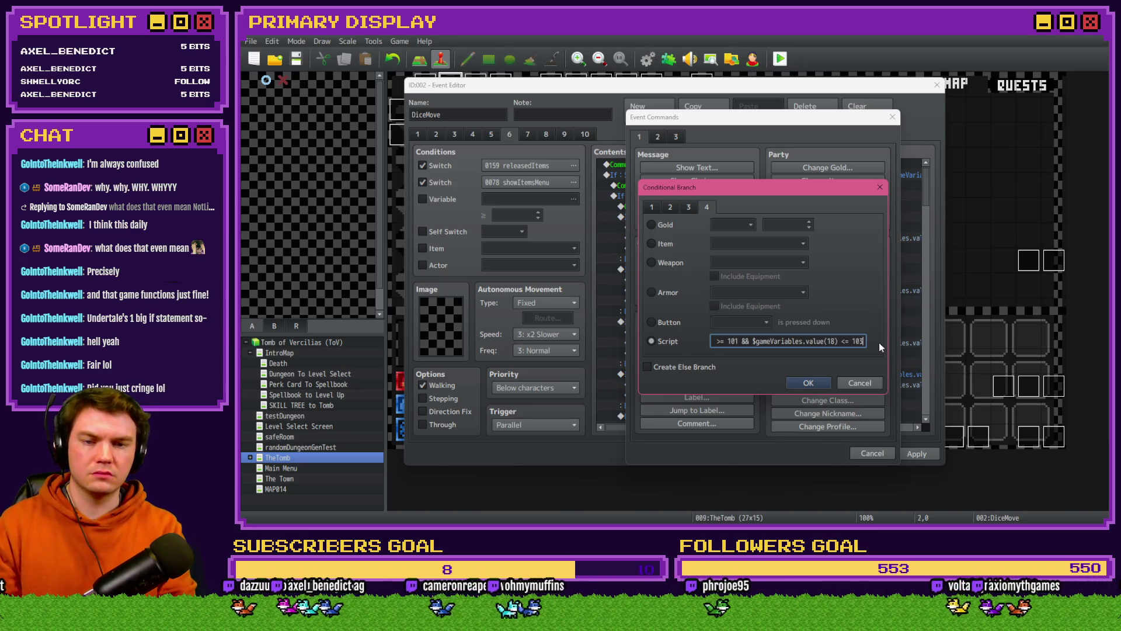
key("Return")
left_click(620, 228)
scroll(683, 287, "down", 7)
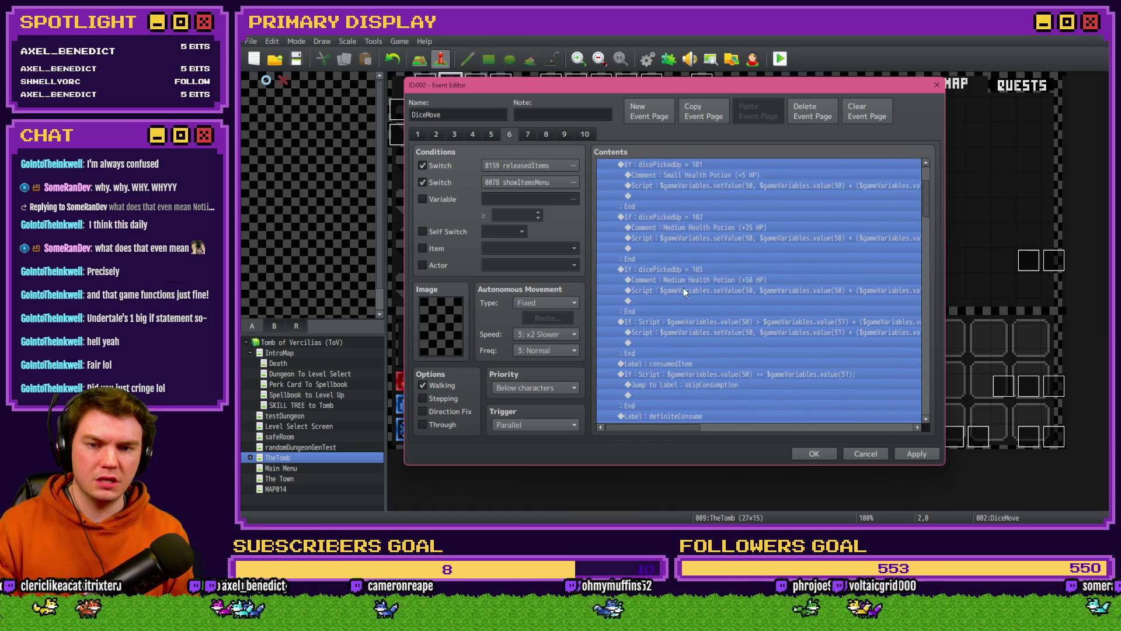
Step: Paste the item-use logic block inside the new value(18) branch
scroll(684, 286, "up", 6)
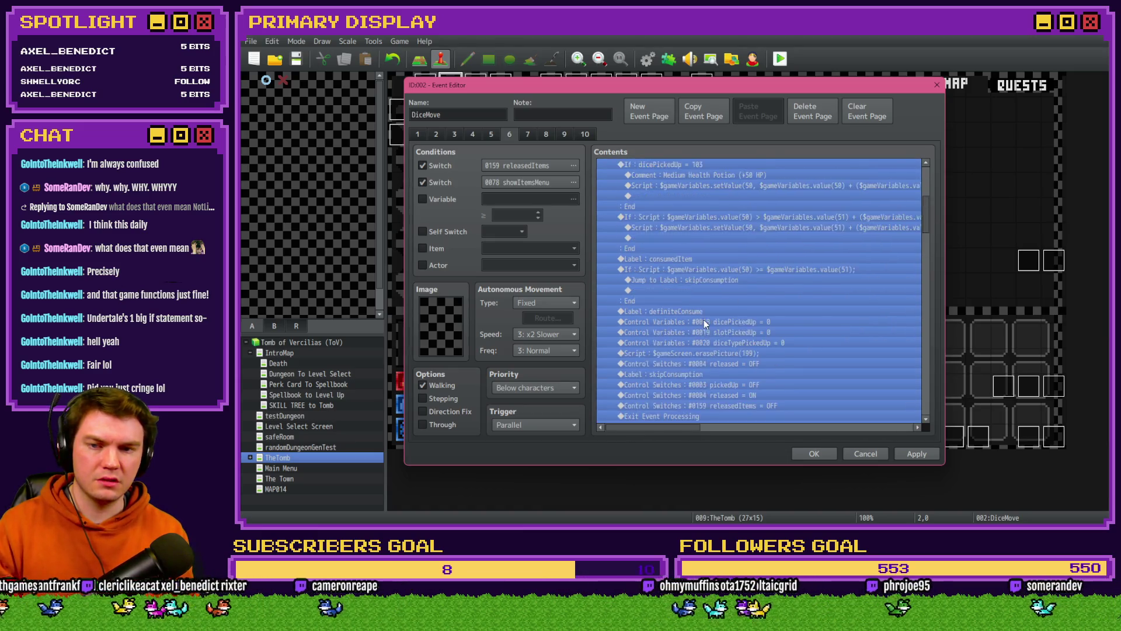
scroll(700, 310, "up", 1)
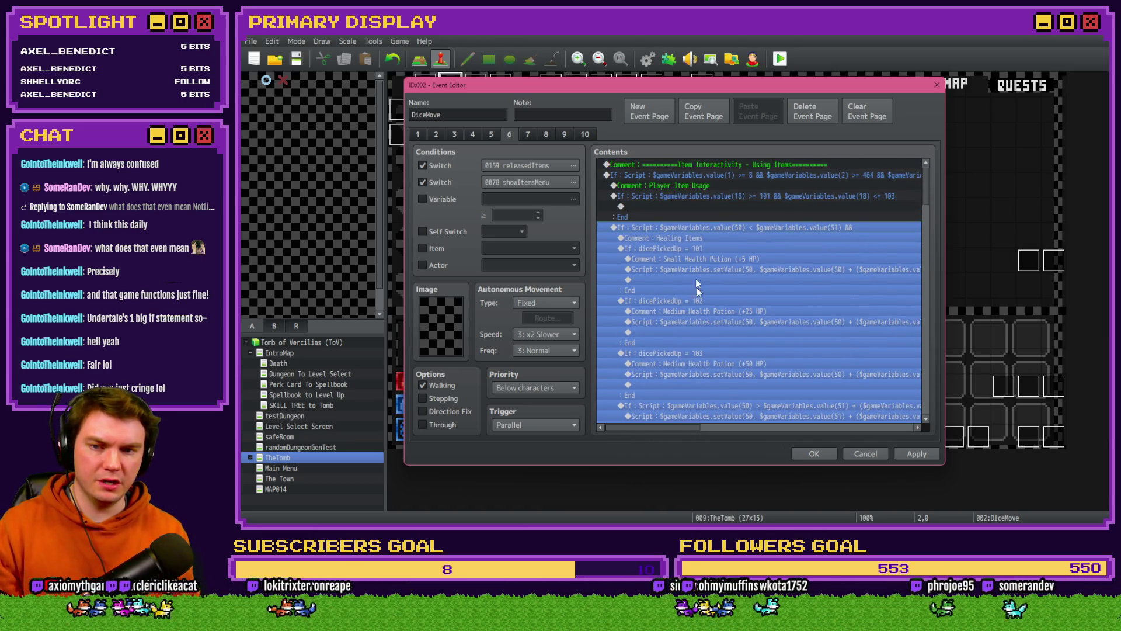
left_click(681, 205)
key("ctrl+v")
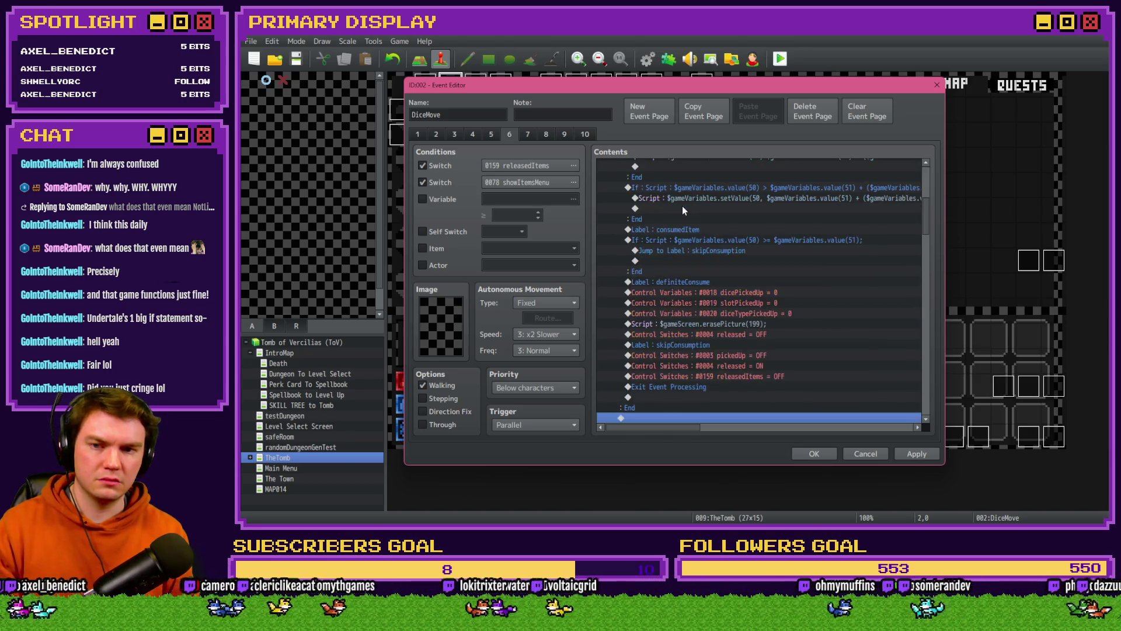
Step: Paste a comment above the HP check and reword it to 'Holding a Potion'
scroll(678, 350, "up", 10)
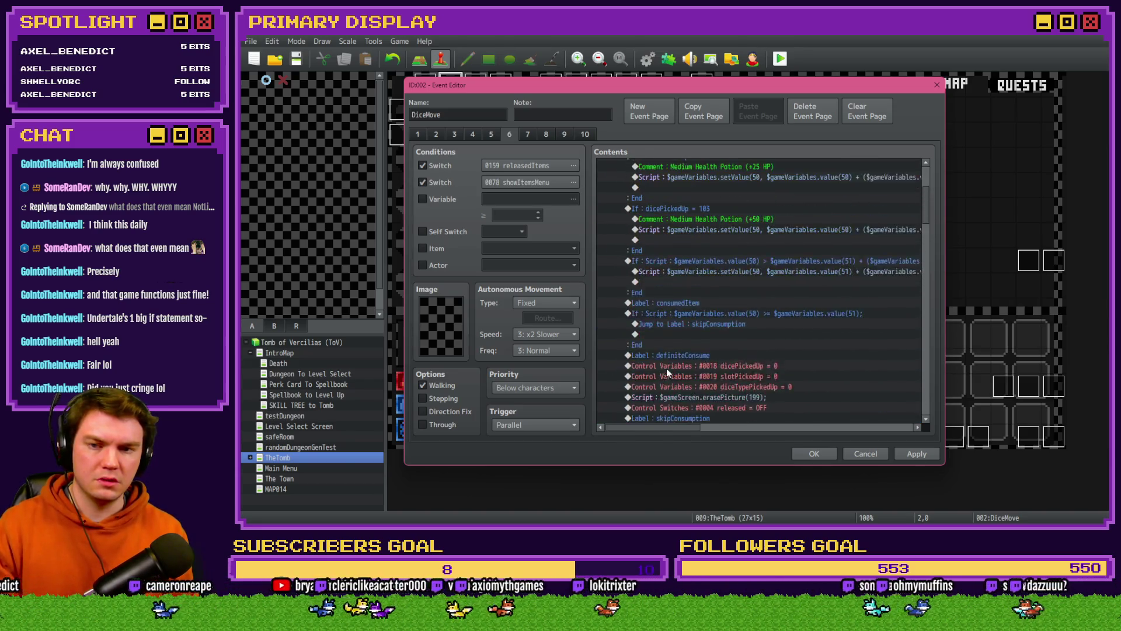
left_click(696, 196)
left_click(702, 206)
key("ctrl+v")
double_click(702, 206)
left_click_drag(733, 256, 636, 257)
type("Holding")
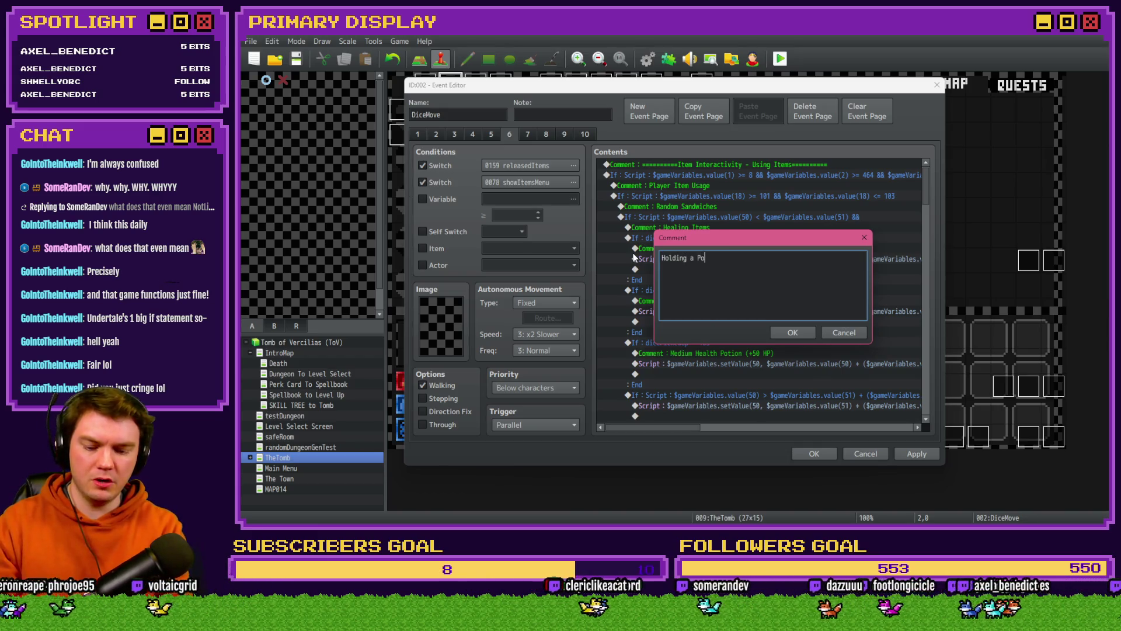
key("Return")
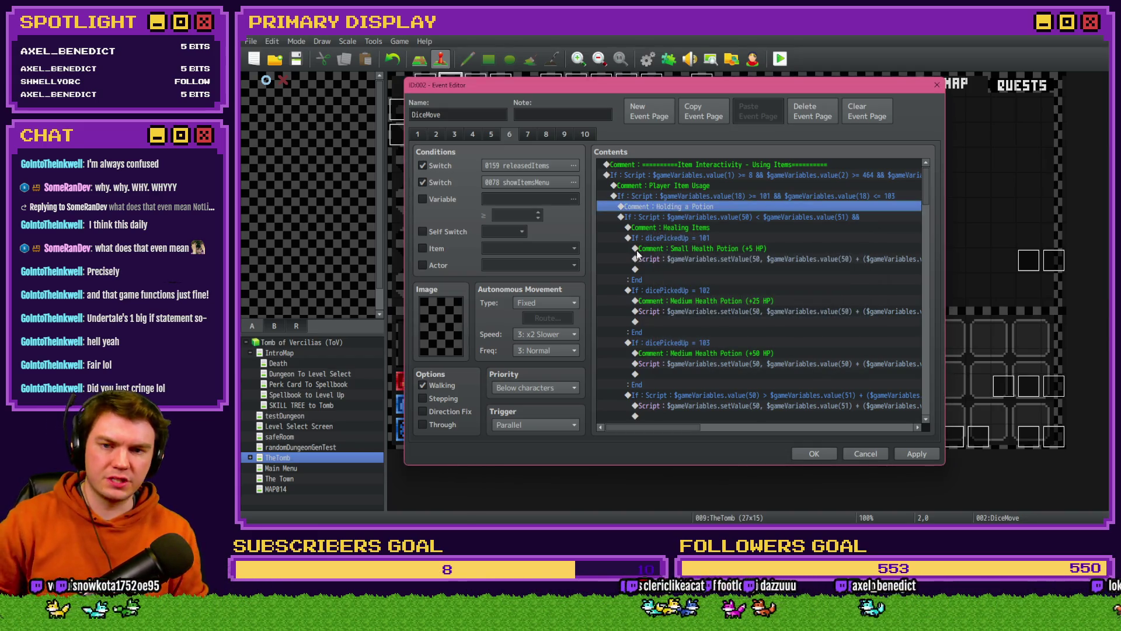
Step: Enable Create Else Branch on the value(50) < value(51) HP comparison condition
left_click(720, 196)
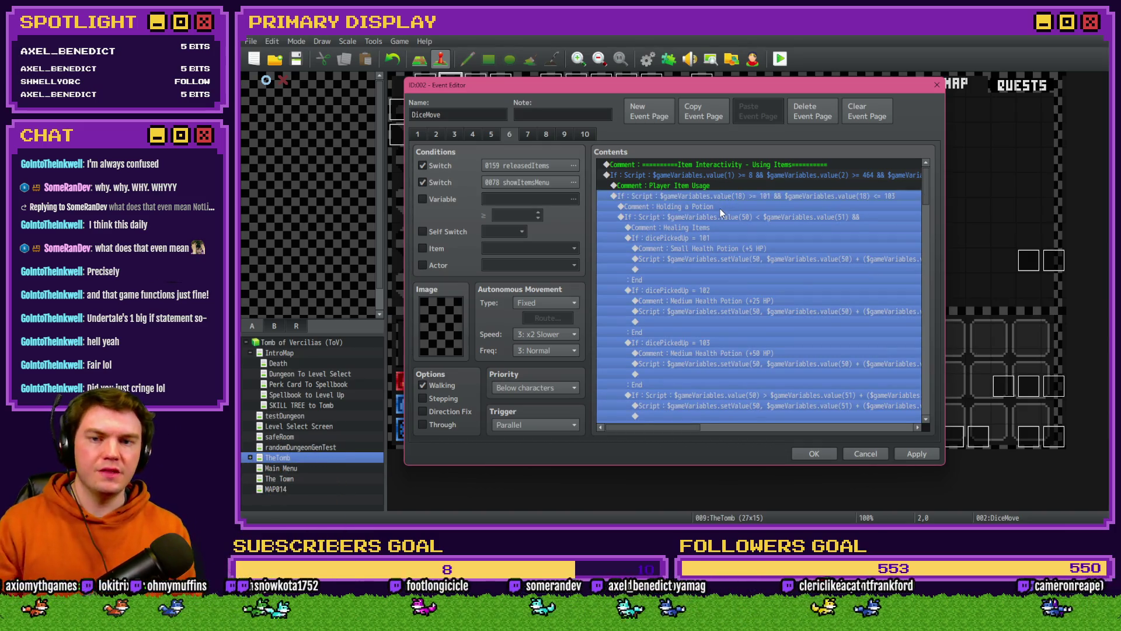
double_click(722, 215)
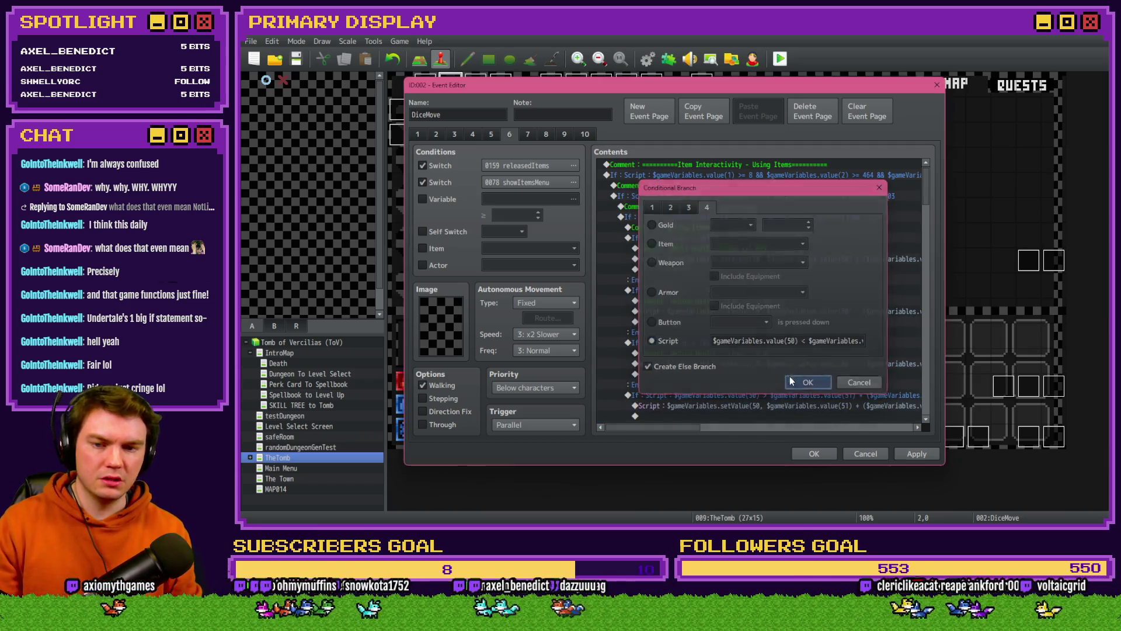
left_click(791, 381)
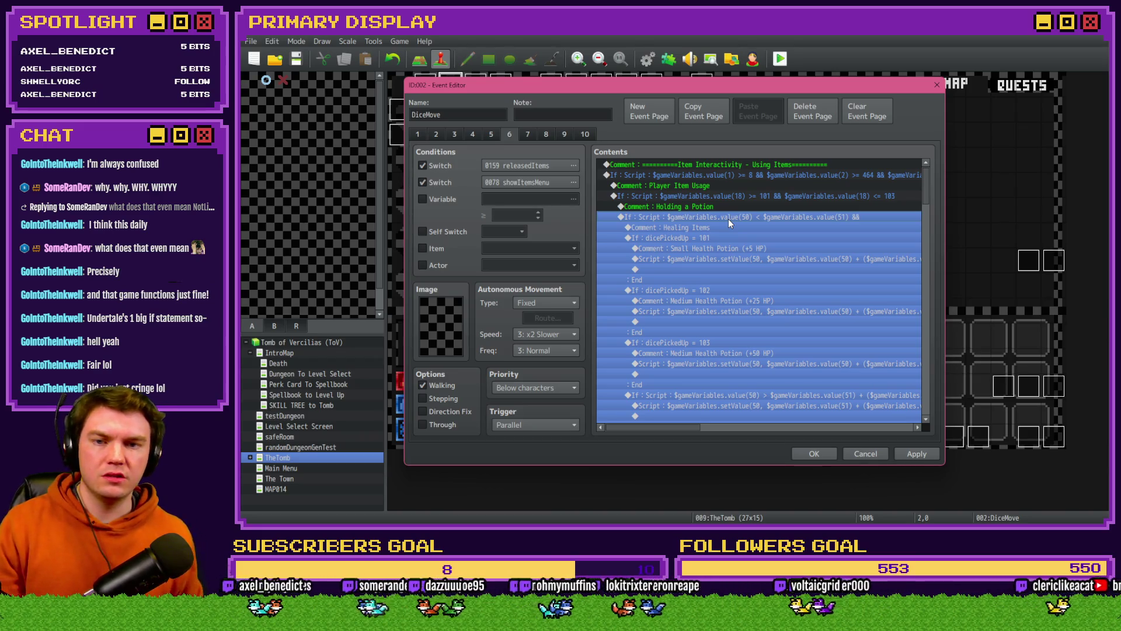
double_click(728, 219)
triple_click(823, 341)
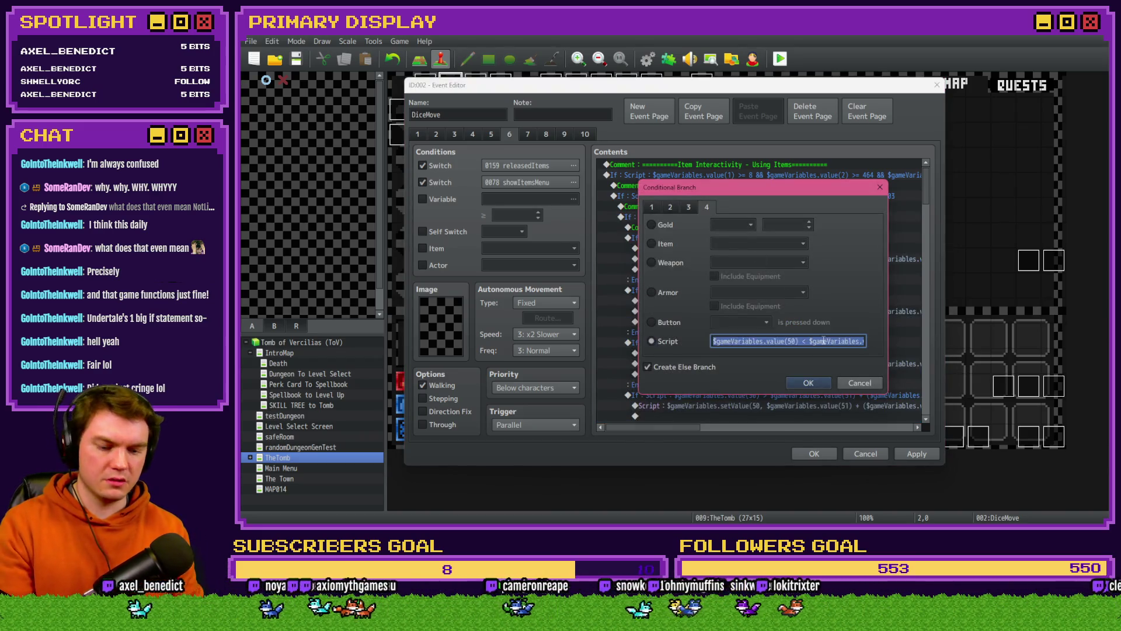
left_click(815, 383)
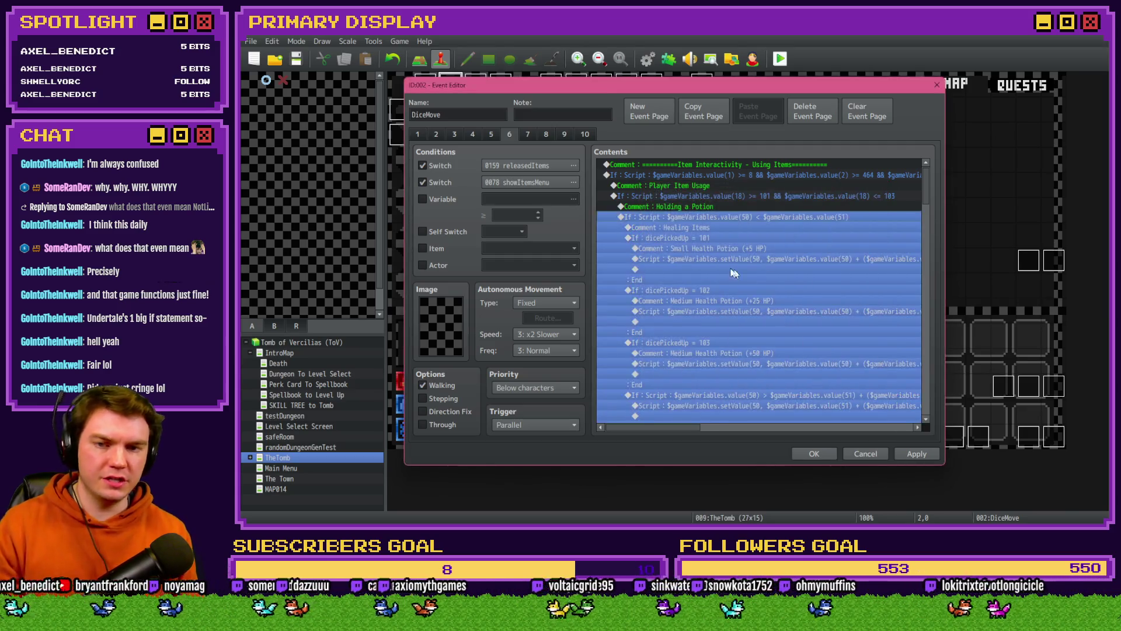
Step: Add a Jump to Label skipConsumption under Else and save the event
scroll(721, 270, "down", 10)
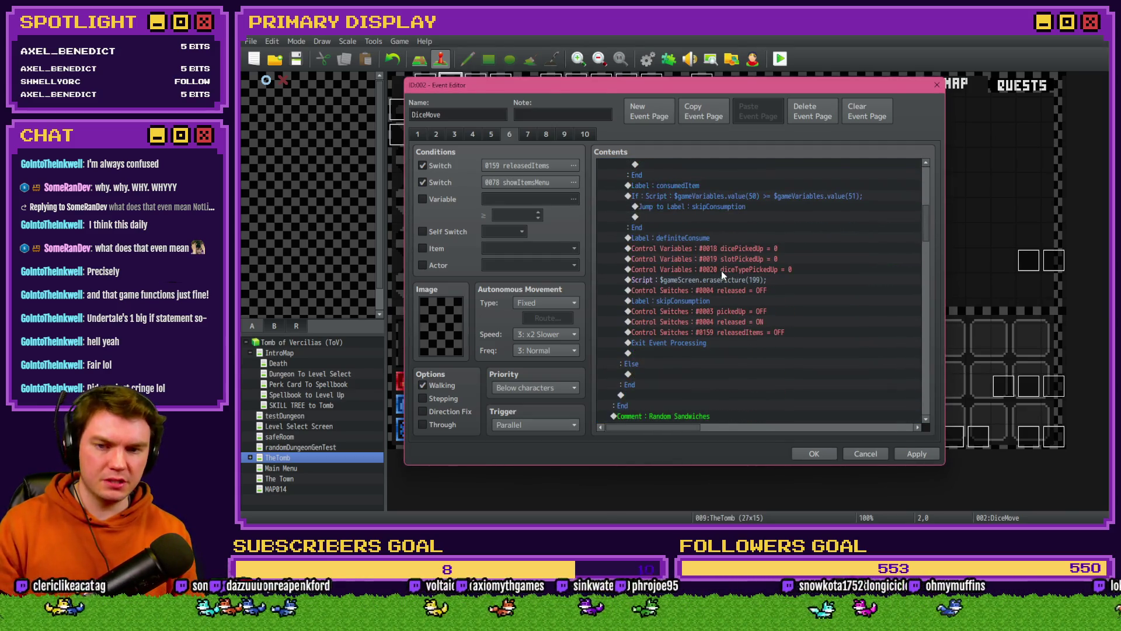
scroll(719, 275, "down", 2)
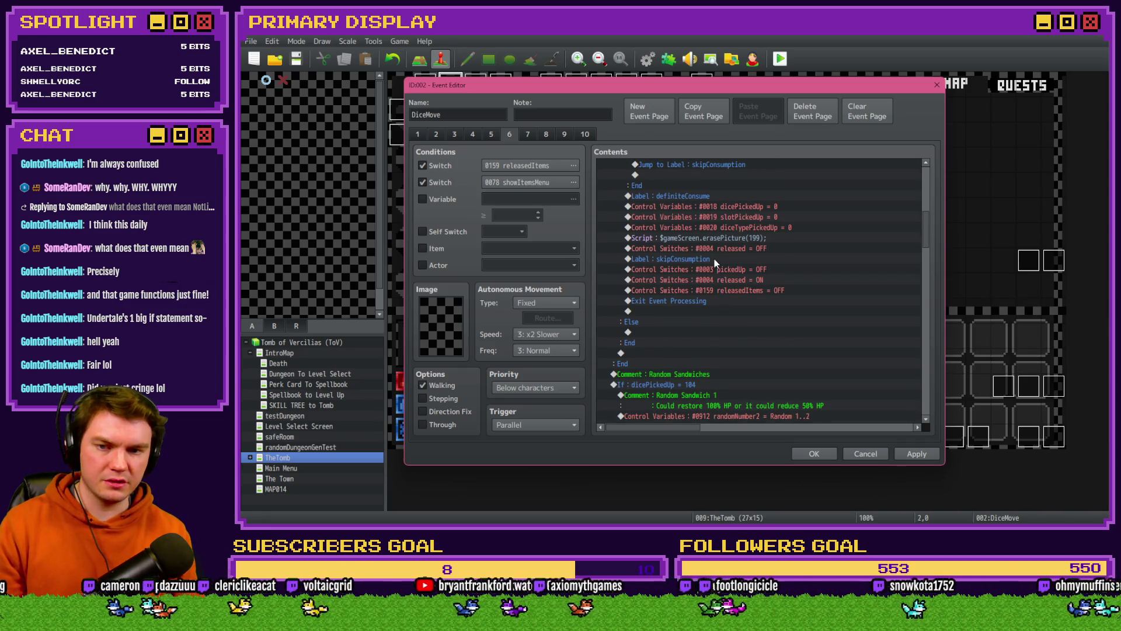
left_click(713, 258)
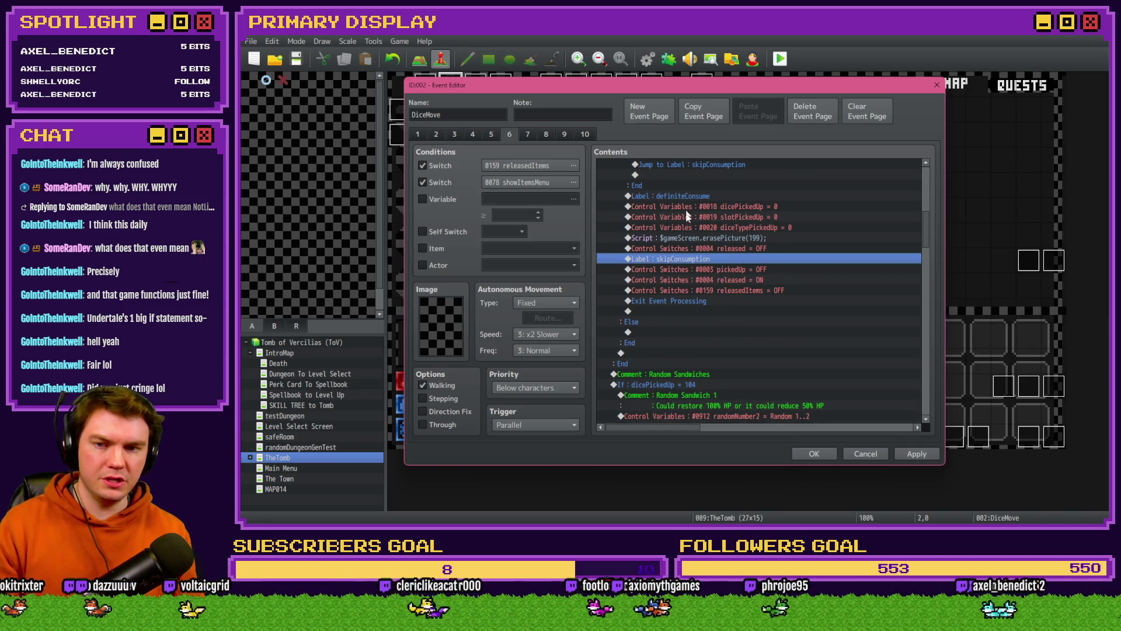
double_click(683, 260)
left_click(791, 308)
left_click(642, 320)
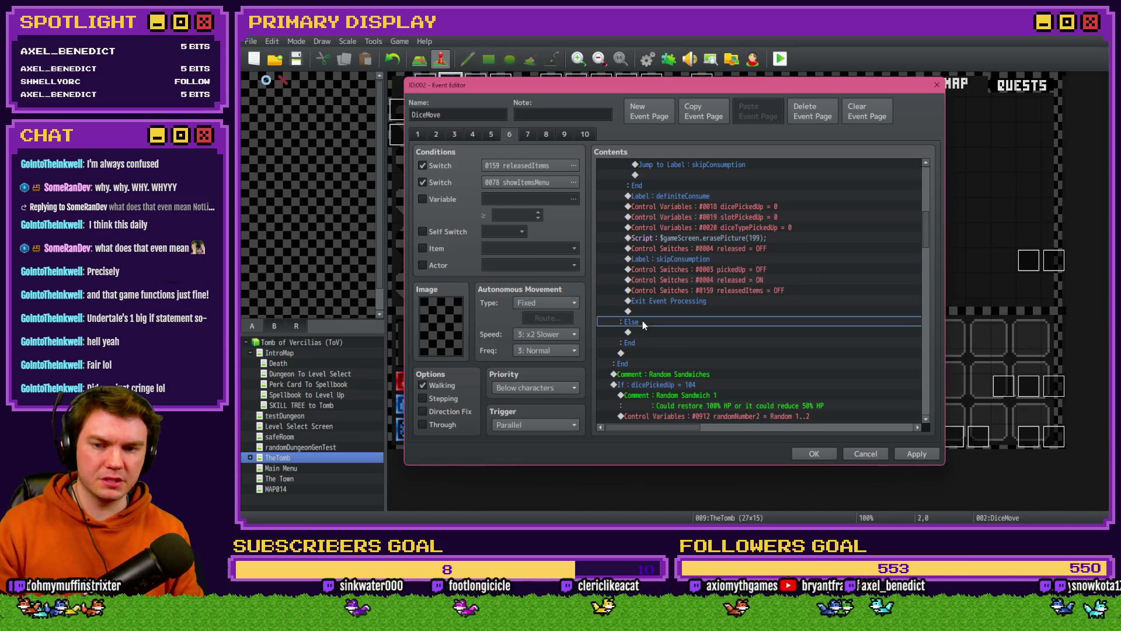
double_click(667, 332)
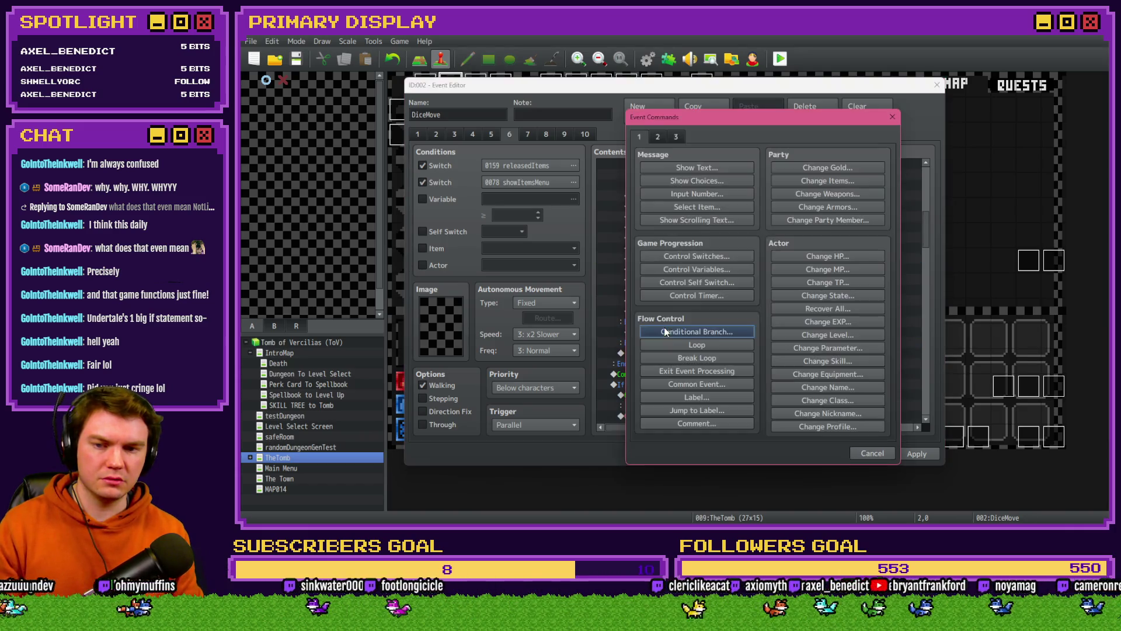
left_click(694, 410)
key("Return")
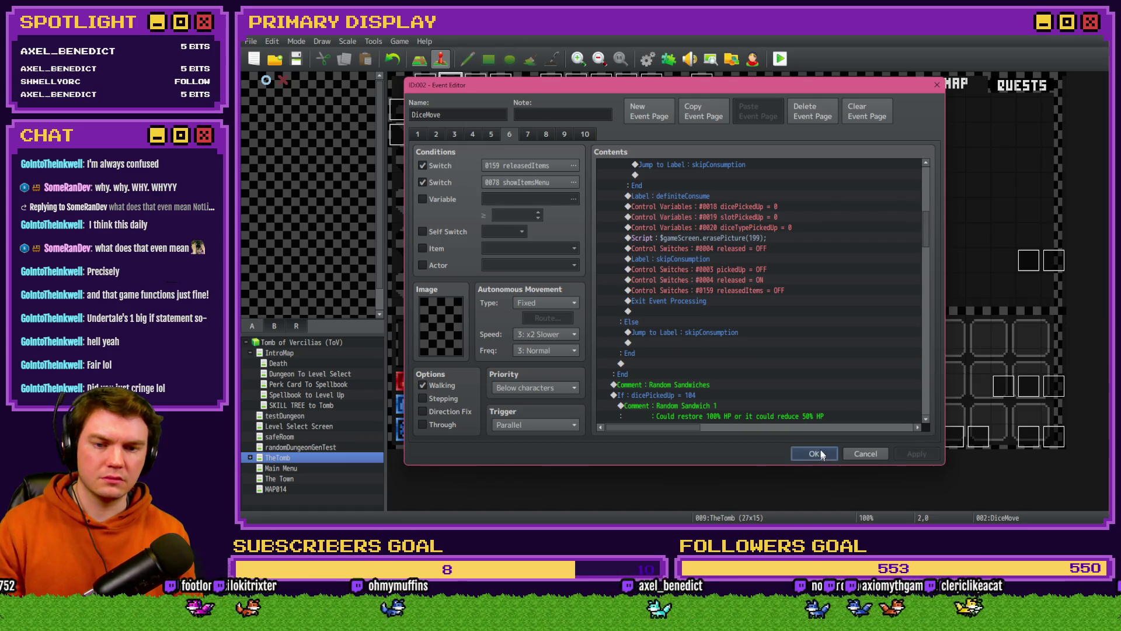
left_click(815, 454)
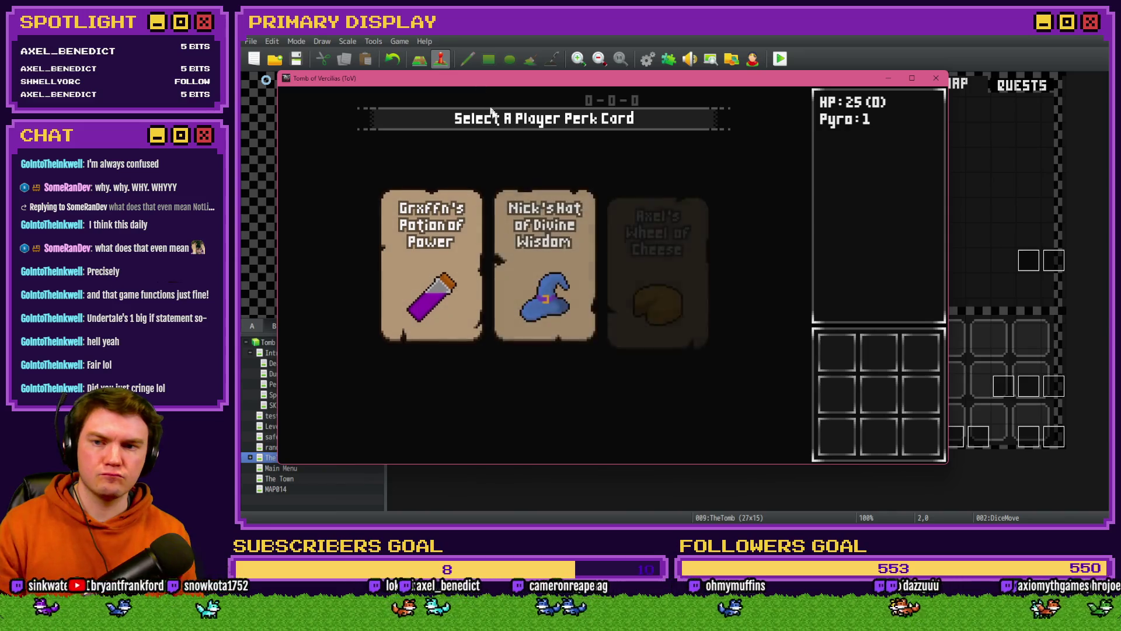
Step: In the playtest, pick the Potion of Power perk card and set variable 0050 playerHP to 20
left_click(427, 241)
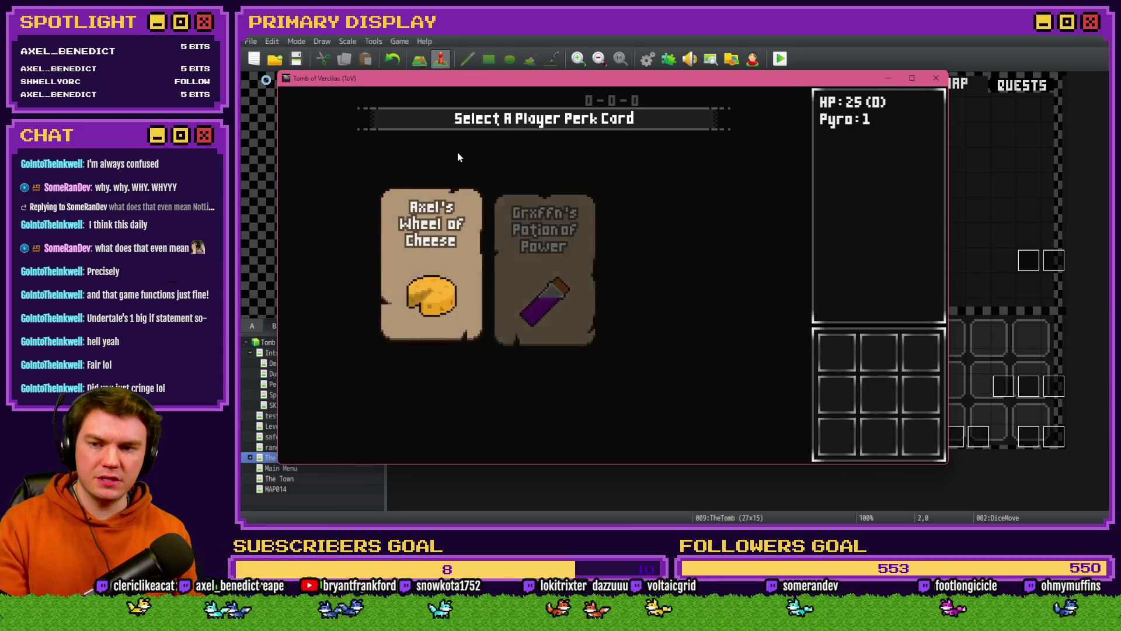
left_click(688, 250)
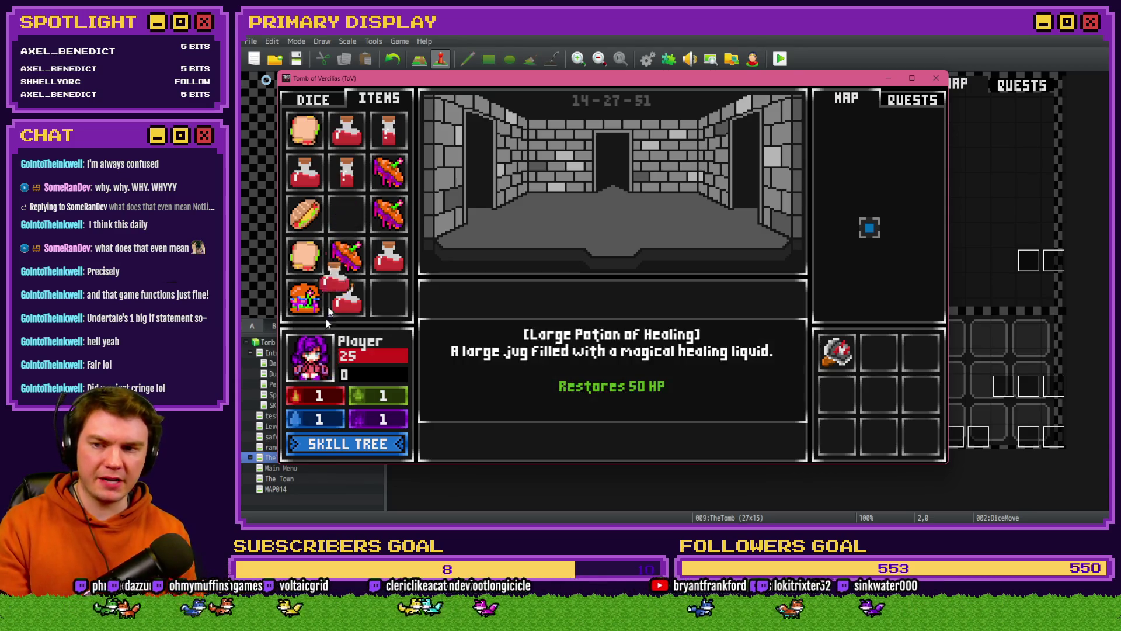
key("F9")
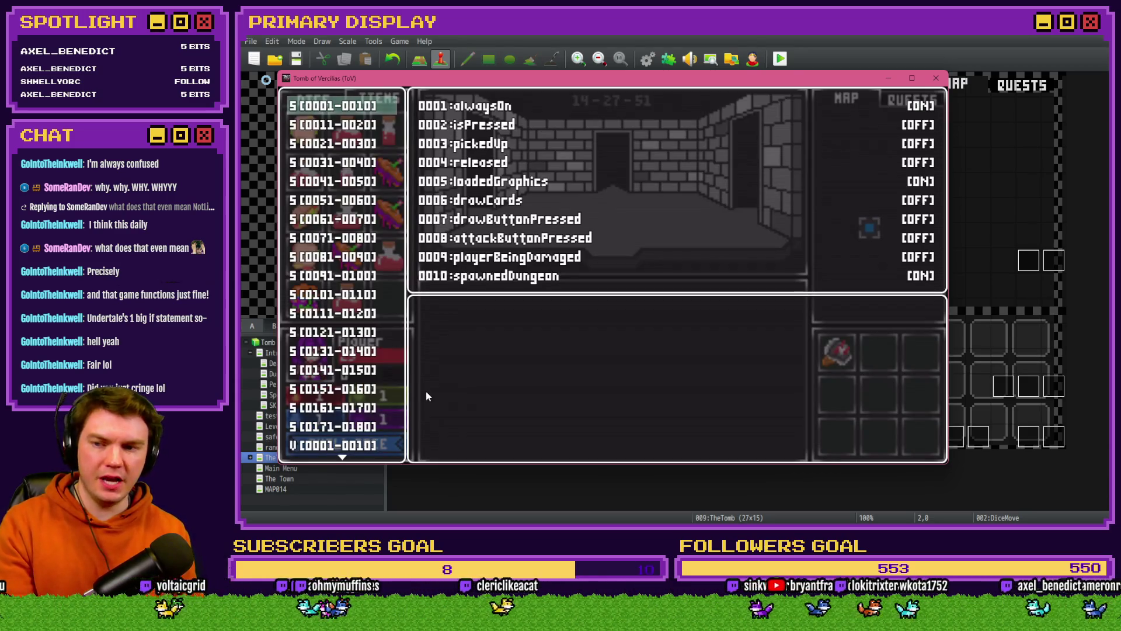
scroll(357, 409, "down", 6)
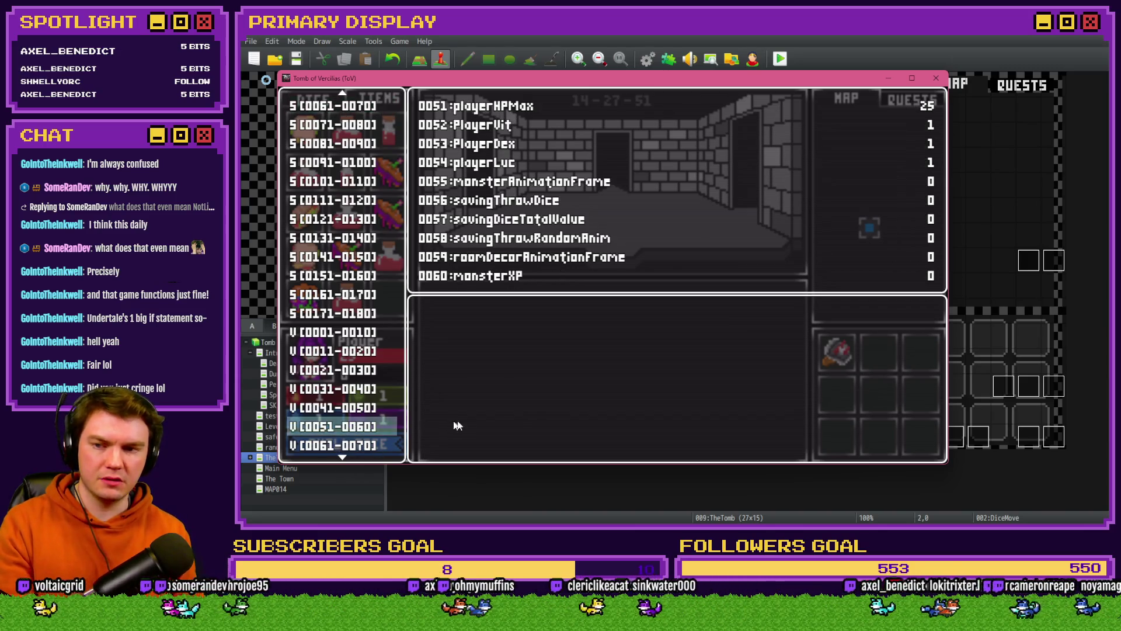
key("Up")
key("Return")
key("Up")
key("Left")
key("Left")
key("Left")
key("Escape")
key("Escape")
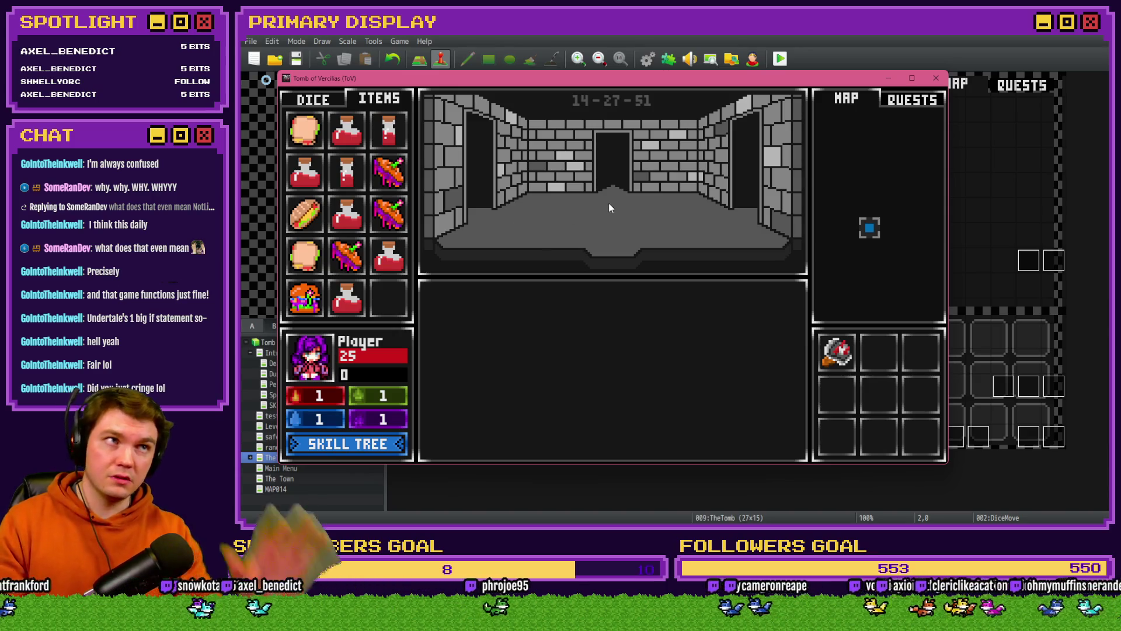
Step: Close the playtest and reopen the DiceMove event on page 6, item interactivity
left_click(936, 78)
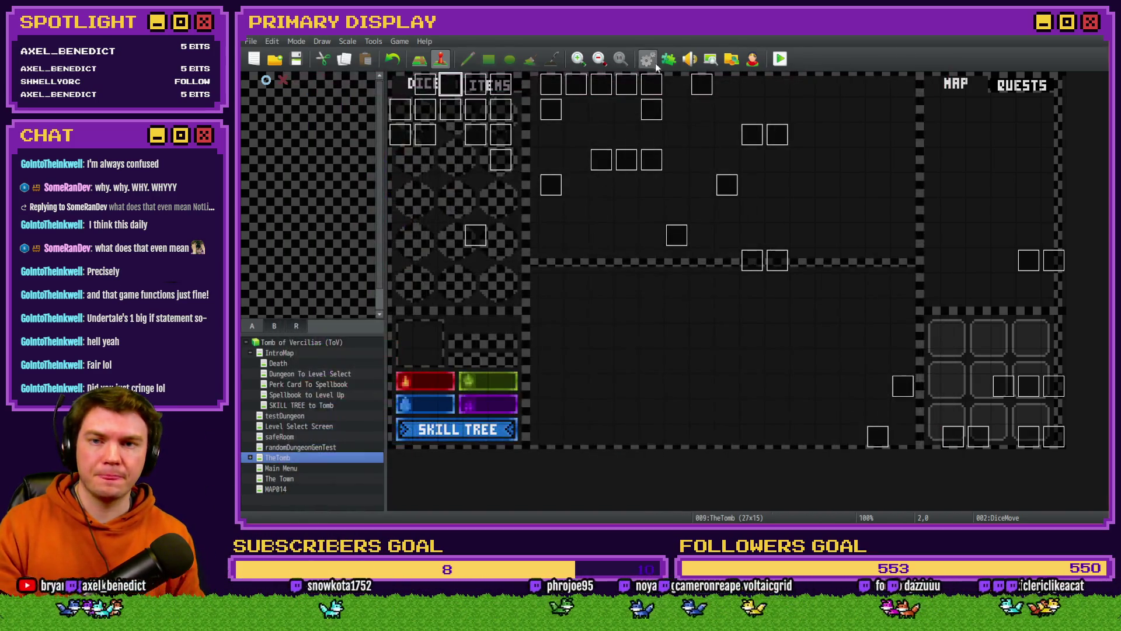
left_click(653, 61)
key("Escape")
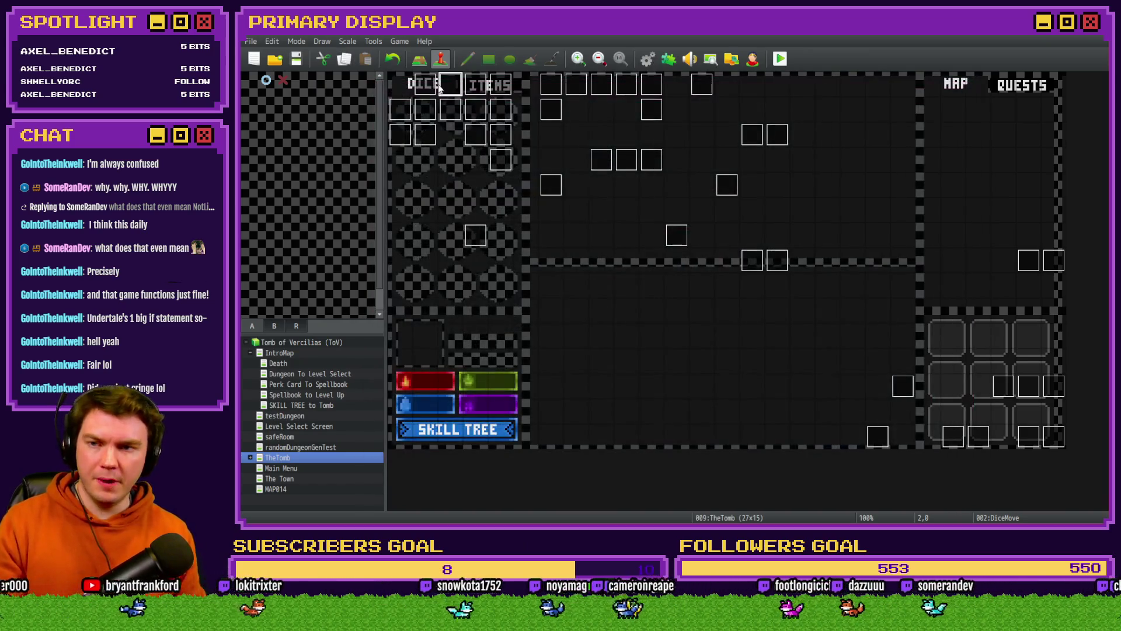
double_click(440, 85)
left_click(518, 133)
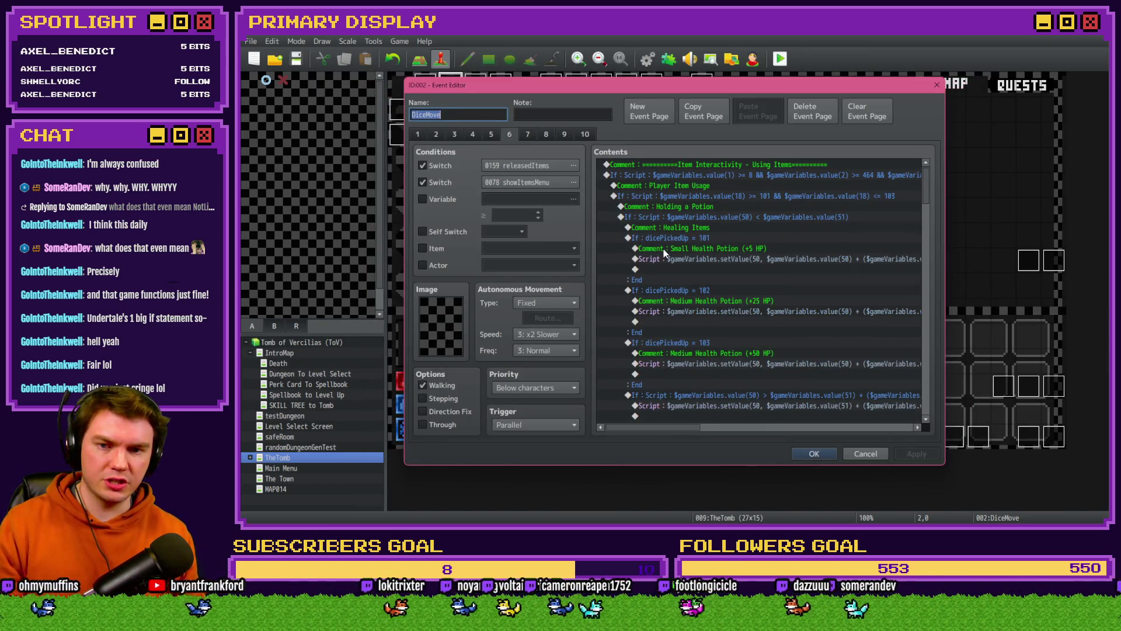
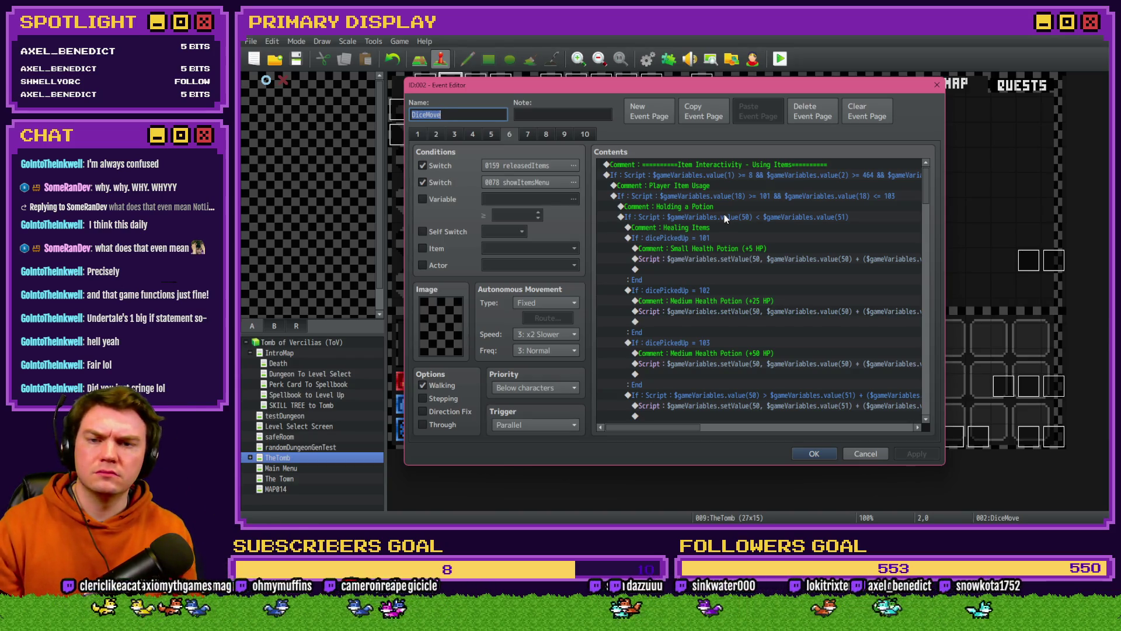
Step: Delete the 'If : Script value(50) >= value(51)' jump-to-skipConsumption check below the consumedItem label
scroll(720, 252, "down", 1)
mouse_move(684, 428)
left_mouse_down()
mouse_move(752, 429)
mouse_move(688, 428)
left_mouse_up()
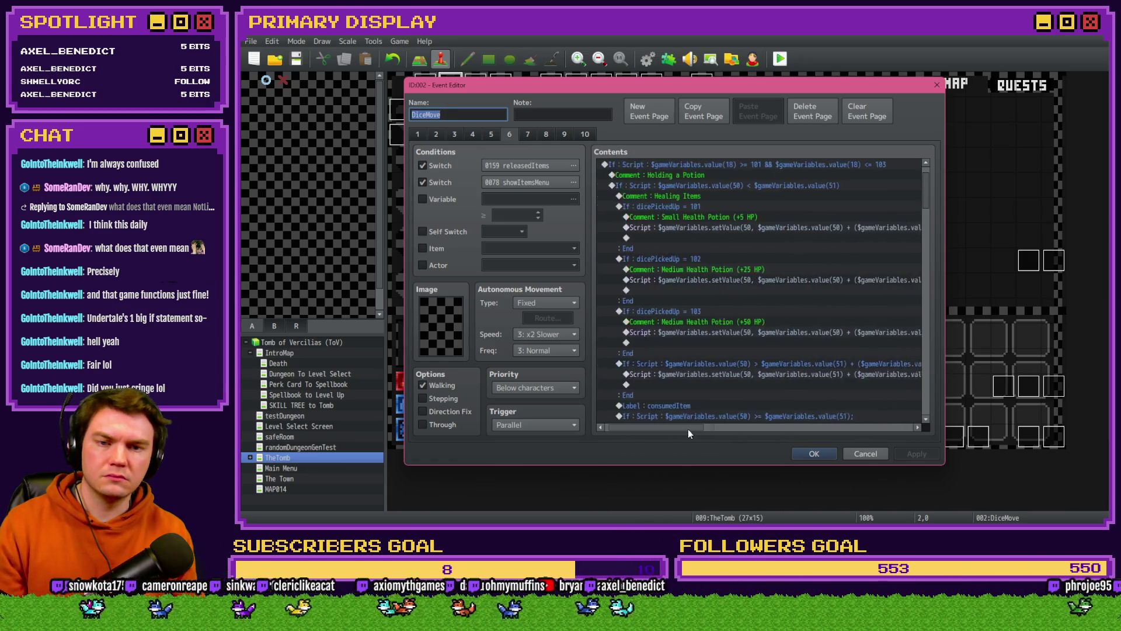
scroll(705, 280, "down", 4)
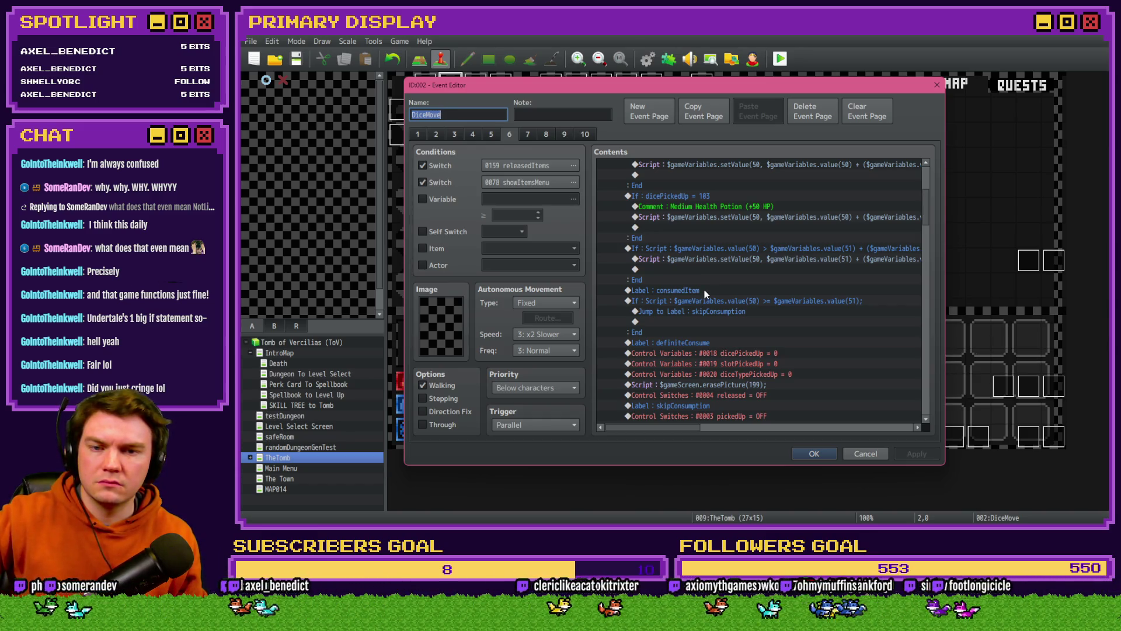
left_click(704, 290)
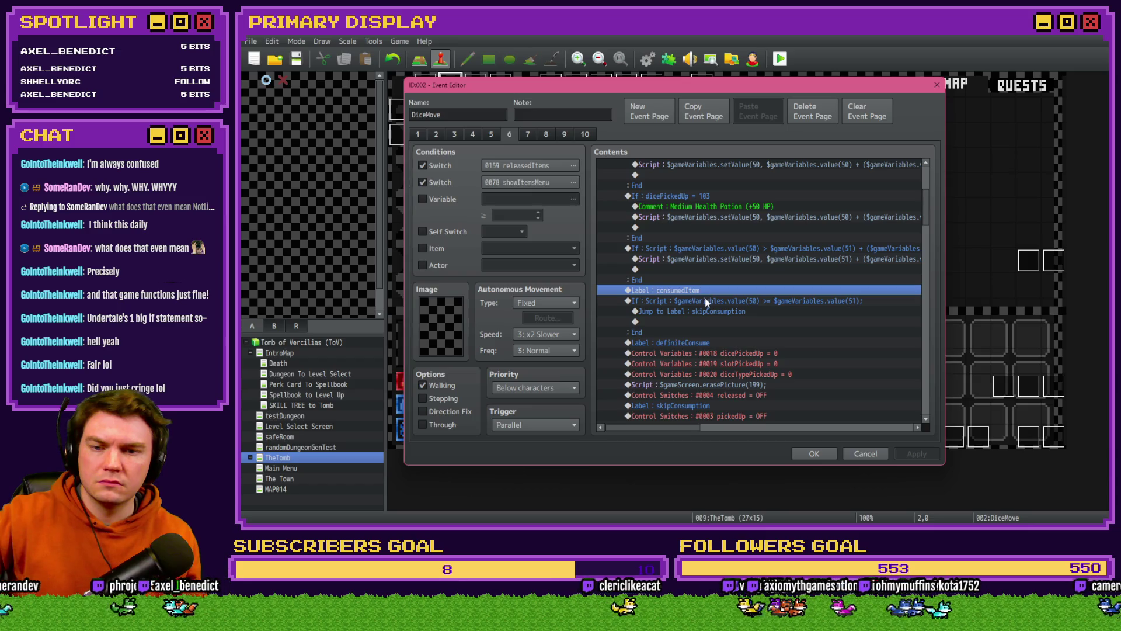
left_click(705, 302)
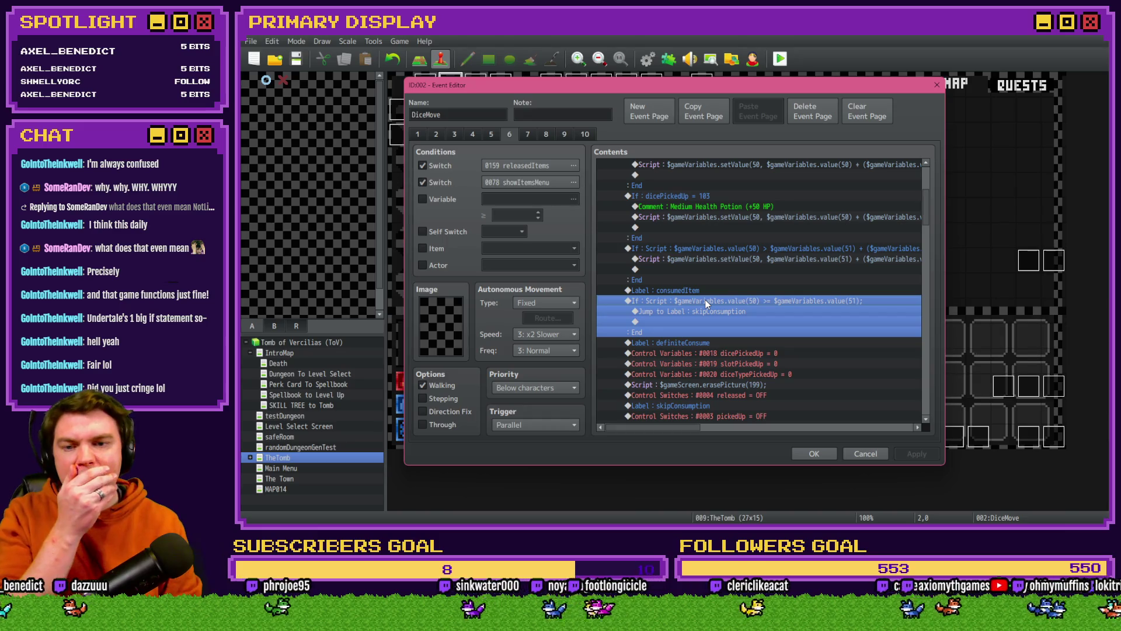
left_click(703, 290)
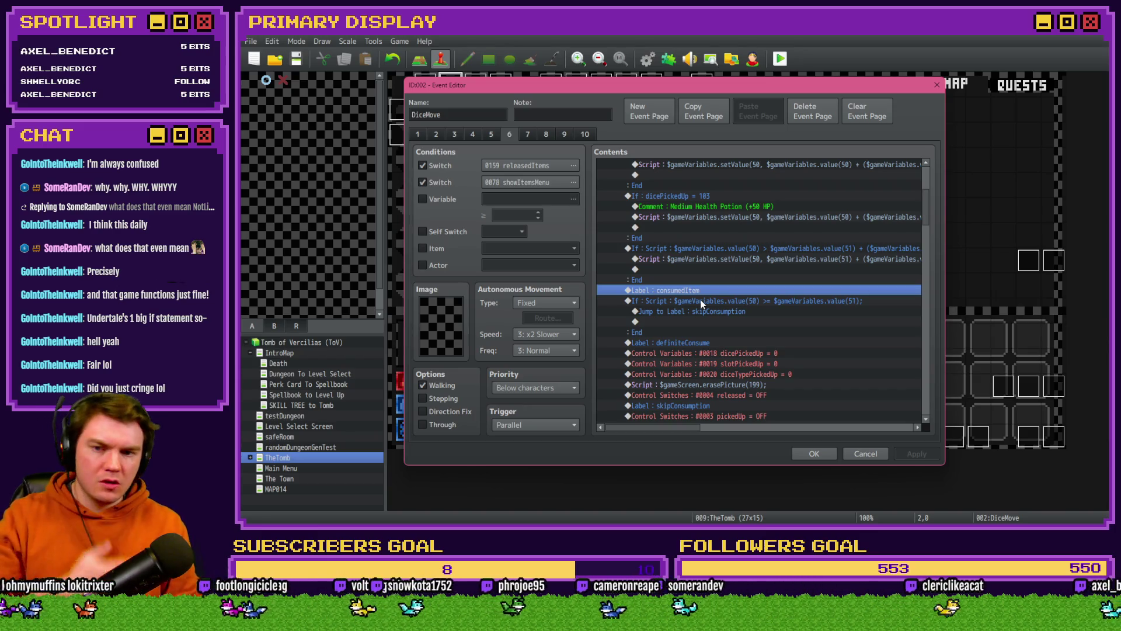
left_click(702, 301)
left_click(702, 289)
left_click(700, 301)
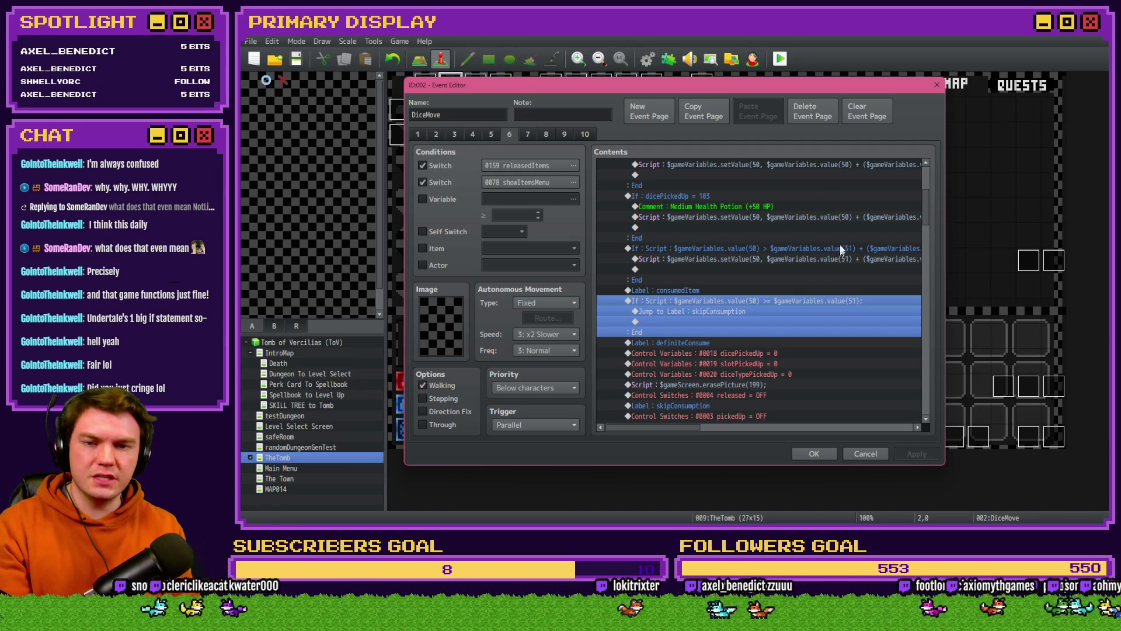
mouse_move(691, 426)
left_mouse_down()
mouse_move(752, 429)
mouse_move(670, 431)
left_mouse_up()
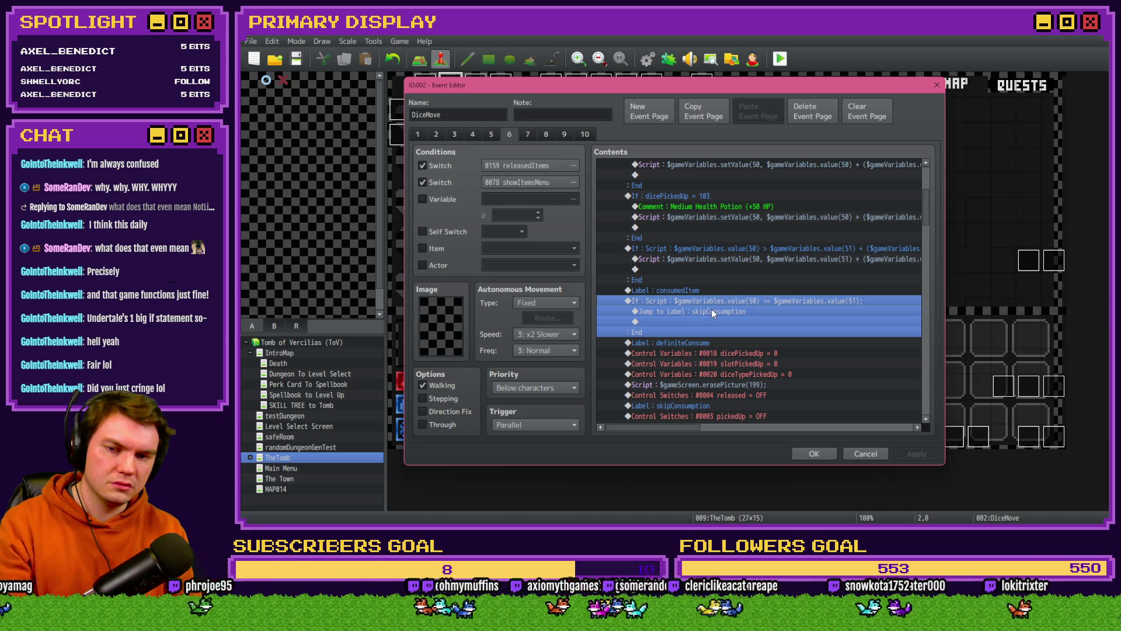
key("Delete")
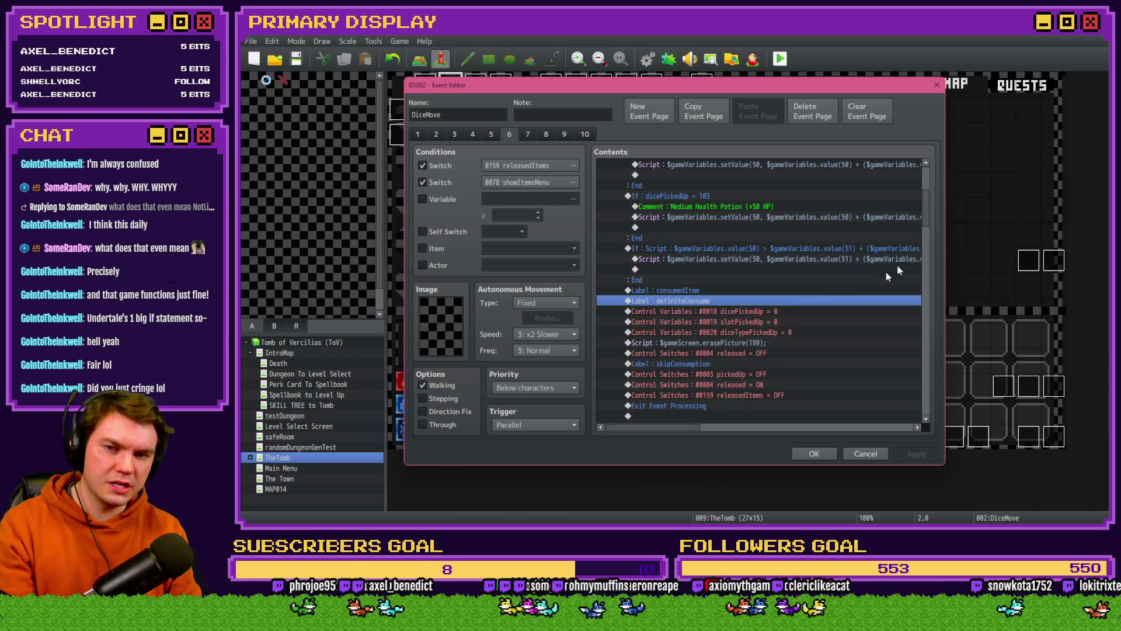
Step: Delete the now-unused consumedItem label from the DiceMove contents
left_click(682, 290)
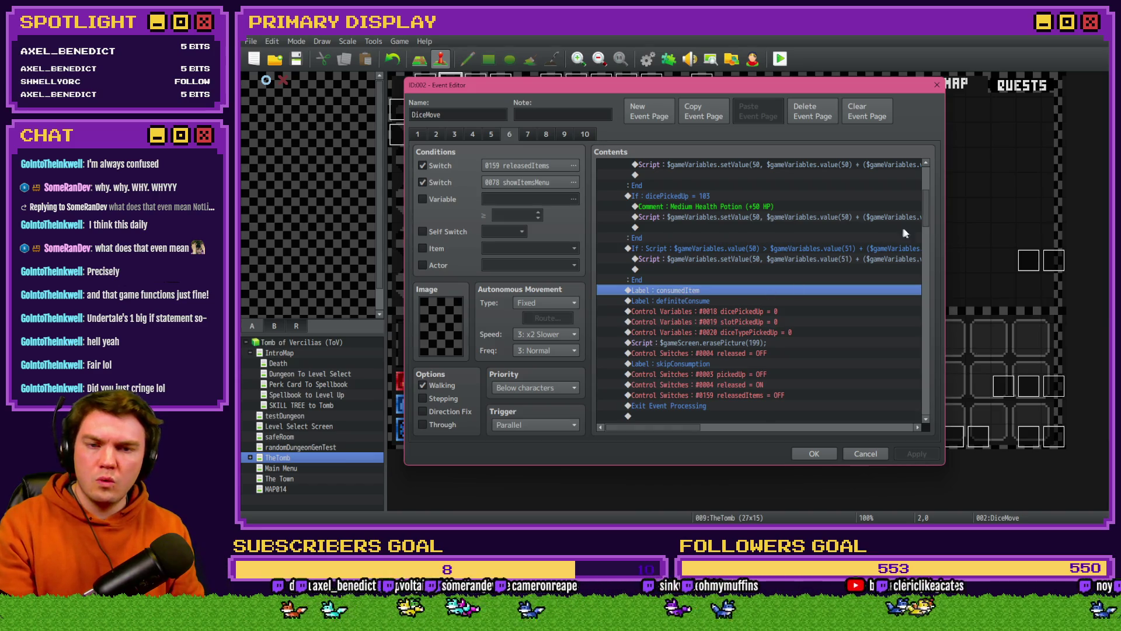
scroll(930, 220, "up", 5)
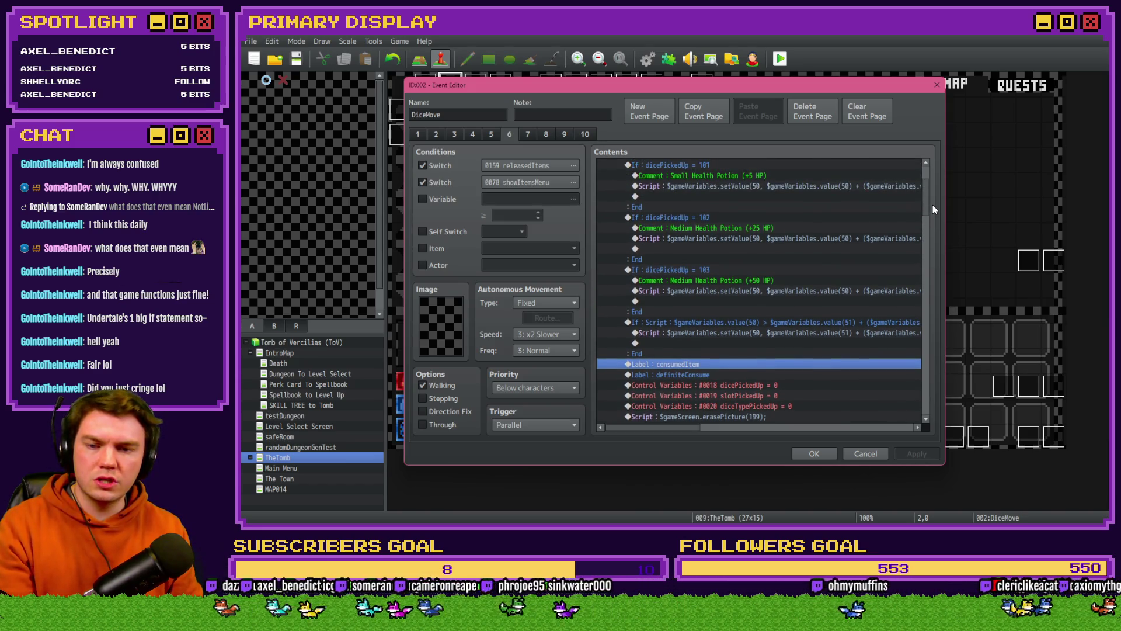
mouse_move(936, 191)
left_mouse_down()
mouse_move(947, 405)
mouse_move(953, 195)
mouse_move(951, 216)
left_mouse_up()
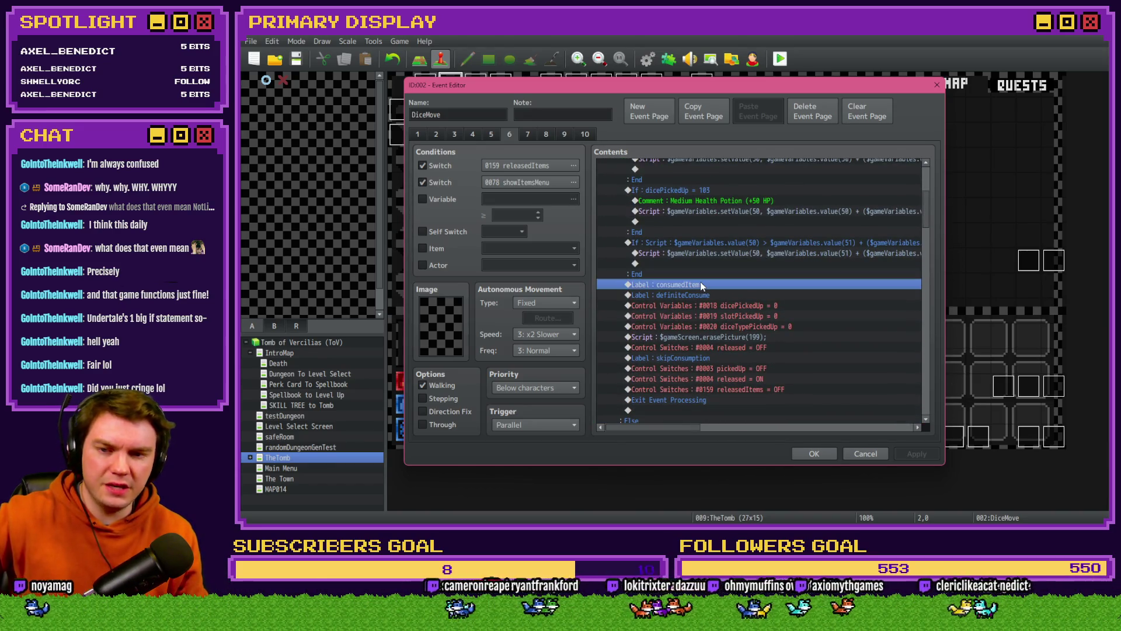
key("Delete")
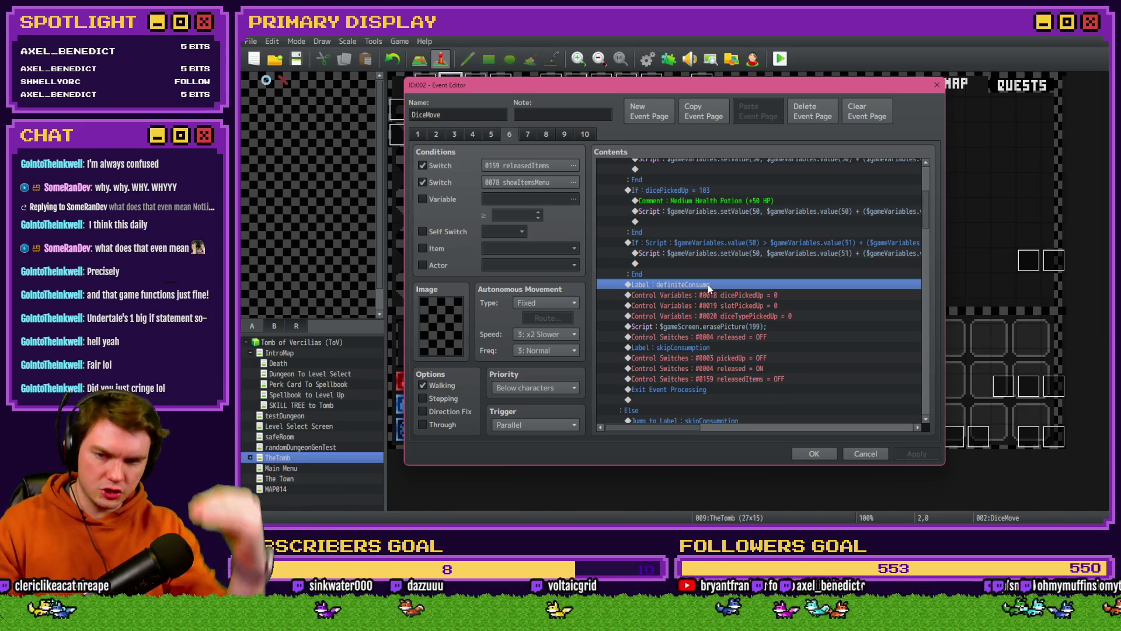
Step: Save and close the DiceMove event, then start a playtest
left_click(698, 351)
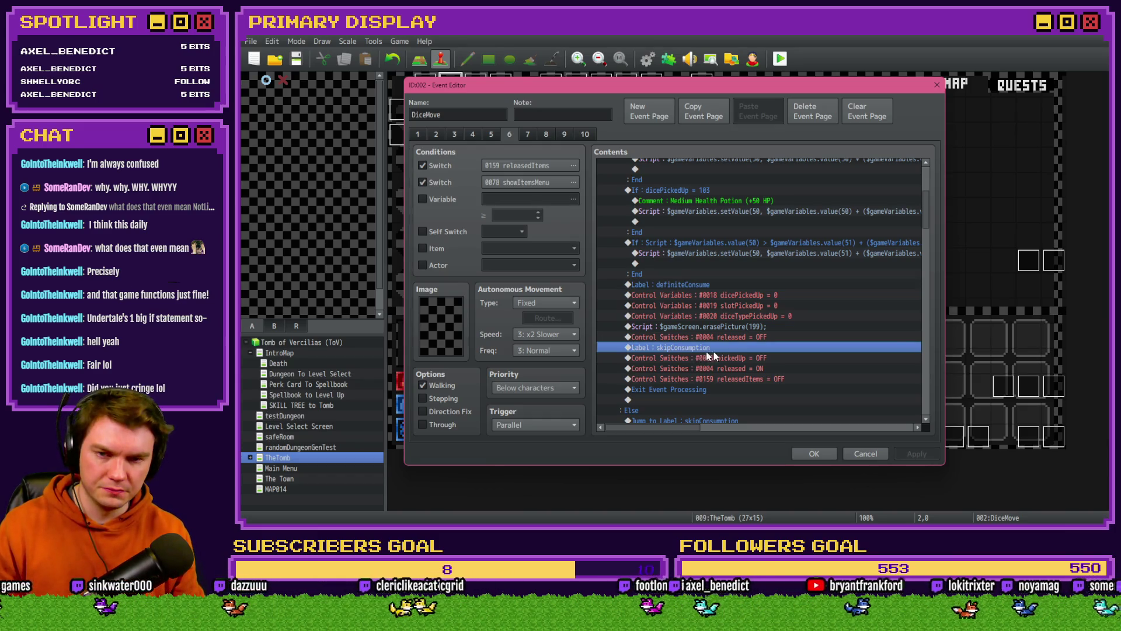
left_click_drag(923, 210, 925, 227)
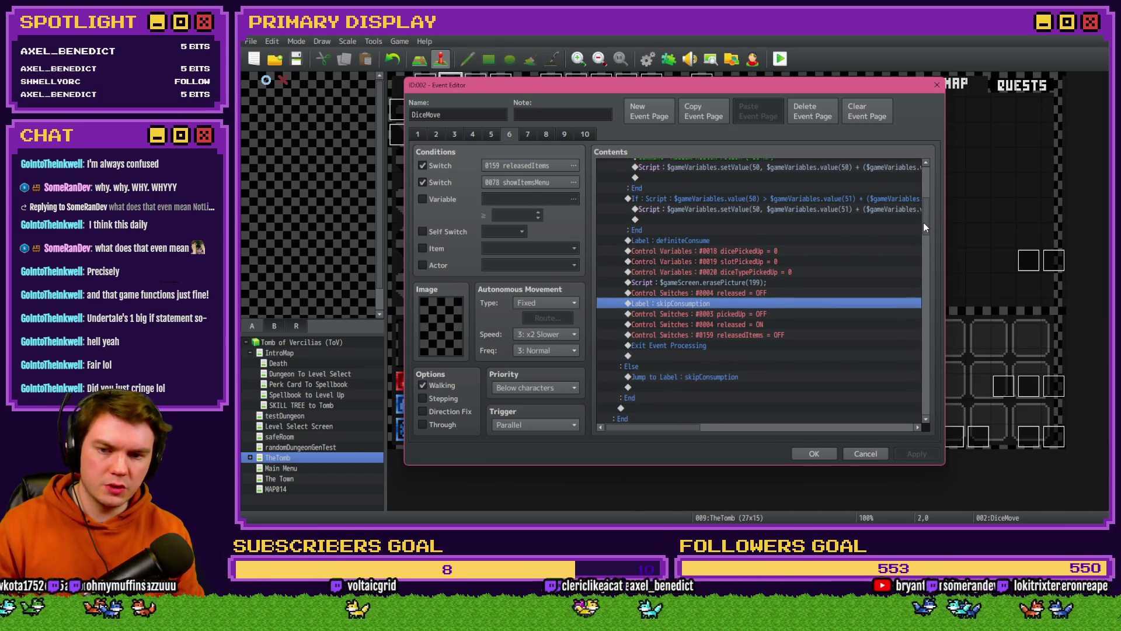
scroll(923, 223, "up", 6)
left_click_drag(930, 175, 930, 236)
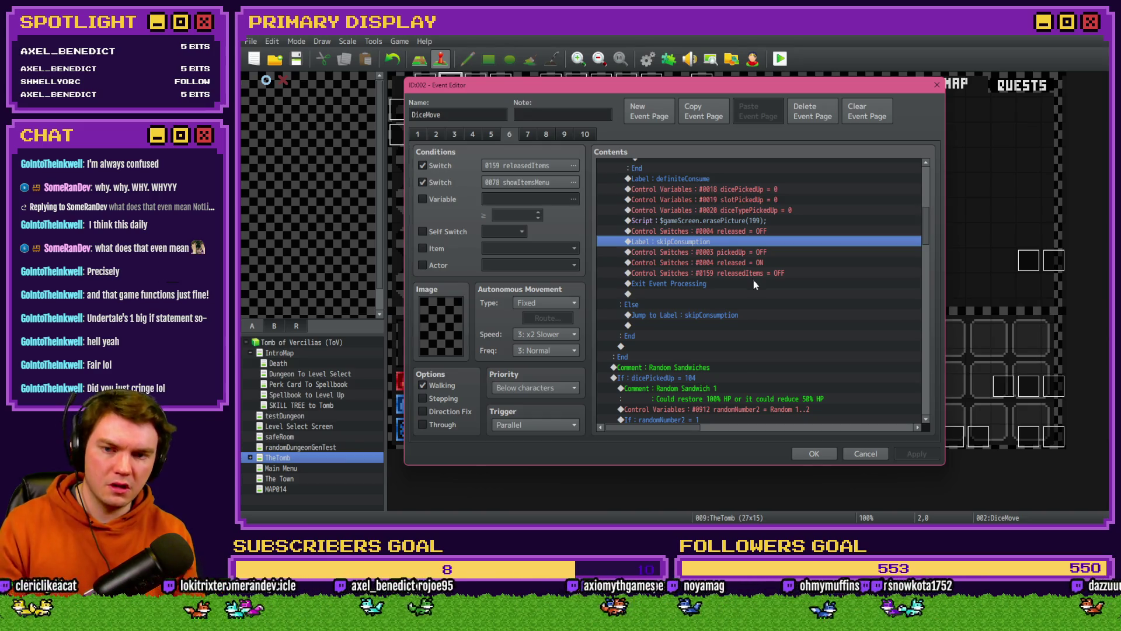
left_click(814, 454)
left_click(780, 58)
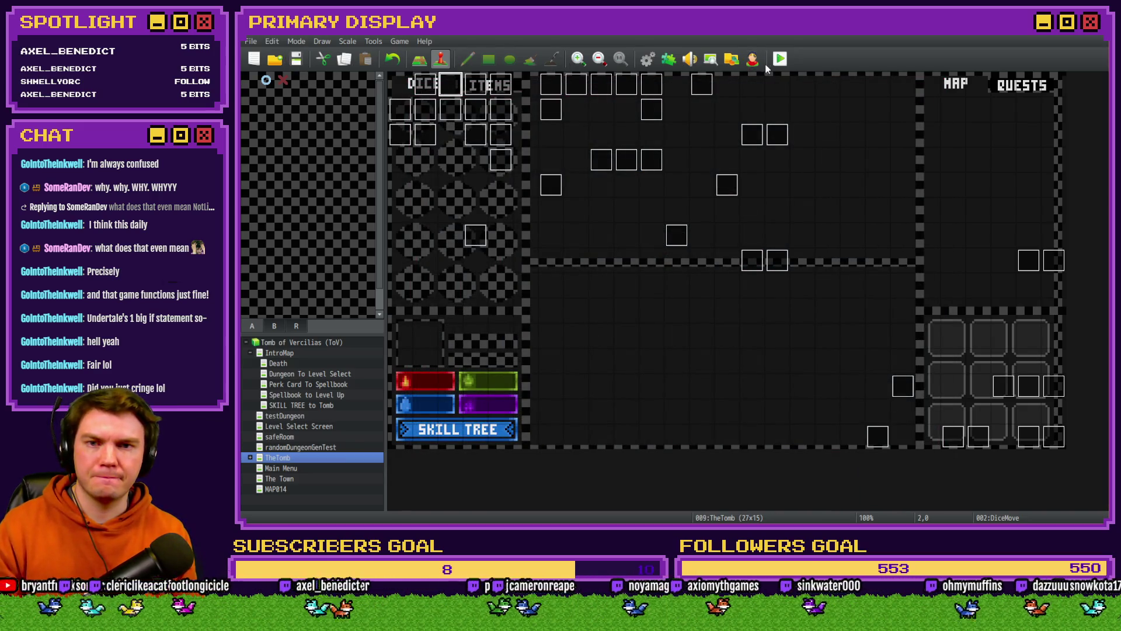
Step: Pick the ale-soaked gauntlet perk, set playerHP to 24 via F9, heal with a potion, then close the game
left_click_drag(1028, 196, 530, 80)
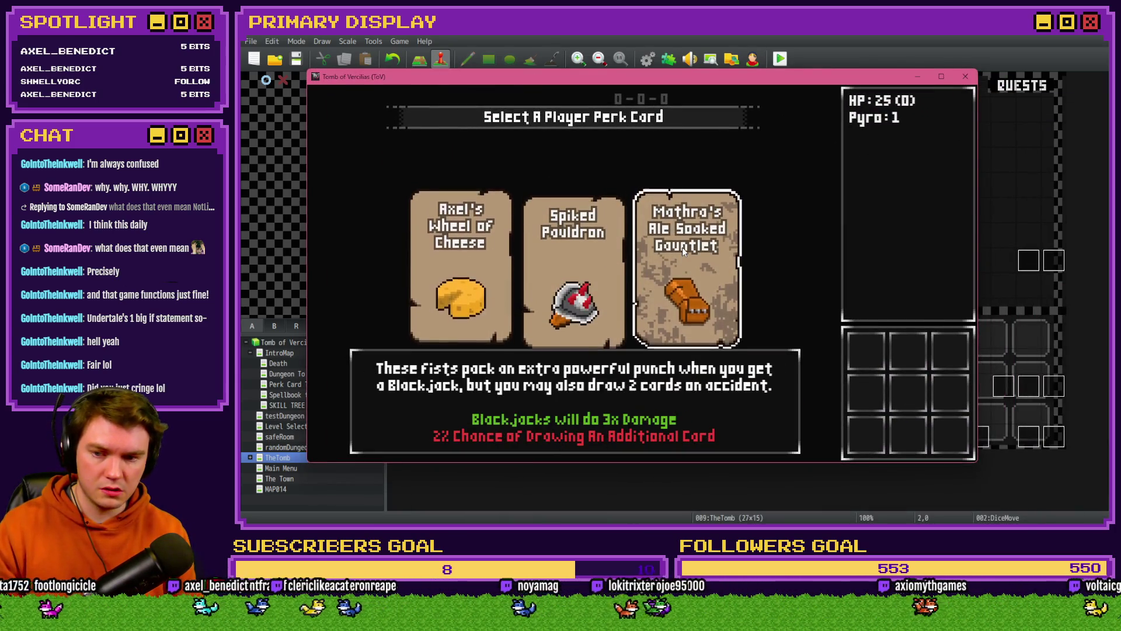
left_click(682, 247)
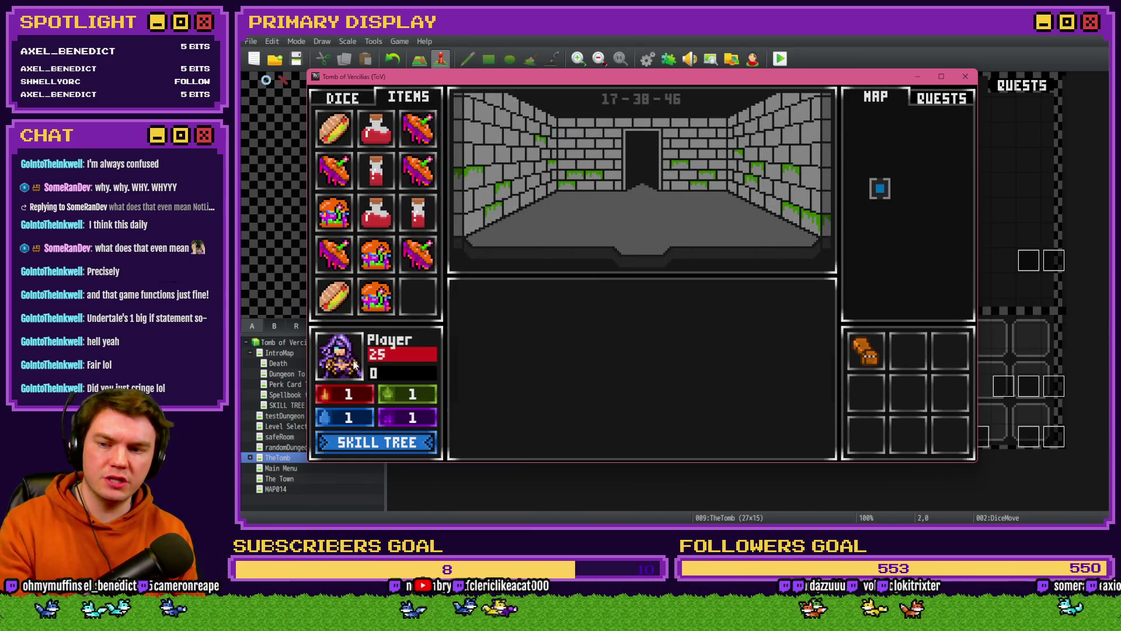
key("F9")
scroll(374, 443, "down", 4)
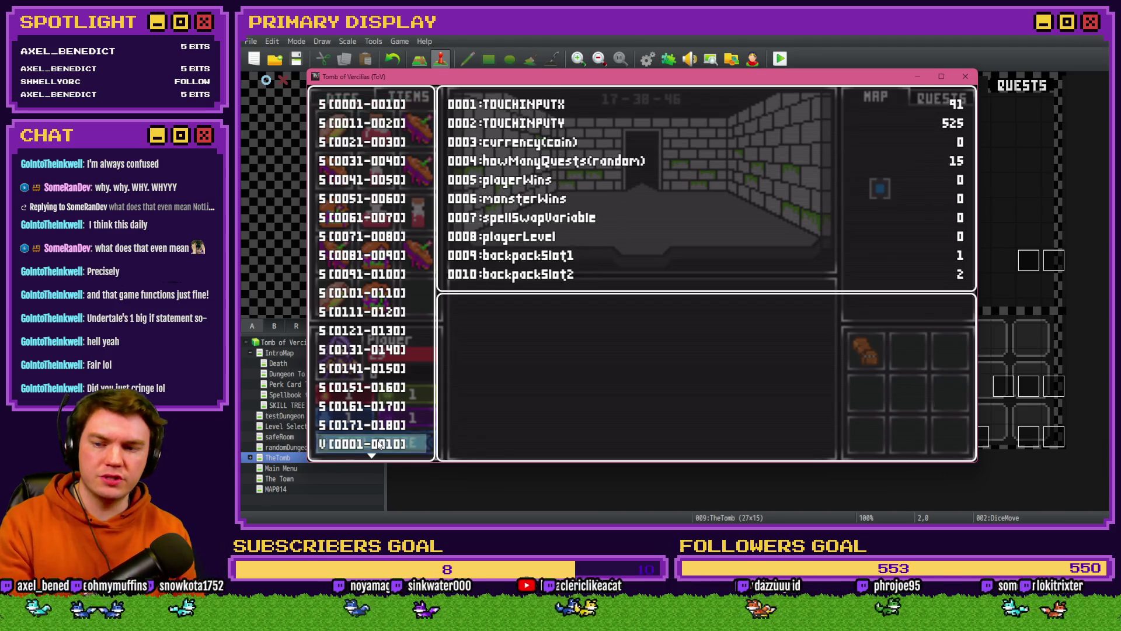
key("Left")
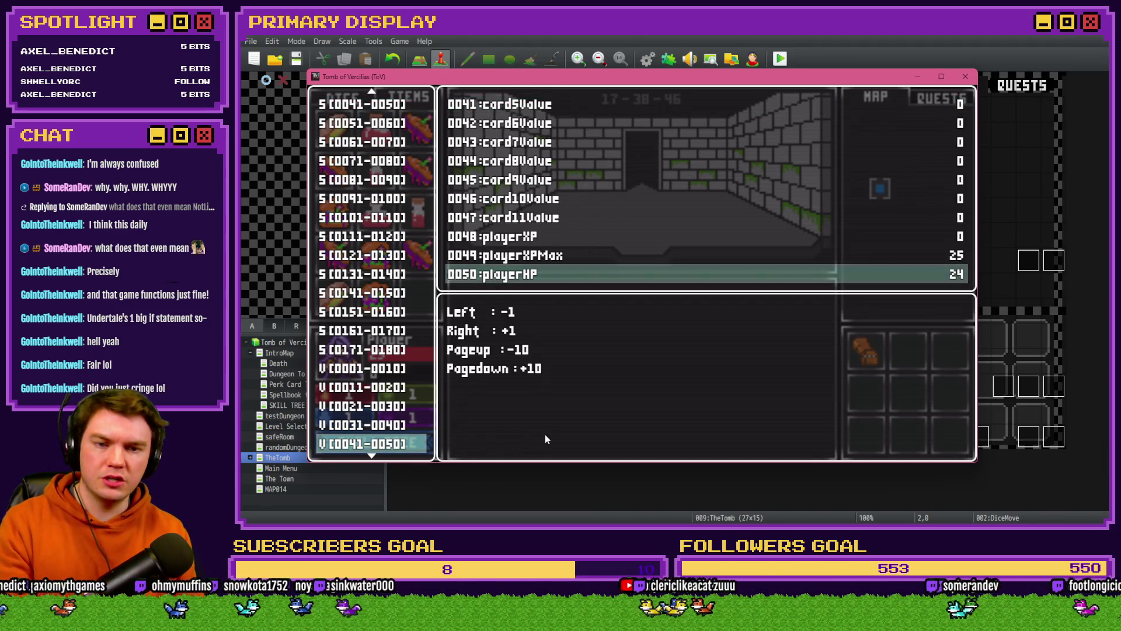
key("Escape")
key("Escape")
left_click_drag(402, 288, 342, 369)
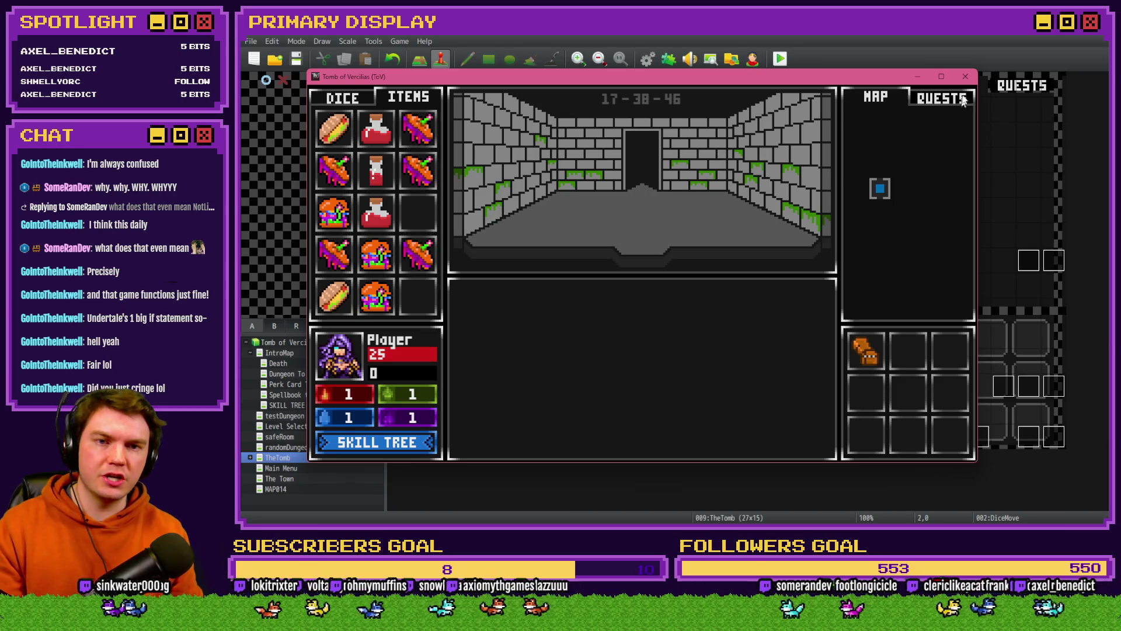
left_click(965, 77)
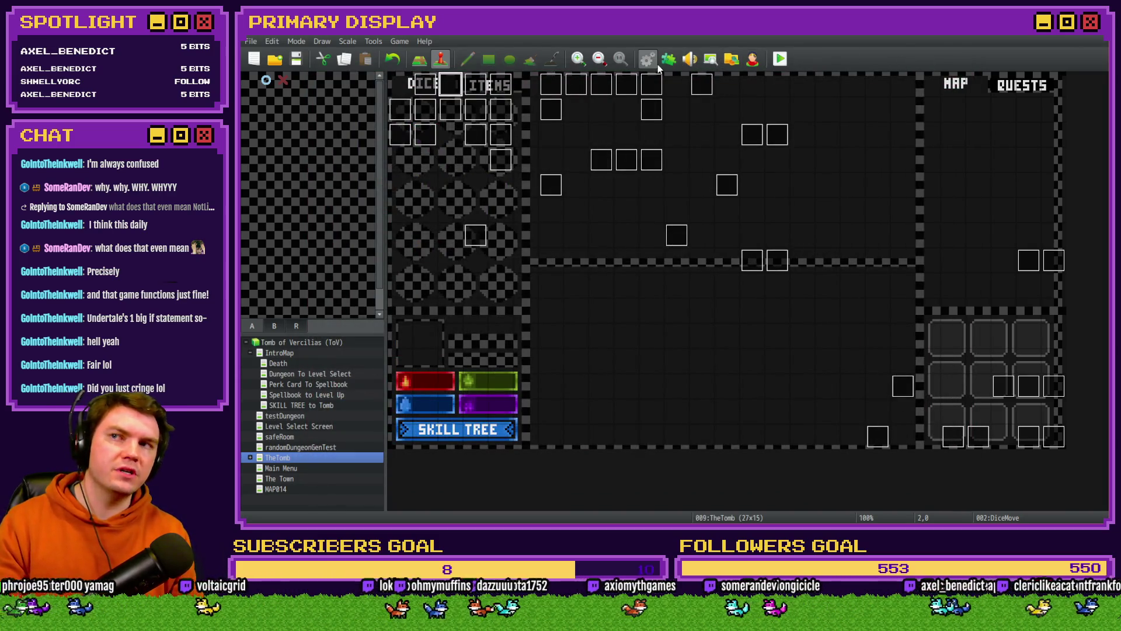
Step: Reopen DiceMove and open the 'If : Script value(50) < value(51)' branch's script condition for editing
double_click(451, 85)
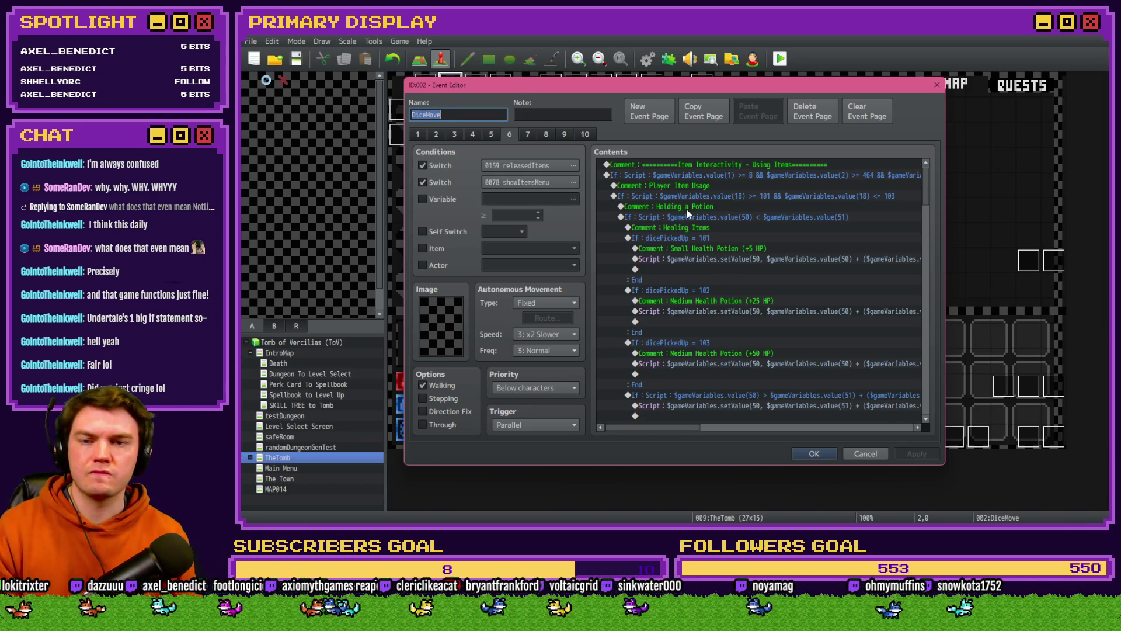
left_click(686, 208)
left_click(691, 218)
left_click(703, 208)
left_click(705, 216)
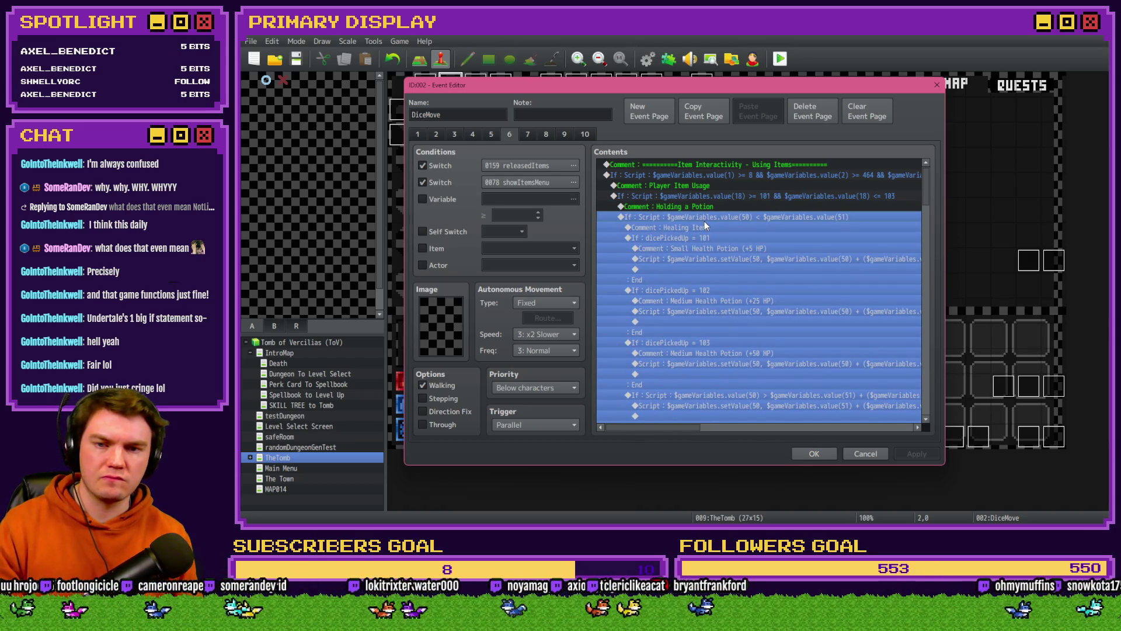
double_click(704, 220)
left_click(763, 345)
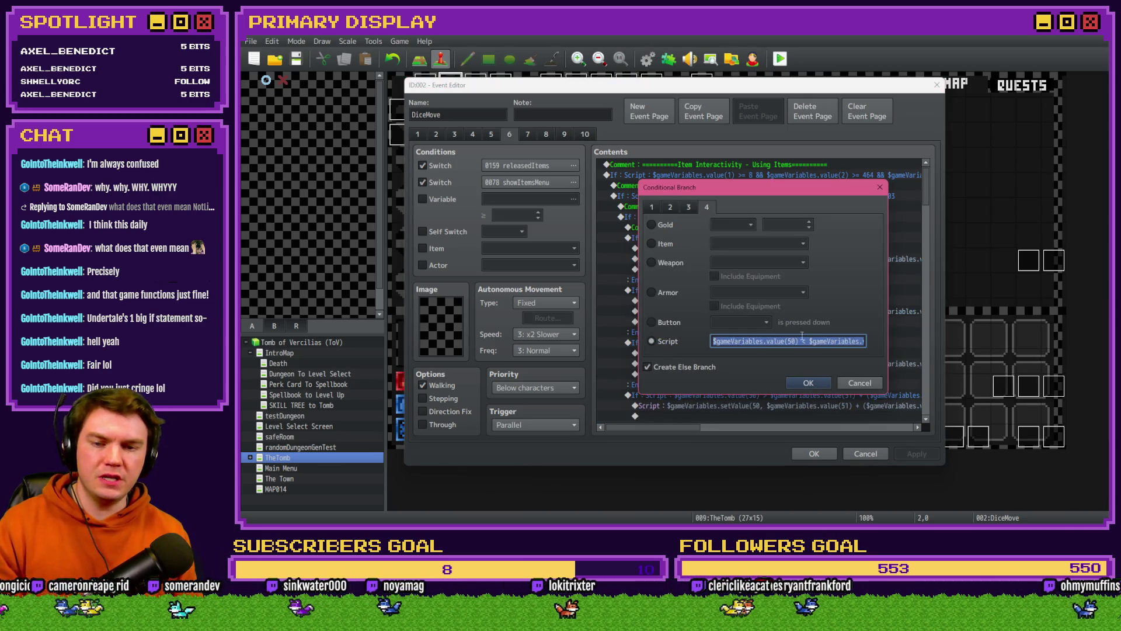
Step: Wrap the max-HP side of the condition in parentheses and append '+ ()' for a bonus term
left_click(866, 345)
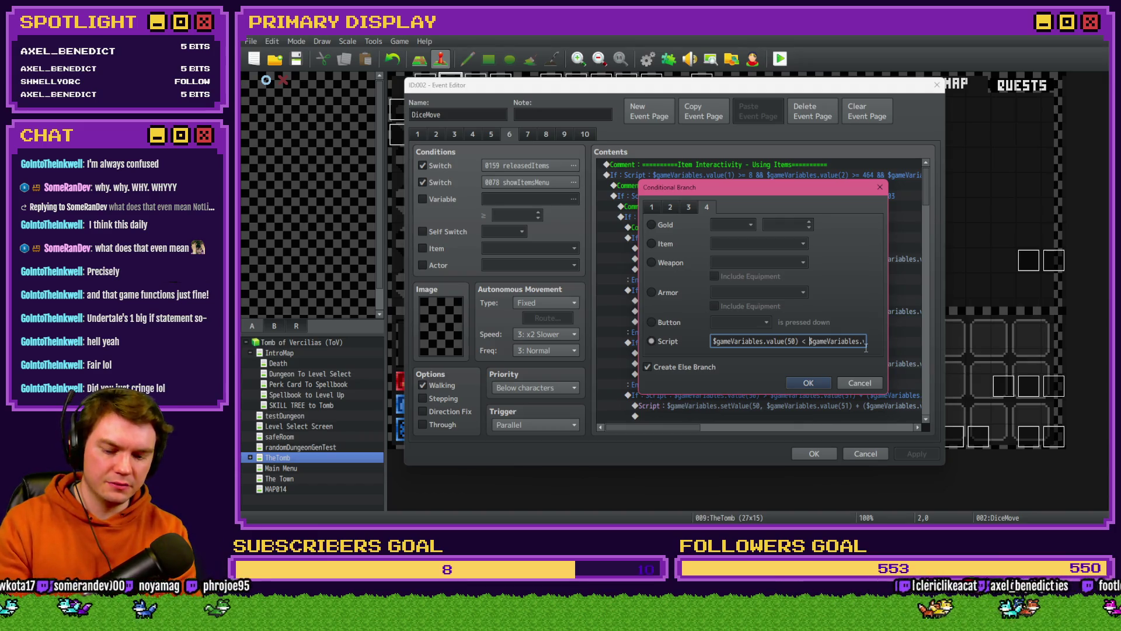
type("(")
key("End")
type(")")
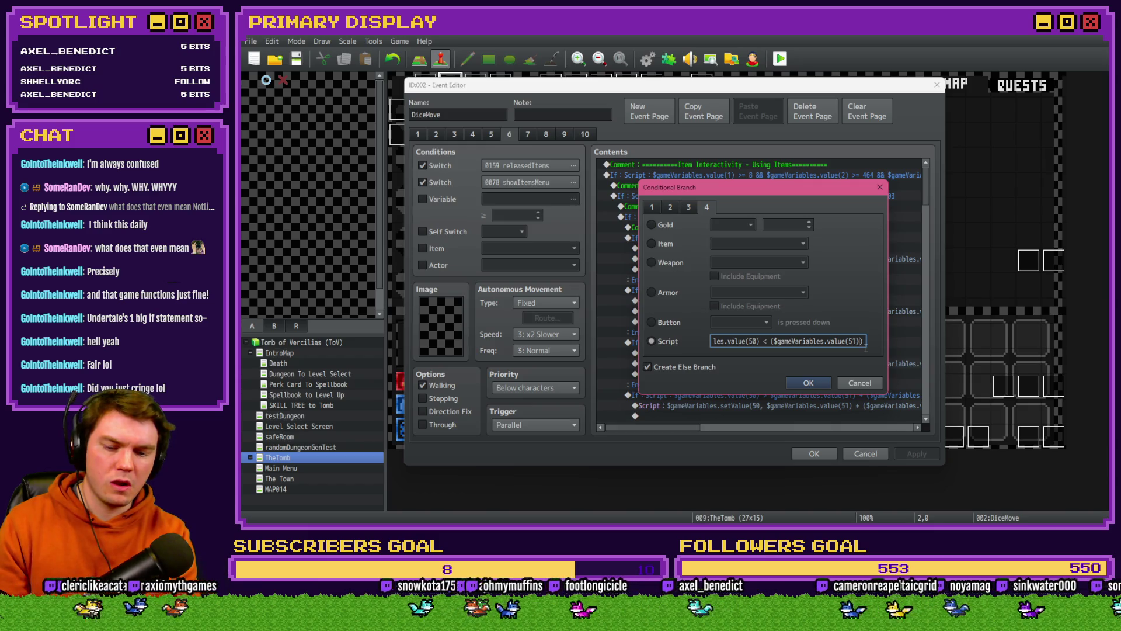
type("=")
key("BackSpace")
type("+")
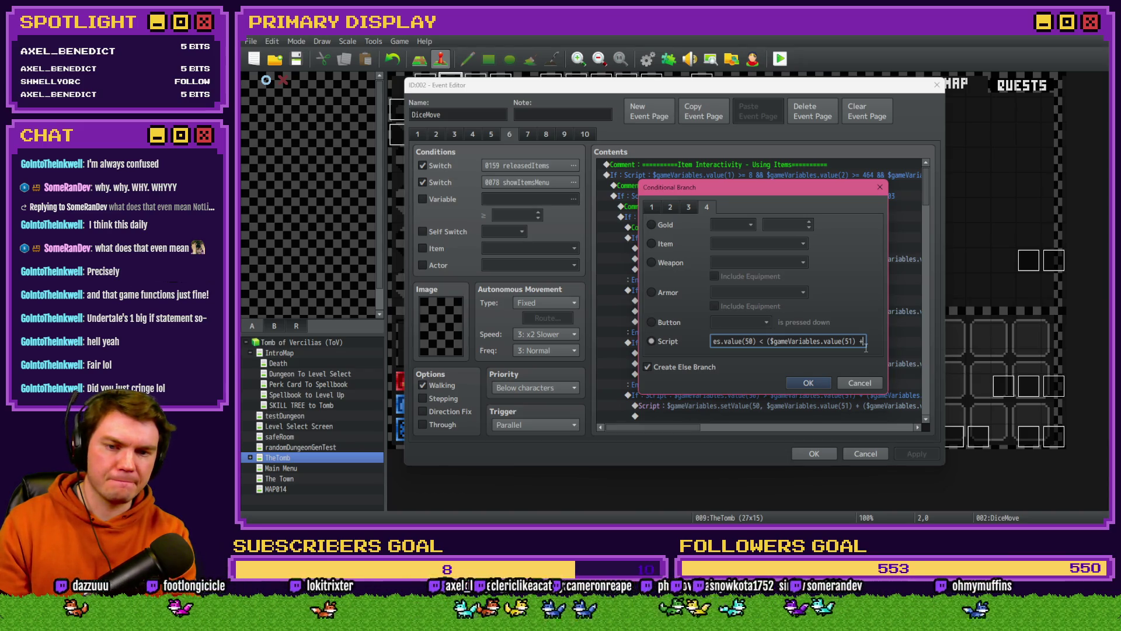
type(" ()")
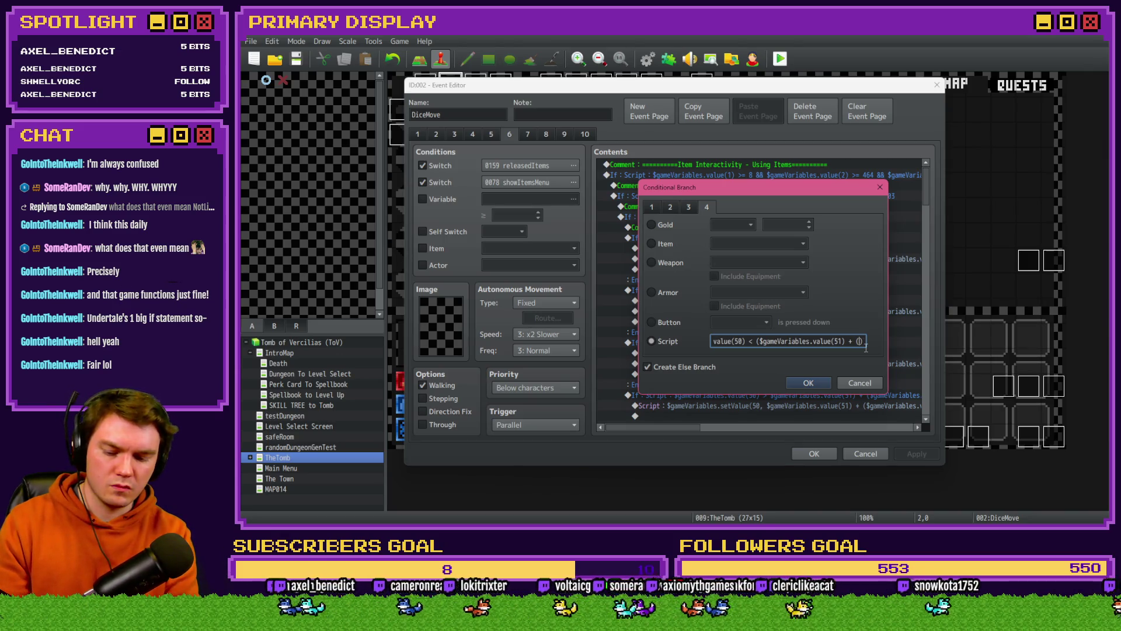
Step: Fill the bonus as $gameVariables.value(51) * $gameVariables.value(661) / 100 and confirm the condition
type("hg")
type("gameVariables.vlau")
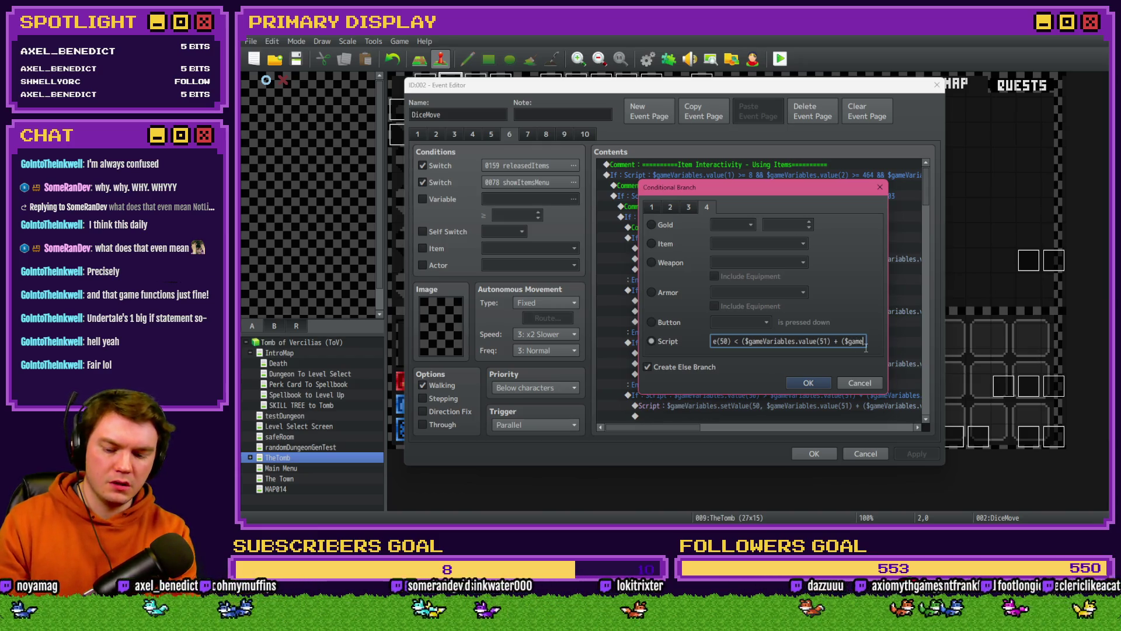
key("BackSpace")
key("BackSpace")
key("BackSpace")
type("alue()")
key("BackSpace")
type("51) *")
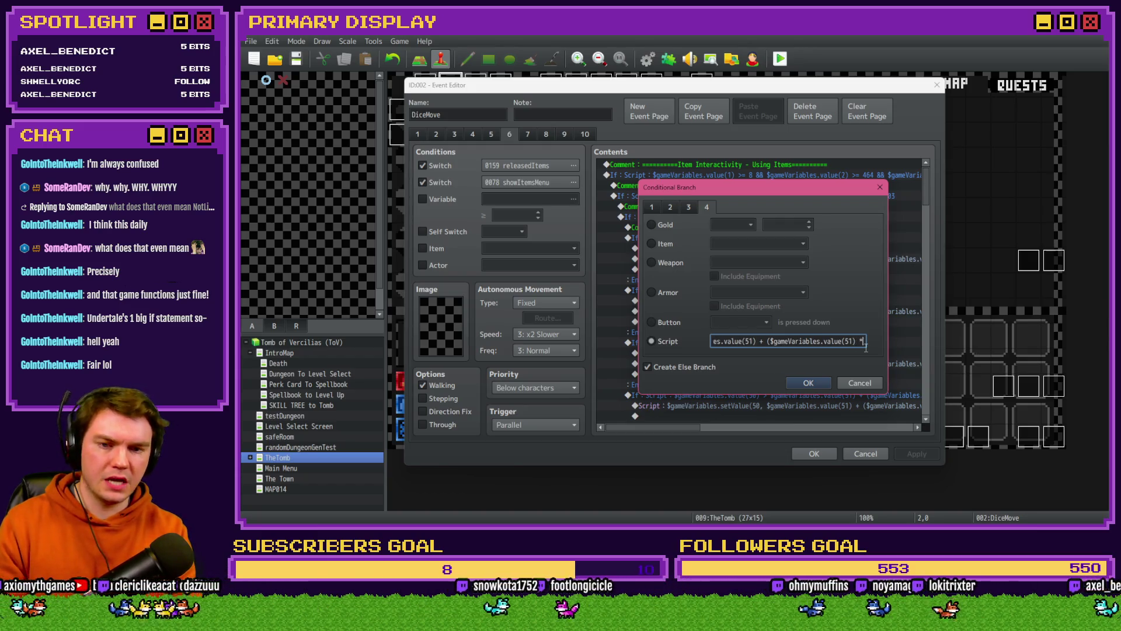
type("()")
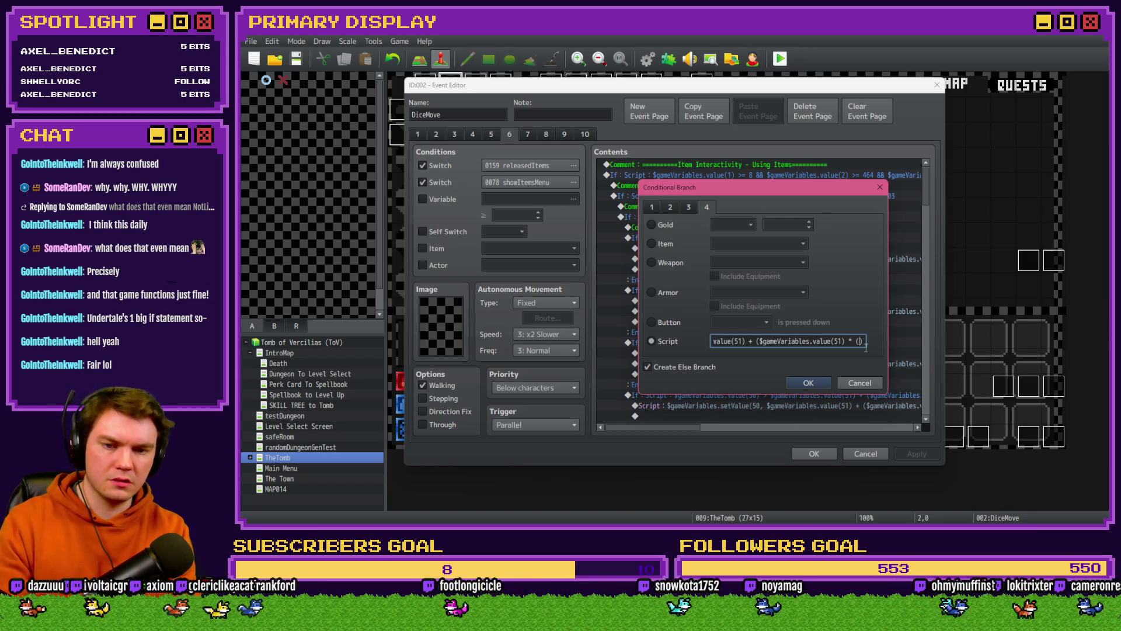
type("gameVariables.v")
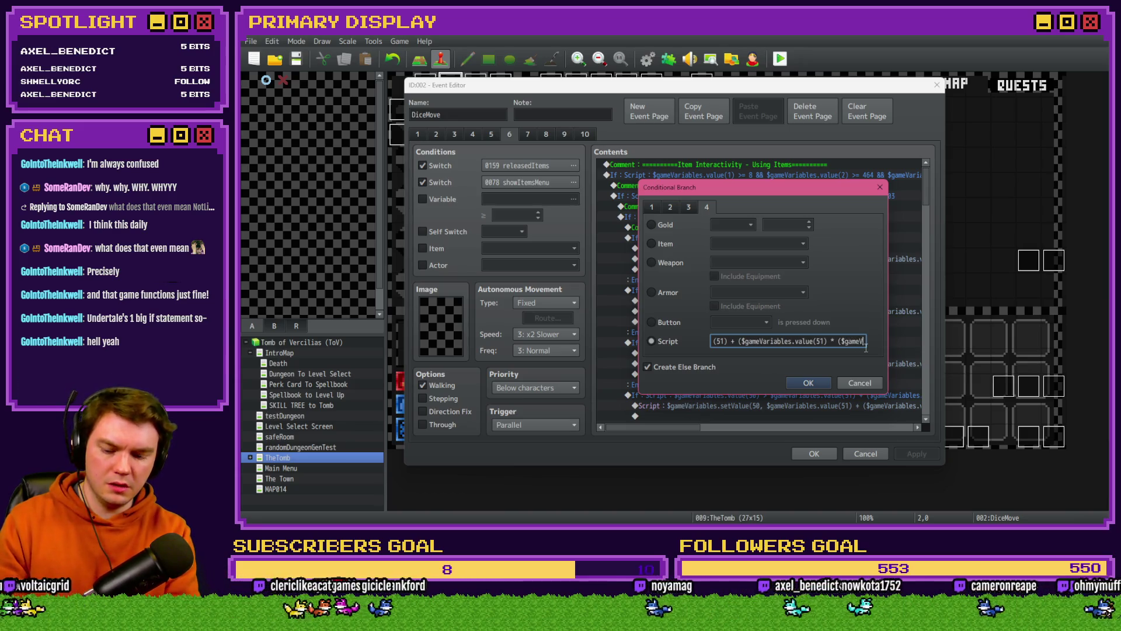
type("alue()")
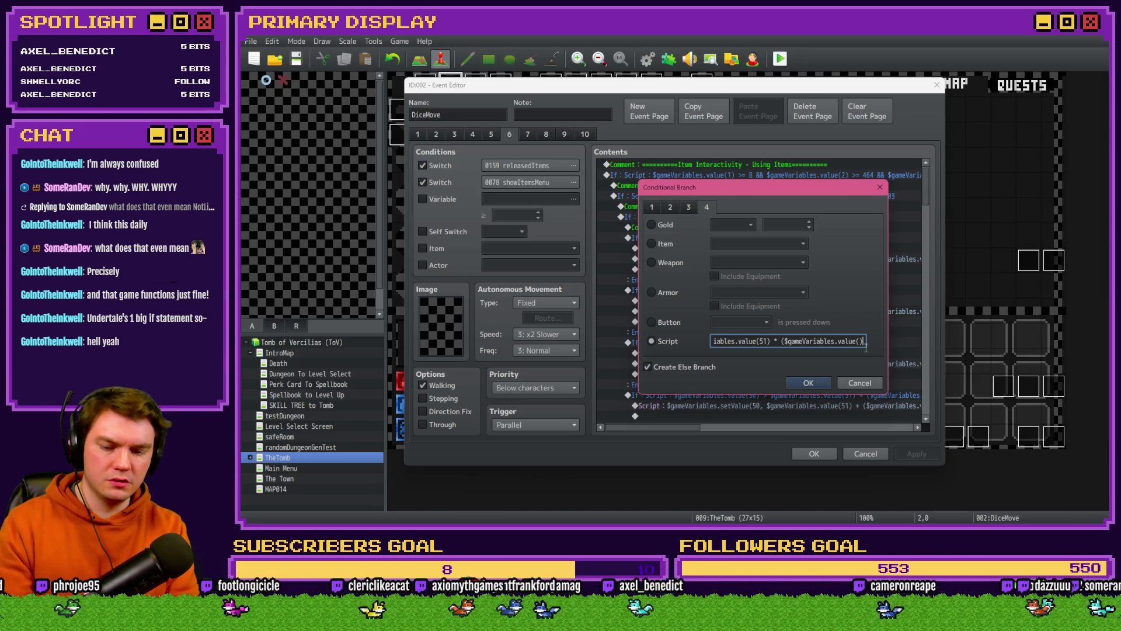
key("Left")
type("661")
key("End")
type("/ 100")
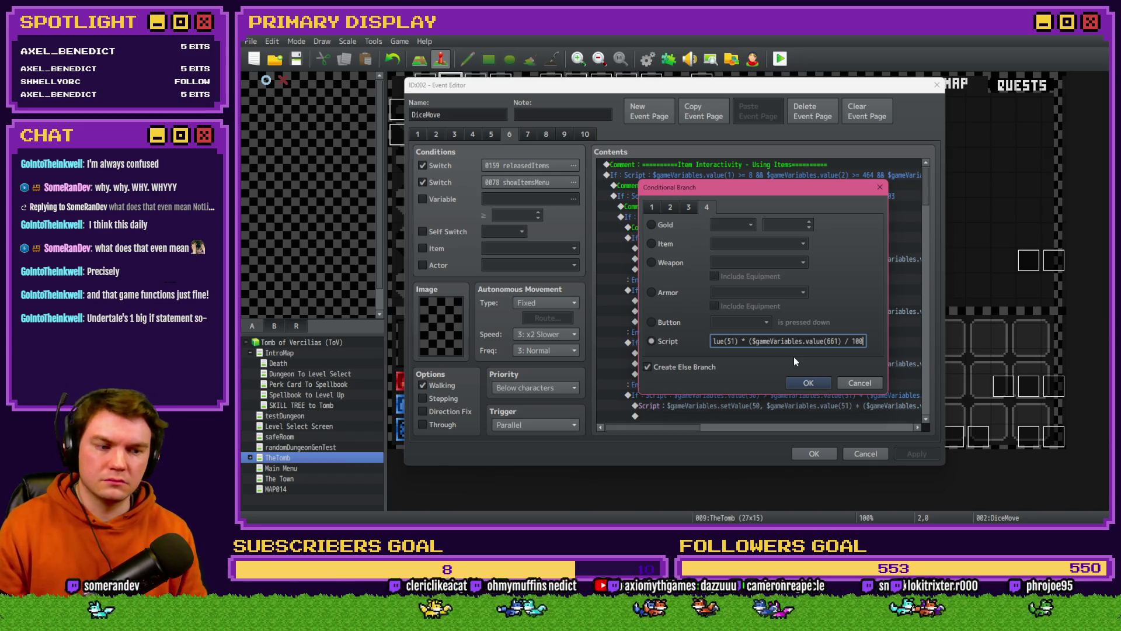
left_click(802, 342)
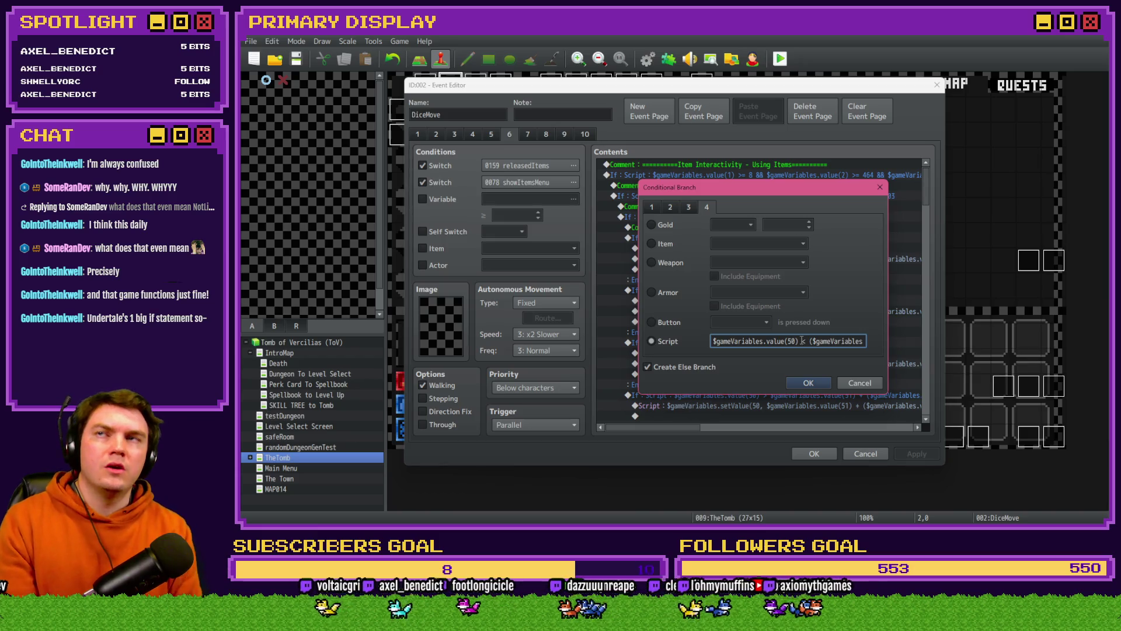
left_click(809, 383)
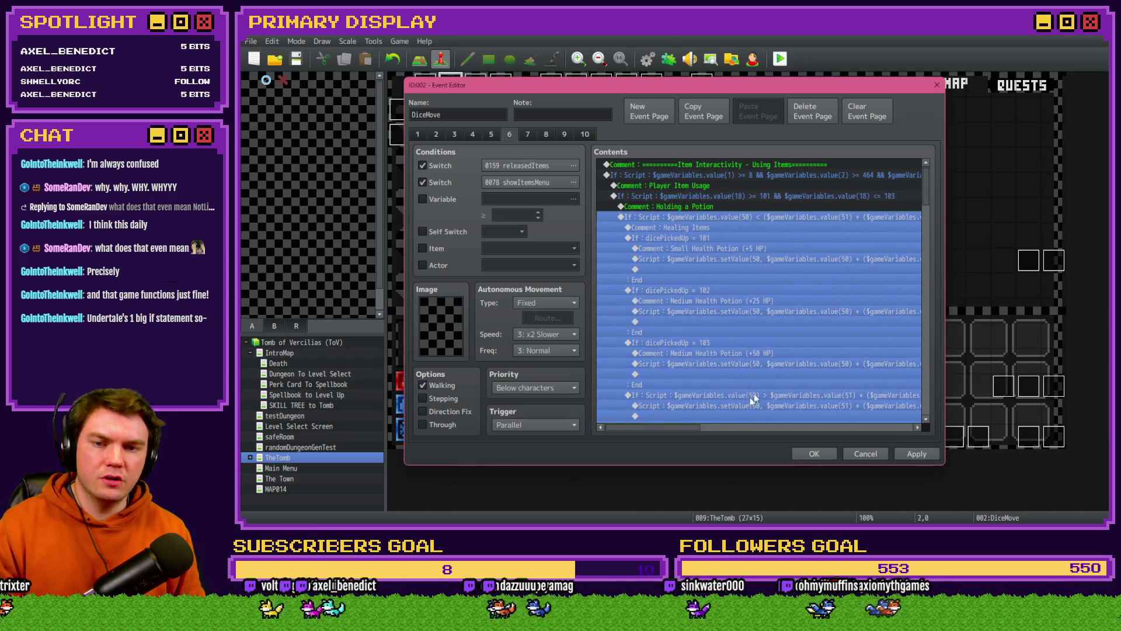
Step: Scroll the Contents sideways and reopen the value(50) potion condition's script for editing
left_click_drag(689, 429, 702, 427)
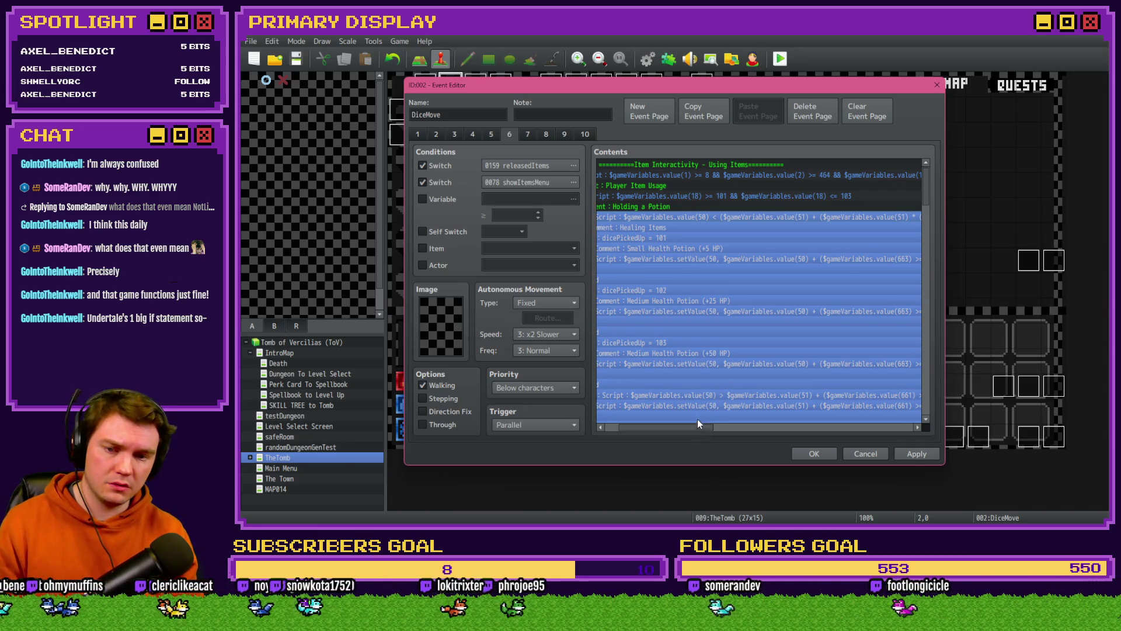
left_click(730, 385)
scroll(706, 427, "right", 3)
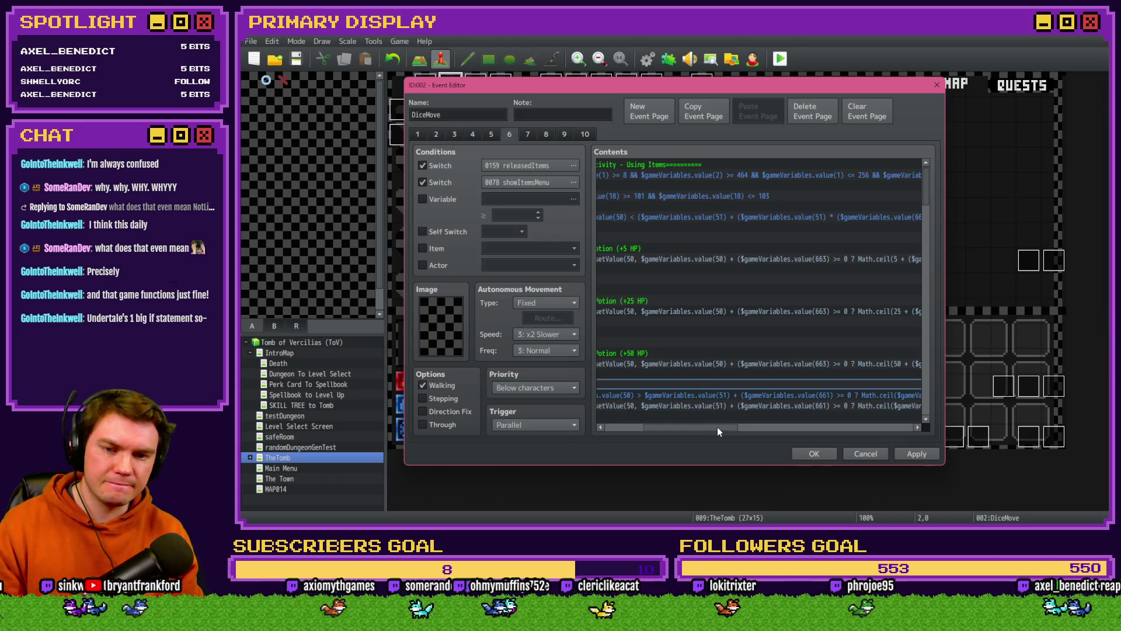
mouse_move(718, 427)
left_mouse_down()
mouse_move(681, 430)
mouse_move(727, 433)
left_mouse_up()
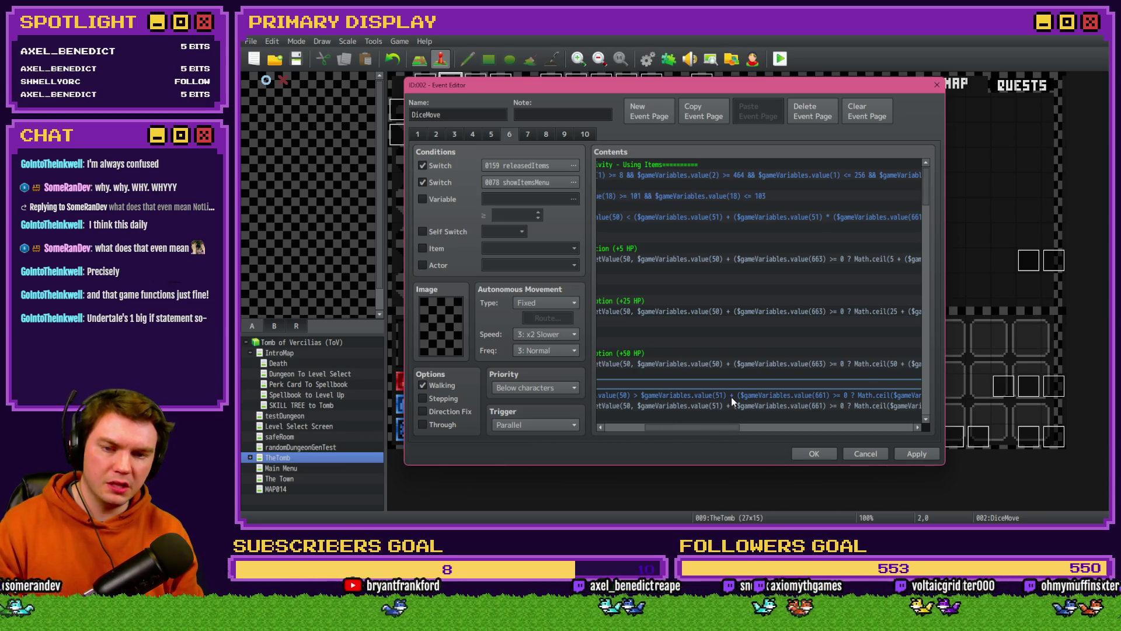
mouse_move(738, 429)
left_mouse_down()
mouse_move(783, 427)
mouse_move(687, 434)
left_mouse_up()
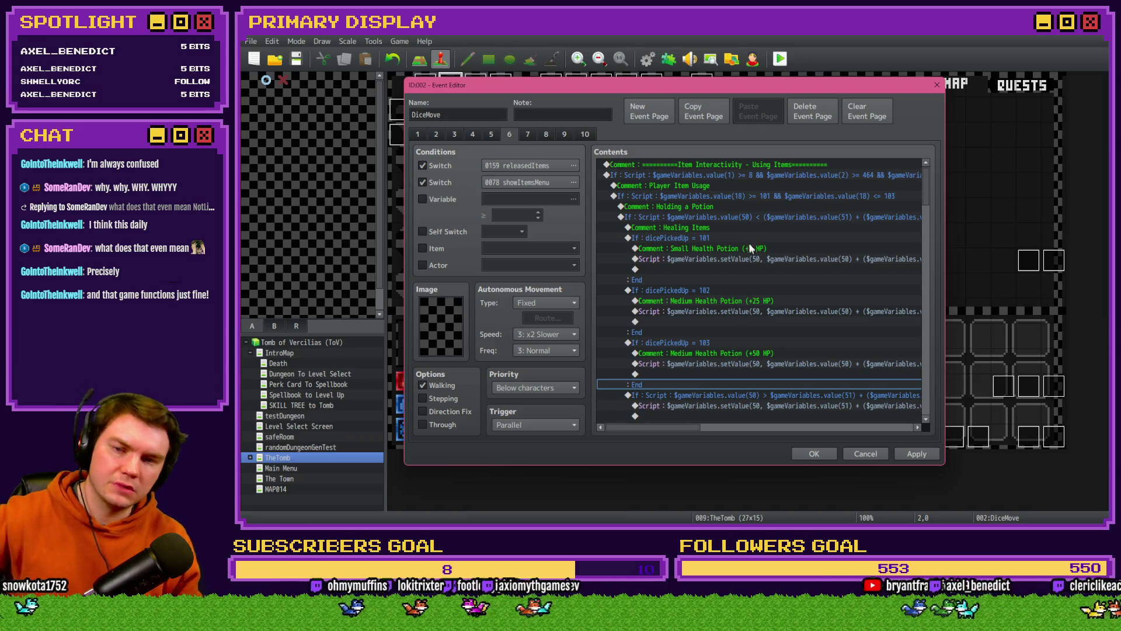
left_click(730, 206)
left_click(726, 216)
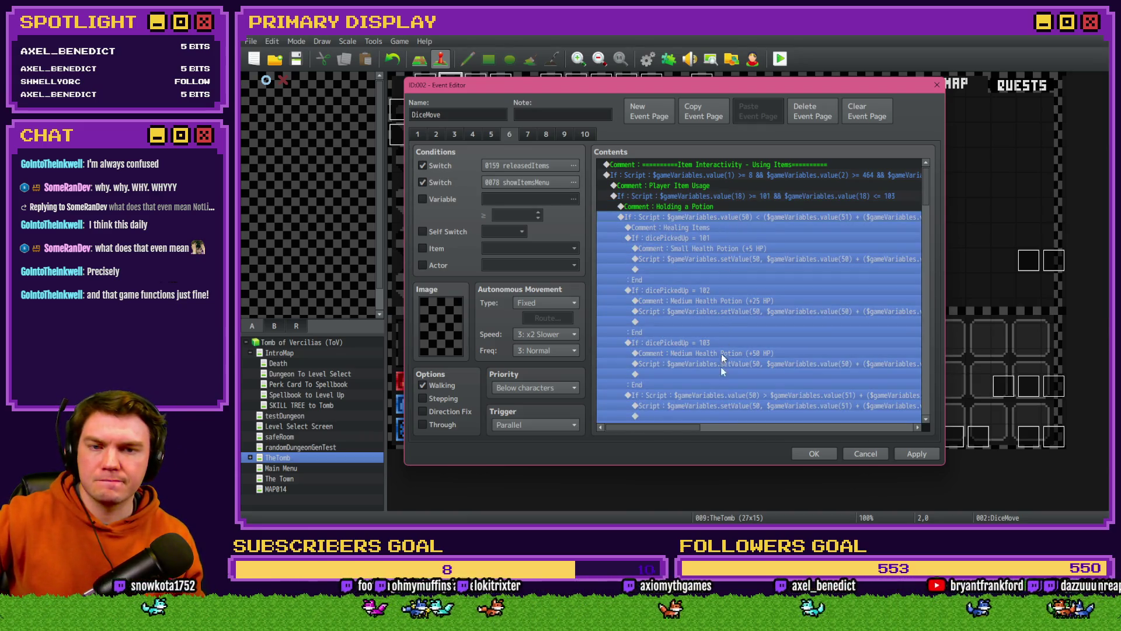
mouse_move(688, 427)
left_mouse_down()
mouse_move(715, 429)
mouse_move(703, 433)
mouse_move(724, 444)
left_mouse_up()
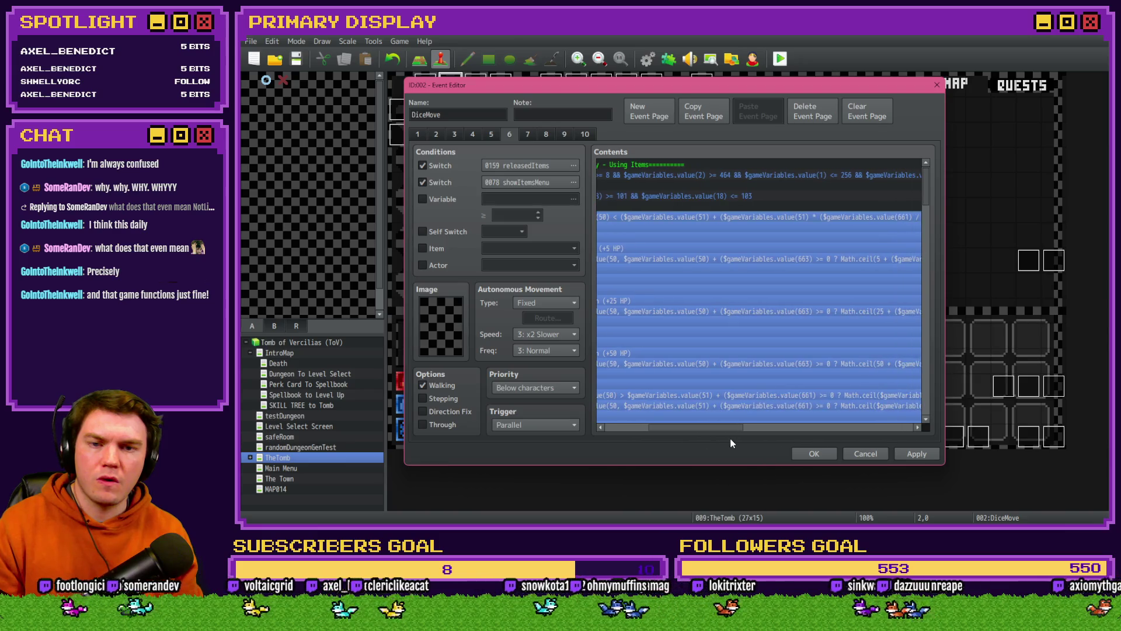
key("Return")
left_click(774, 342)
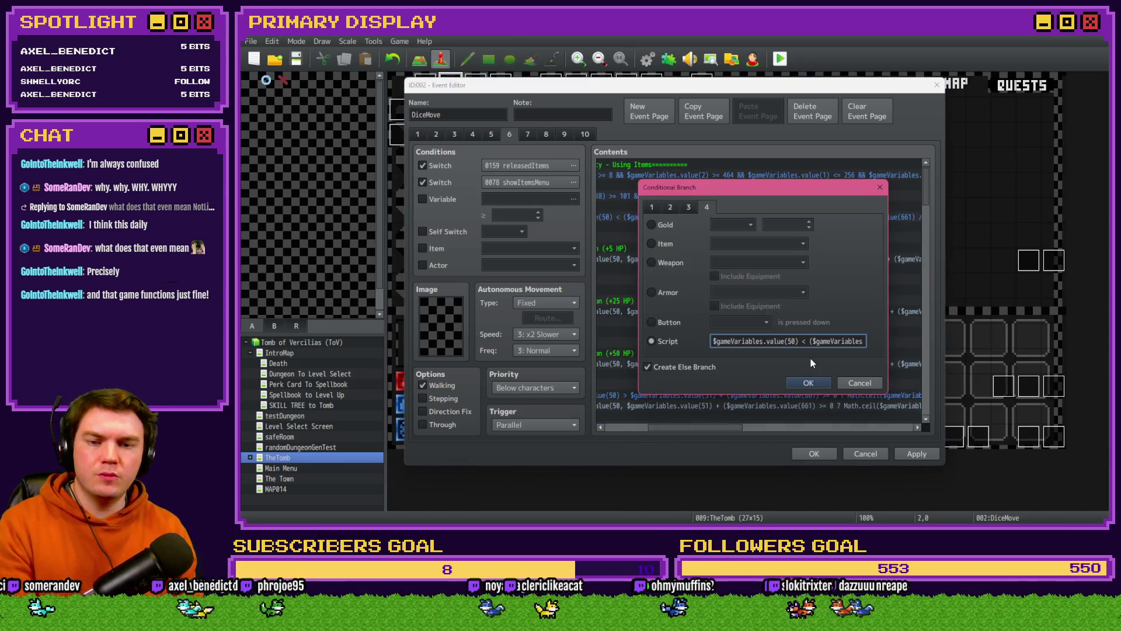
Step: Add a closing parenthesis at the end of the value(661) term in the script
key("Right")
key("Right")
key("Right")
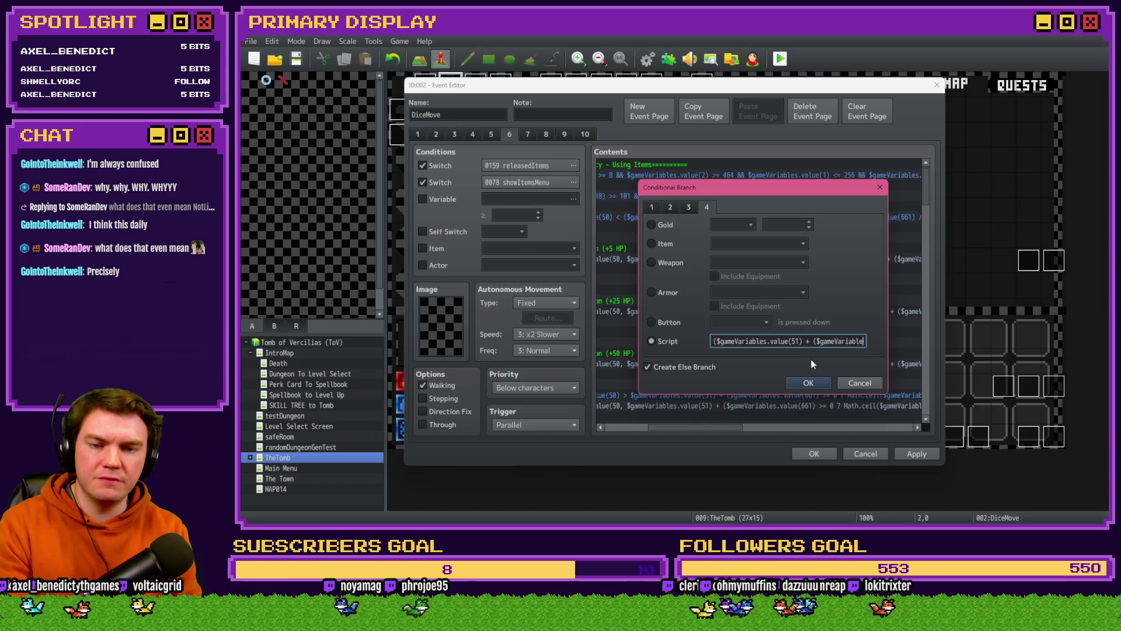
key("Right")
key("Right")
key("Right")
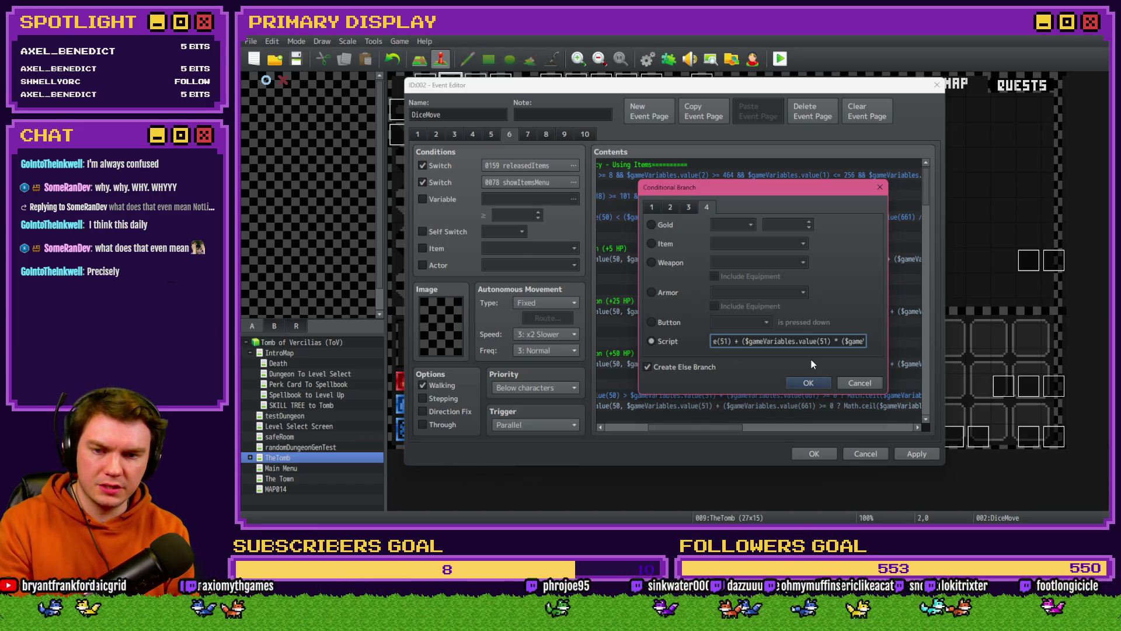
key("Right")
key("Right")
key("Right")
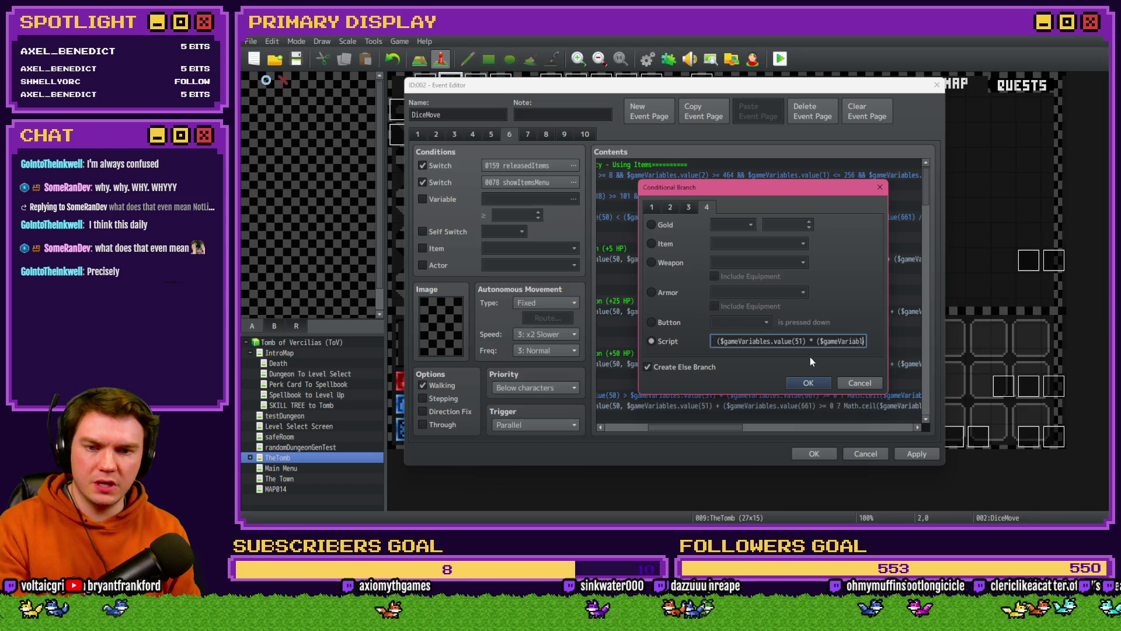
type(") *")
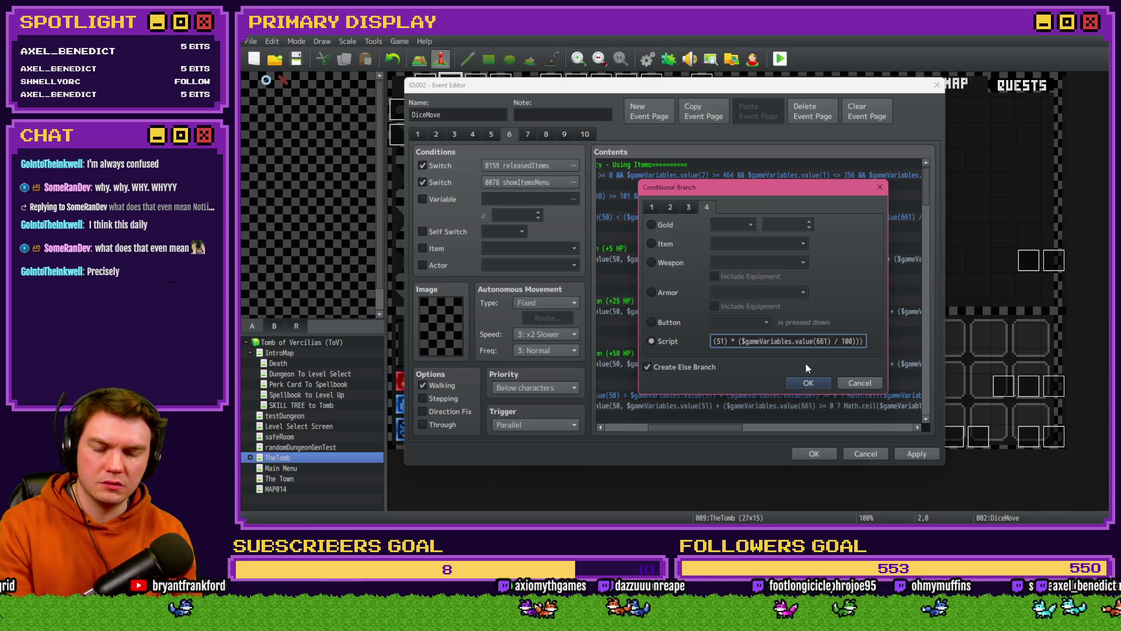
left_click_drag(837, 194, 782, 138)
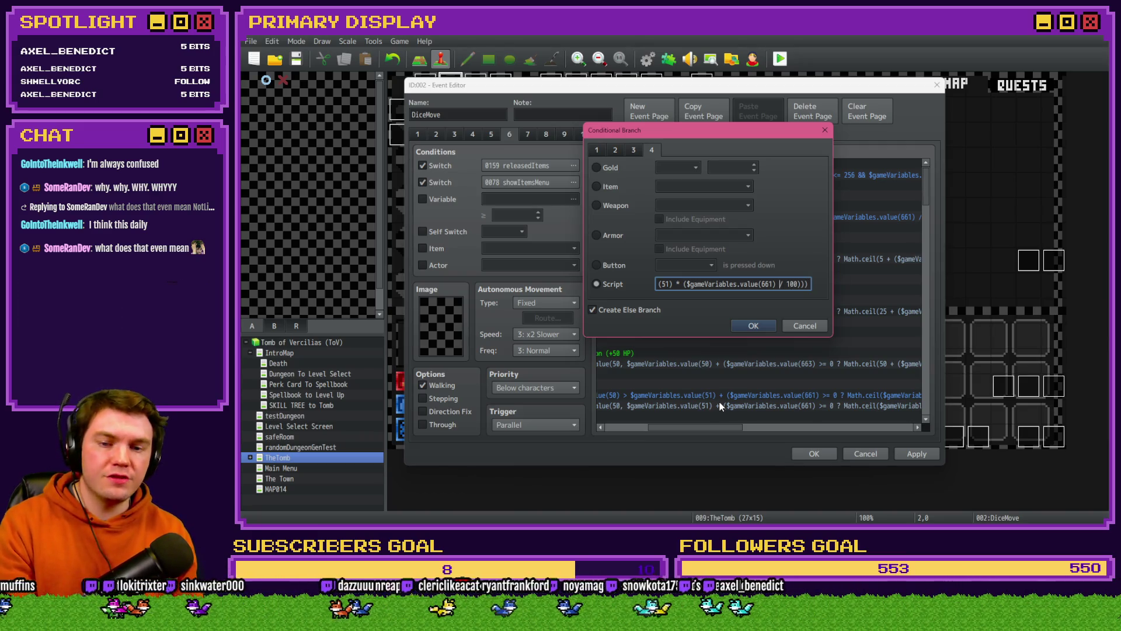
Step: Replace '/ 100' with '>= 0 ? Math' and close the condition editor
key("BackSpace")
key("BackSpace")
key("BackSpace")
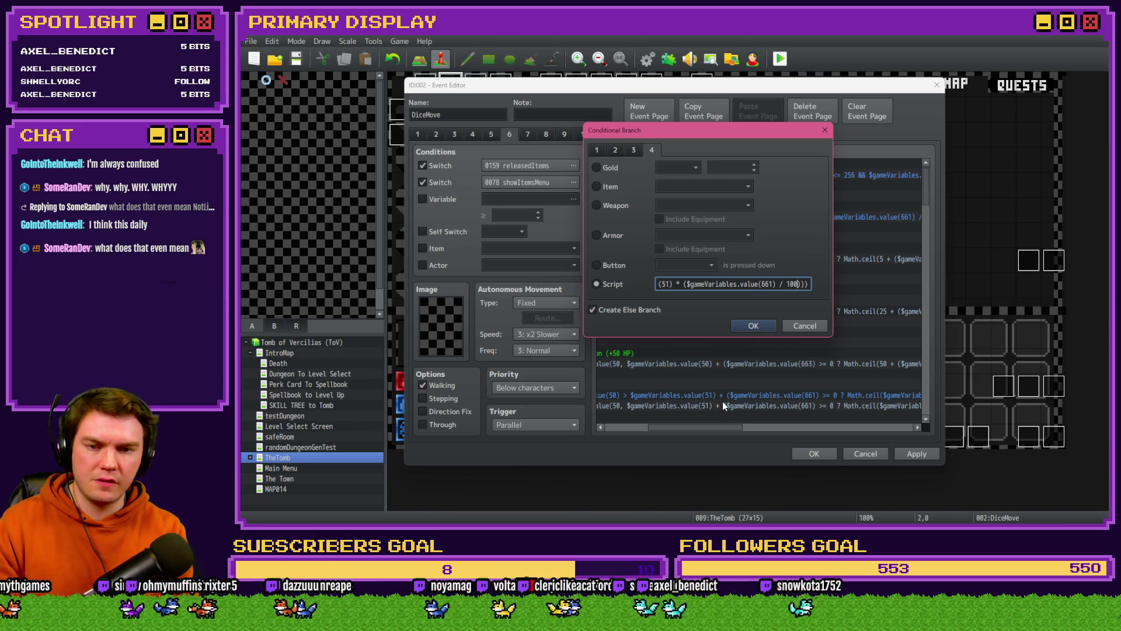
key("BackSpace")
key("BackSpace")
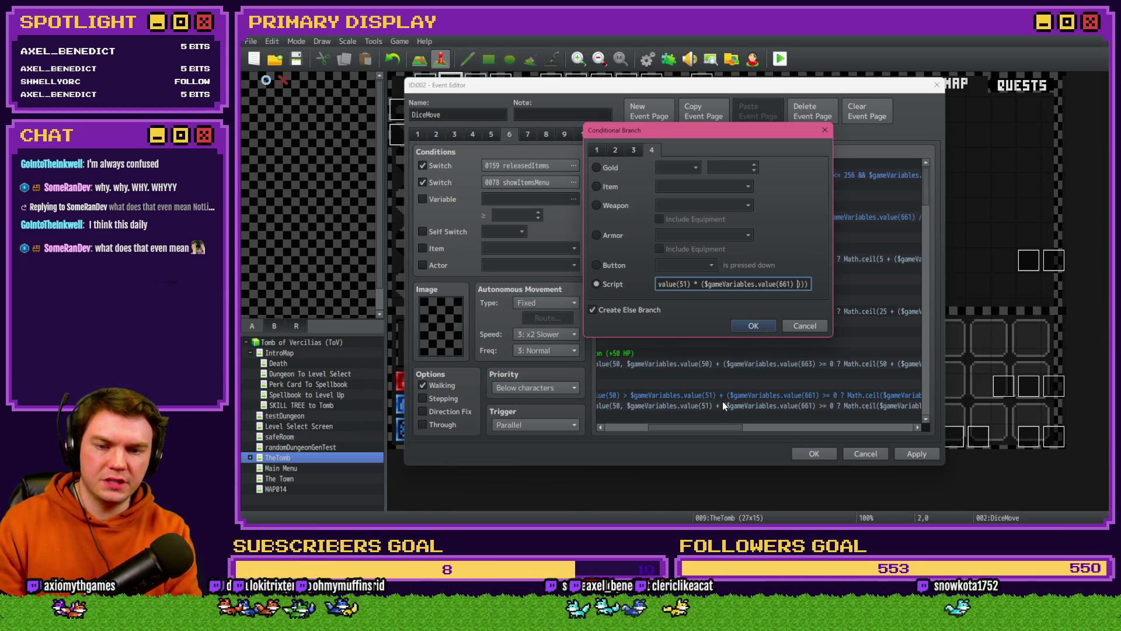
type(">= 0 ?")
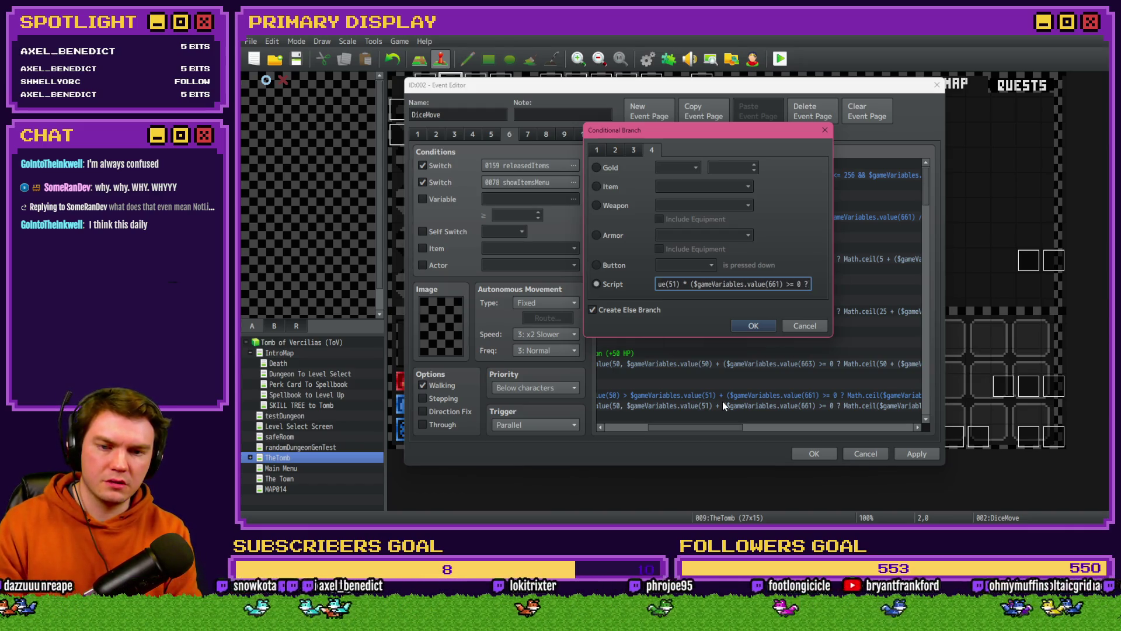
type(" Math.")
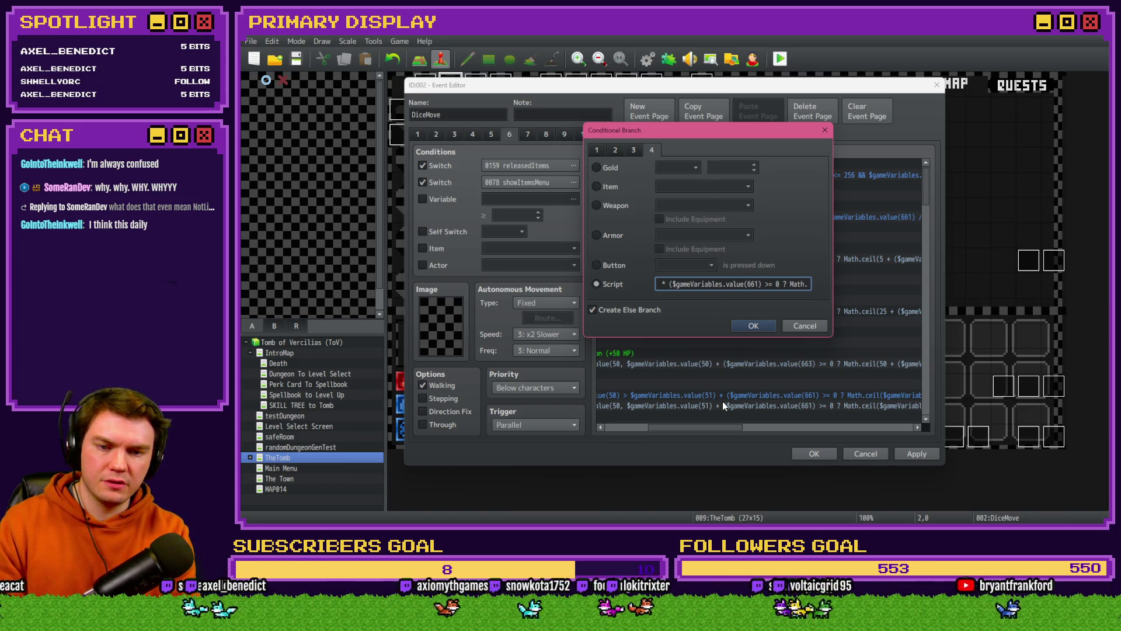
key("Return")
double_click(770, 348)
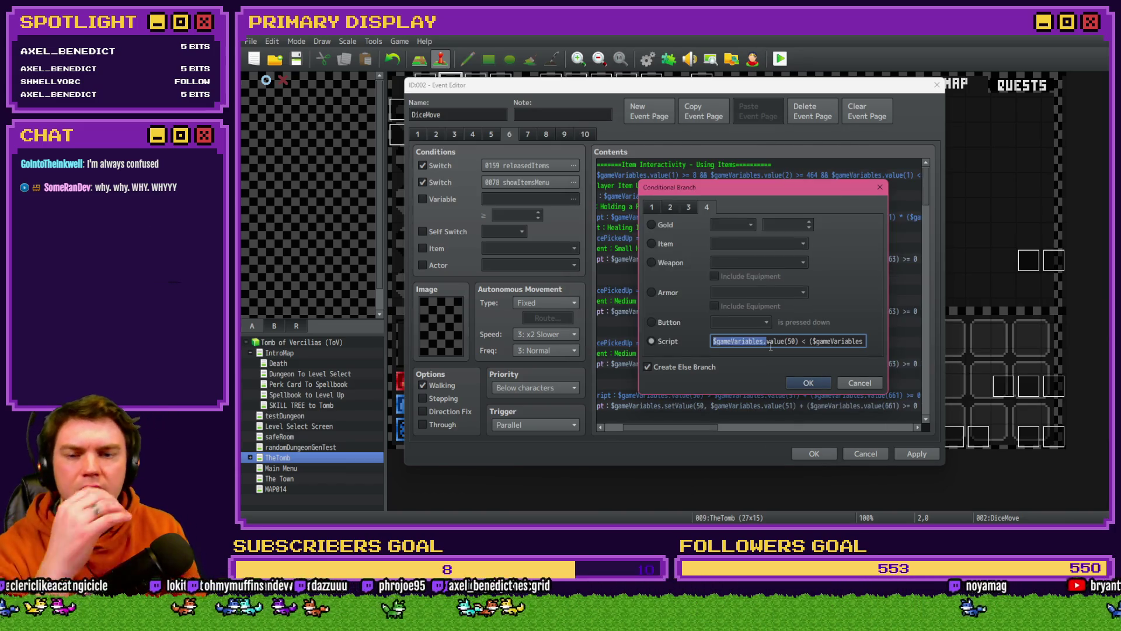
left_click(853, 380)
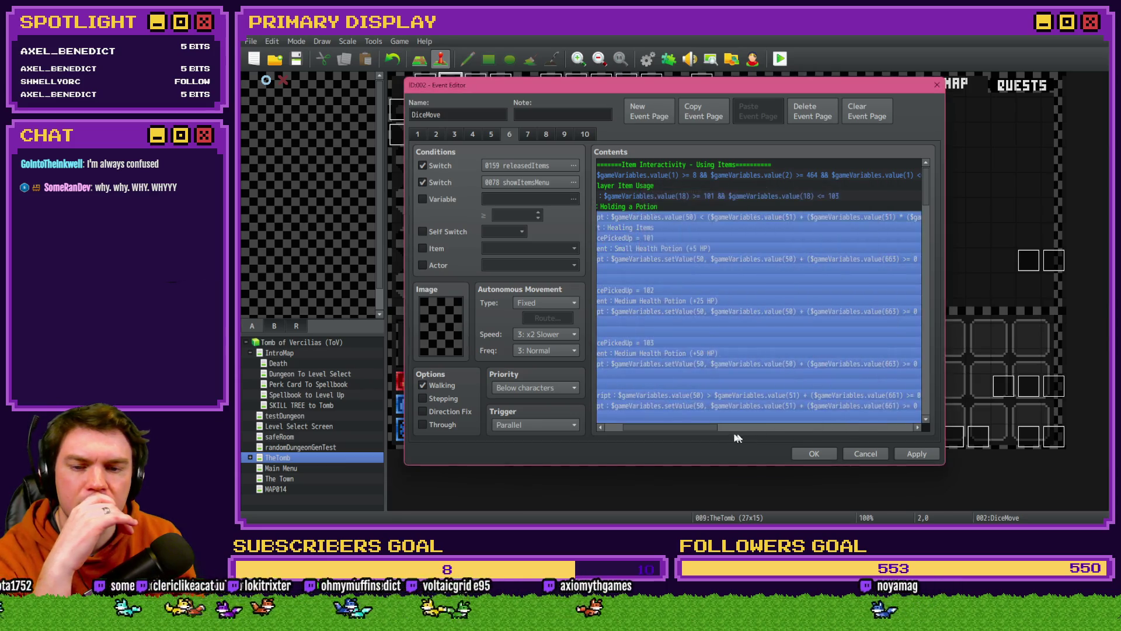